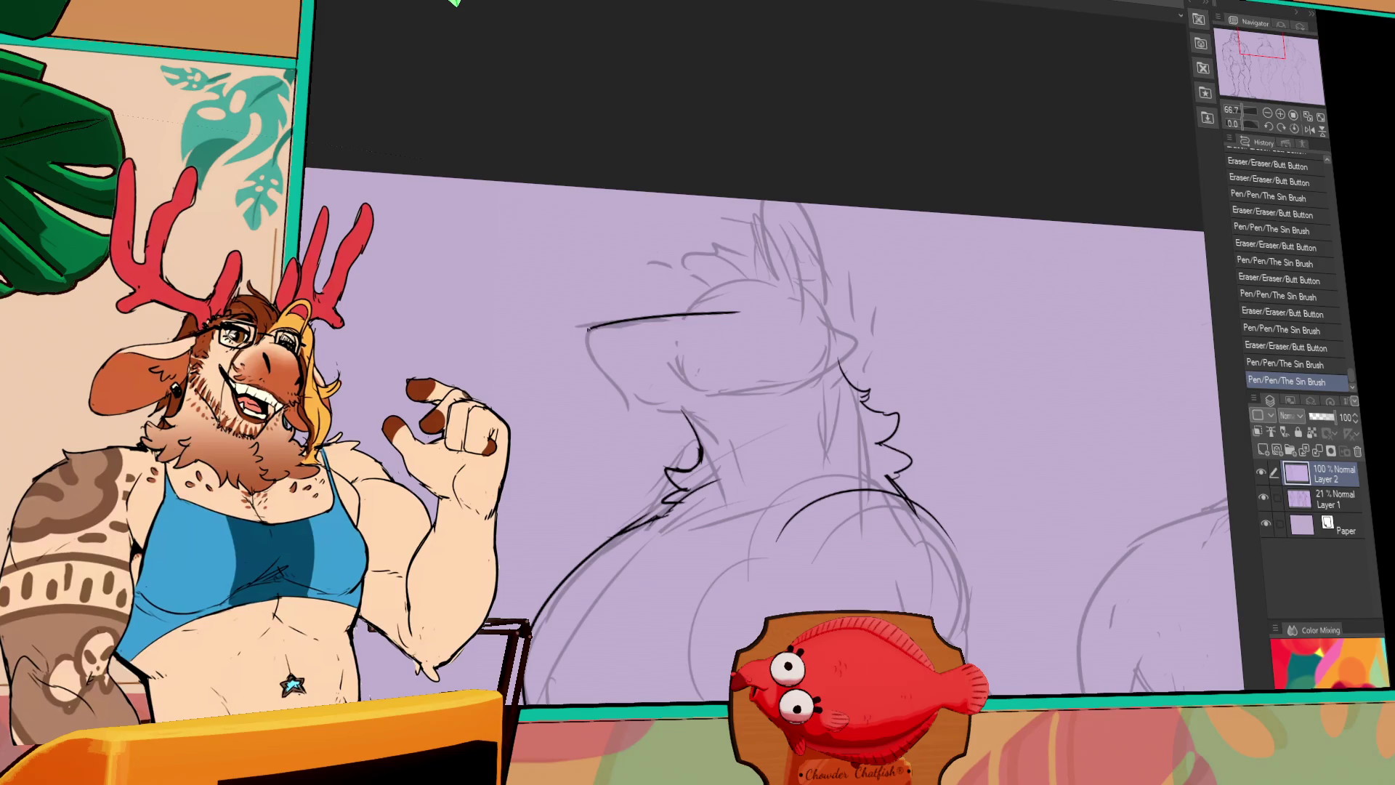
Ink the centre character's head outline with The Sin Brush and erase its stray end
{"action": "mouse_move", "coordinate": [584, 333]}
{"action": "left_mouse_down"}
{"action": "mouse_move", "coordinate": [603, 385]}
{"action": "mouse_move", "coordinate": [631, 382]}
{"action": "mouse_move", "coordinate": [637, 342]}
{"action": "mouse_move", "coordinate": [622, 363]}
{"action": "left_mouse_up"}
{"action": "key", "text": "ctrl+z"}
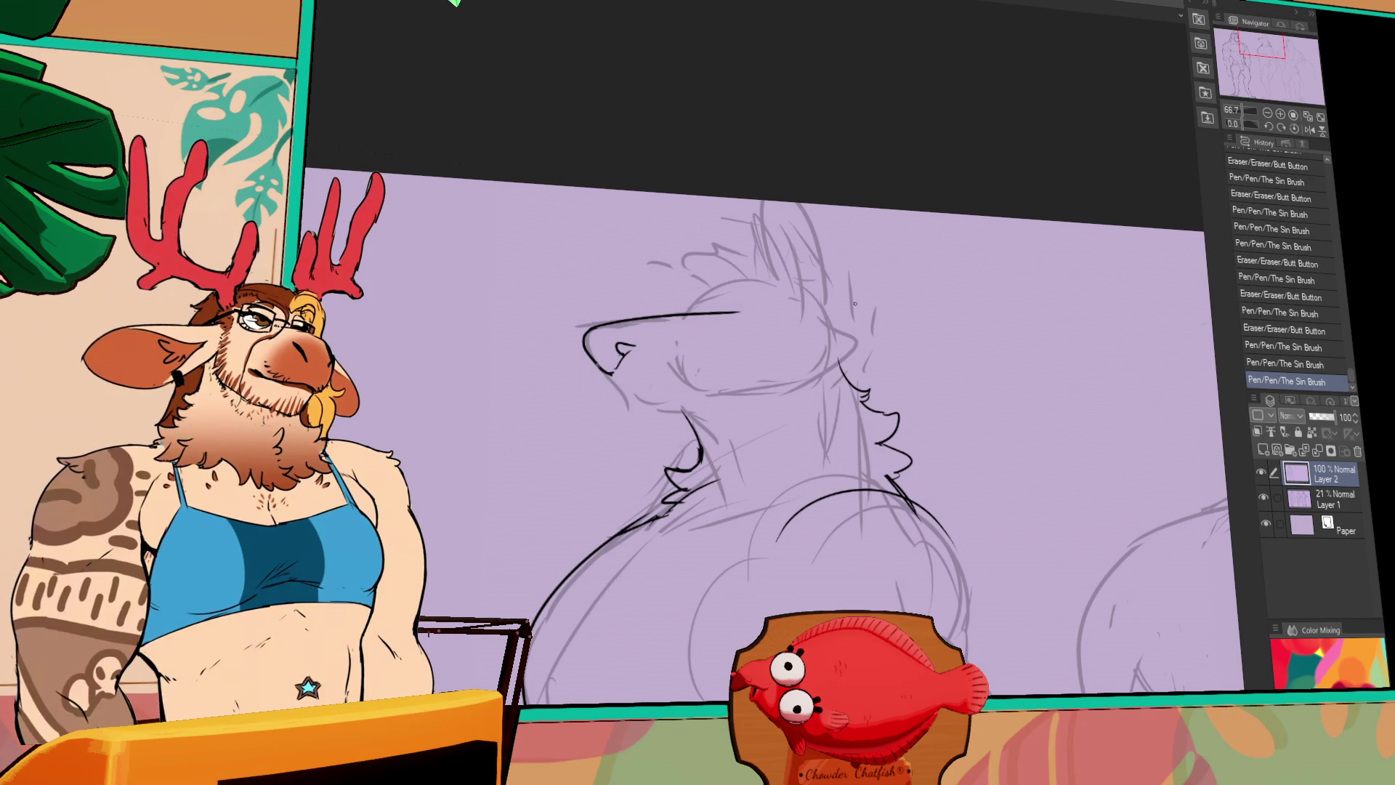
{"action": "mouse_move", "coordinate": [740, 312]}
{"action": "left_mouse_down"}
{"action": "mouse_move", "coordinate": [652, 318]}
{"action": "mouse_move", "coordinate": [736, 309]}
{"action": "left_mouse_up"}
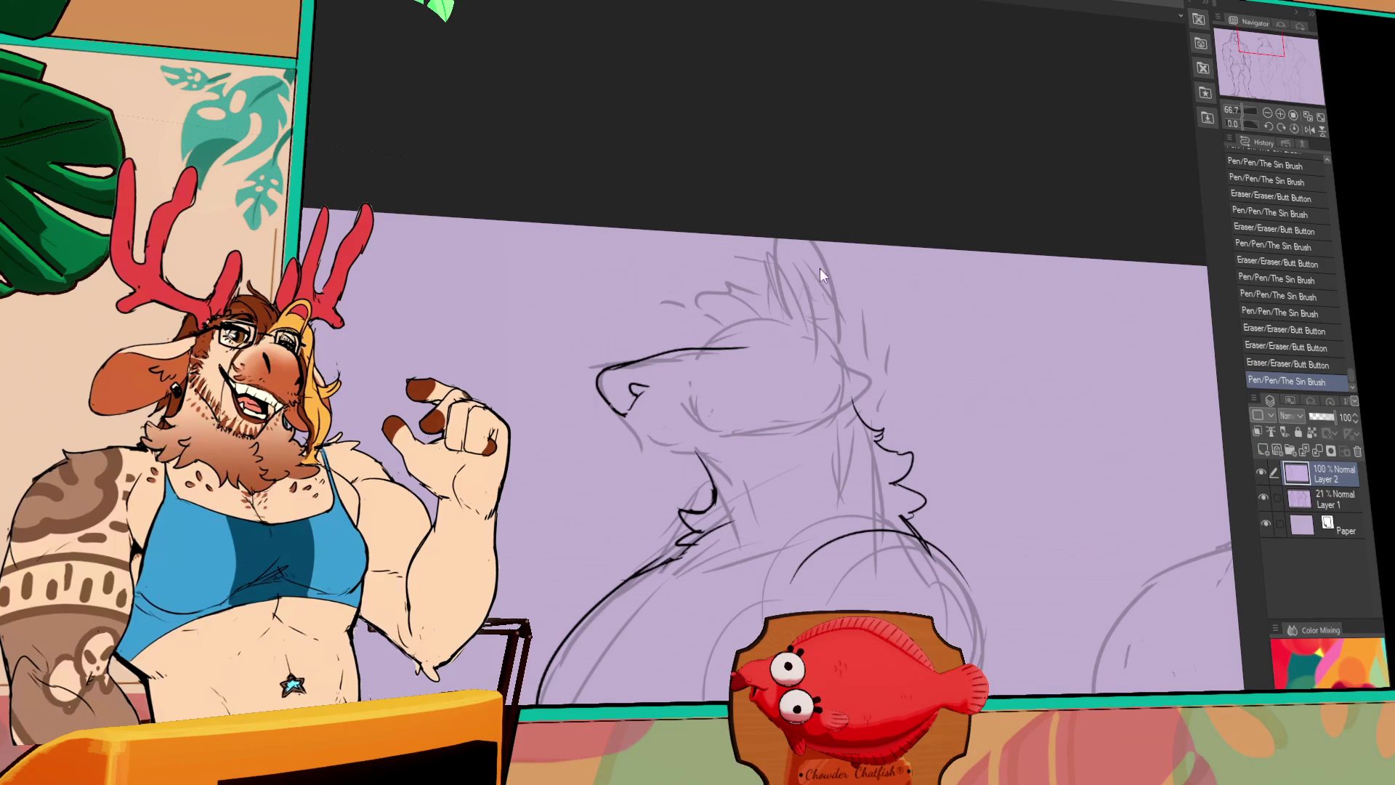
Ink short strokes on the centre character's nose, muzzle and mouth, reworking one nose stroke
{"action": "scroll", "coordinate": [819, 268], "scroll_direction": "down", "scroll_amount": 3}
{"action": "left_click_drag", "start_coordinate": [847, 311], "coordinate": [857, 324]}
{"action": "left_click_drag", "start_coordinate": [616, 289], "coordinate": [627, 317]}
{"action": "key", "text": "ctrl+z"}
{"action": "mouse_move", "coordinate": [619, 301]}
{"action": "left_mouse_down"}
{"action": "mouse_move", "coordinate": [638, 322]}
{"action": "mouse_move", "coordinate": [625, 314]}
{"action": "left_mouse_up"}
{"action": "left_click_drag", "start_coordinate": [784, 440], "coordinate": [784, 457]}
{"action": "mouse_move", "coordinate": [634, 331]}
{"action": "left_mouse_down"}
{"action": "mouse_move", "coordinate": [652, 347]}
{"action": "mouse_move", "coordinate": [730, 298]}
{"action": "left_mouse_up"}
Ink the eye line and a darker head-top line, then touch up the neck and chin
{"action": "mouse_move", "coordinate": [684, 246]}
{"action": "left_mouse_down"}
{"action": "mouse_move", "coordinate": [728, 225]}
{"action": "mouse_move", "coordinate": [832, 220]}
{"action": "mouse_move", "coordinate": [739, 242]}
{"action": "left_mouse_up"}
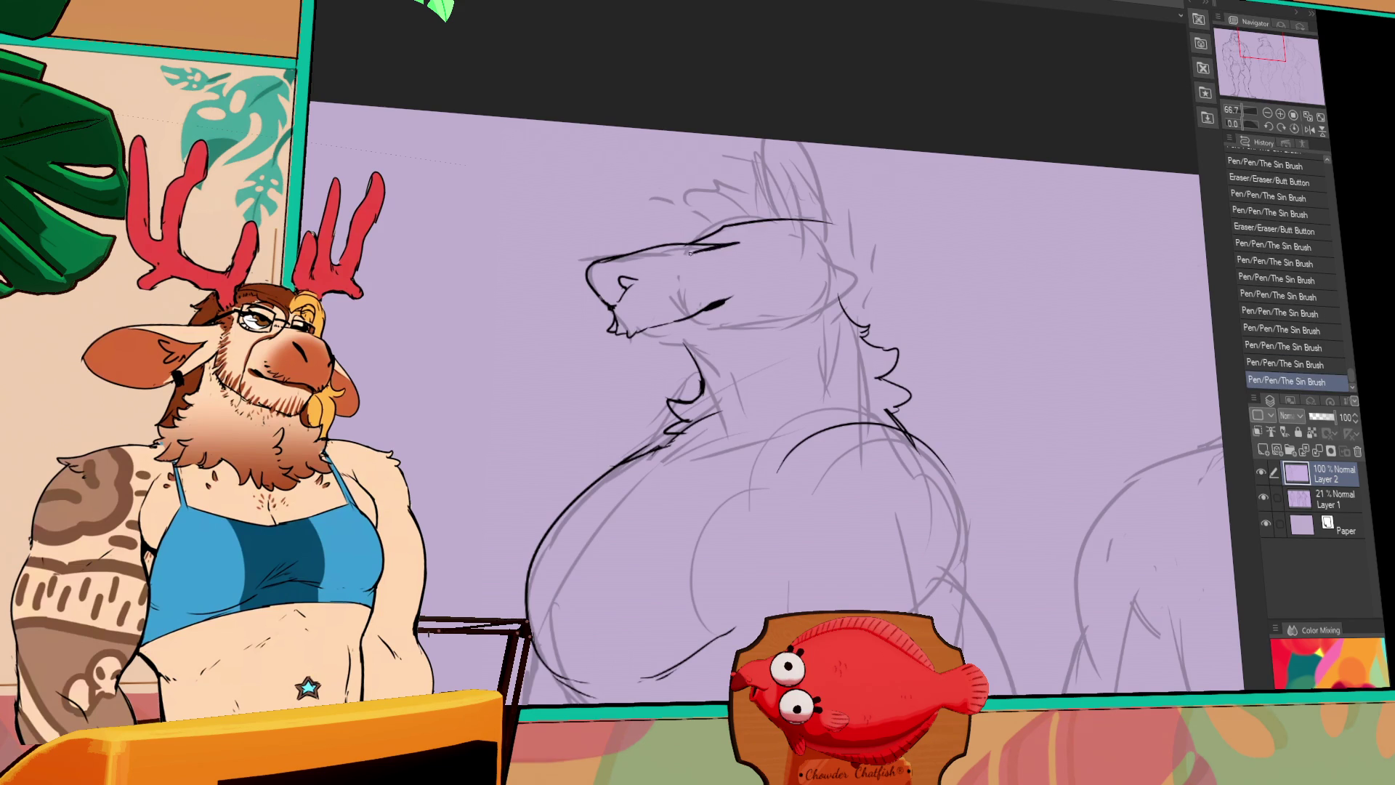
{"action": "left_click_drag", "start_coordinate": [642, 470], "coordinate": [671, 494]}
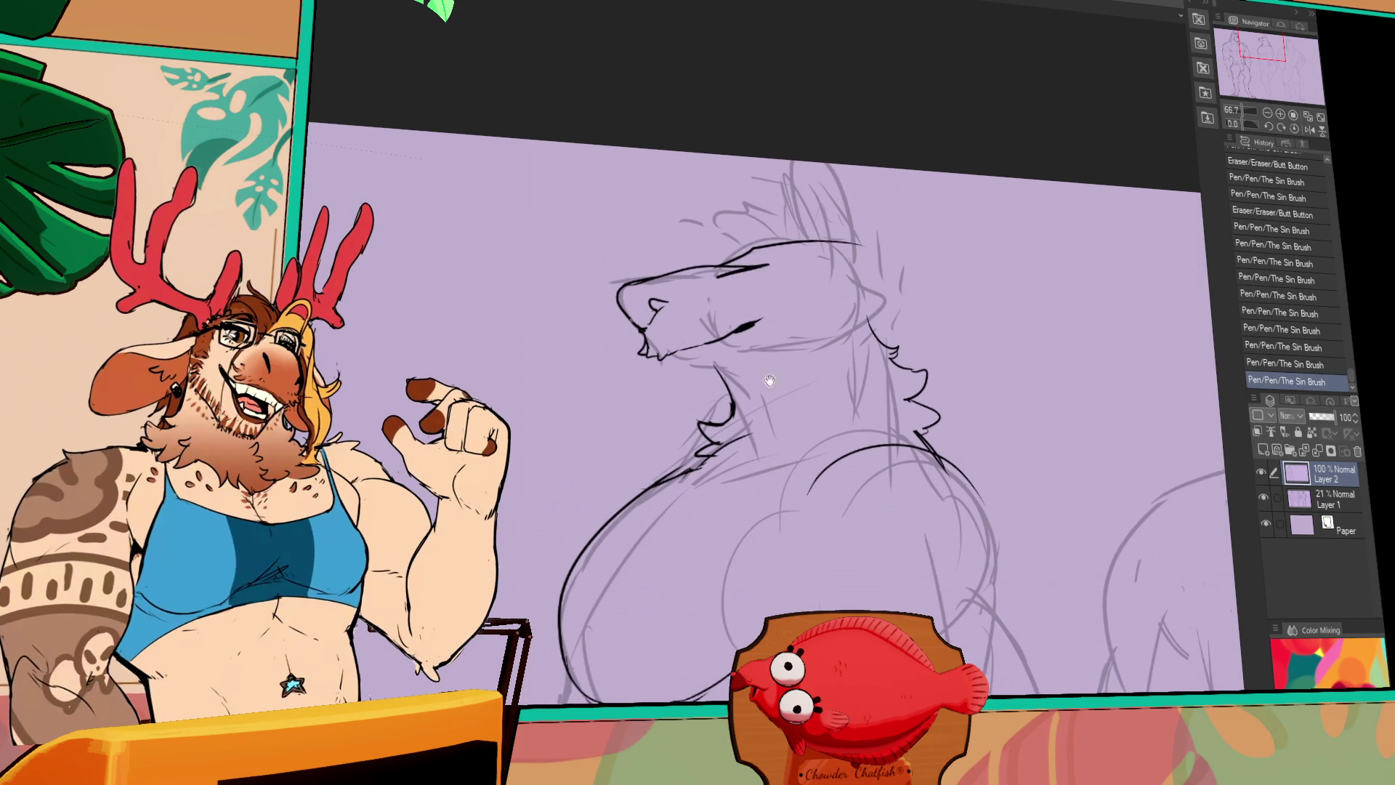
{"action": "mouse_move", "coordinate": [726, 265]}
{"action": "left_mouse_down"}
{"action": "mouse_move", "coordinate": [788, 249]}
{"action": "mouse_move", "coordinate": [752, 247]}
{"action": "mouse_move", "coordinate": [857, 240]}
{"action": "left_mouse_up"}
{"action": "mouse_move", "coordinate": [665, 355]}
{"action": "left_mouse_down"}
{"action": "mouse_move", "coordinate": [665, 377]}
{"action": "mouse_move", "coordinate": [763, 363]}
{"action": "left_mouse_up"}
{"action": "left_click_drag", "start_coordinate": [770, 364], "coordinate": [801, 362]}
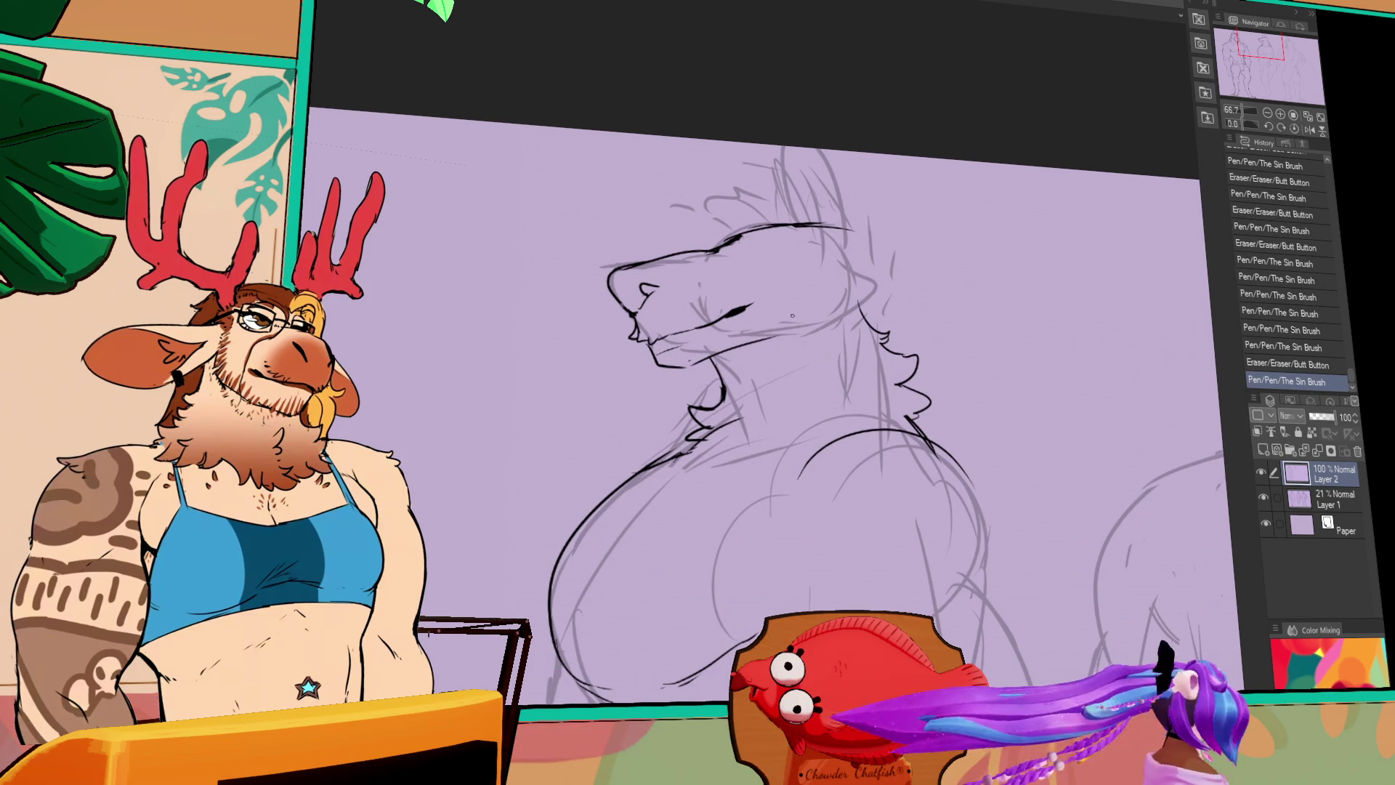
{"action": "left_click_drag", "start_coordinate": [897, 353], "coordinate": [873, 354]}
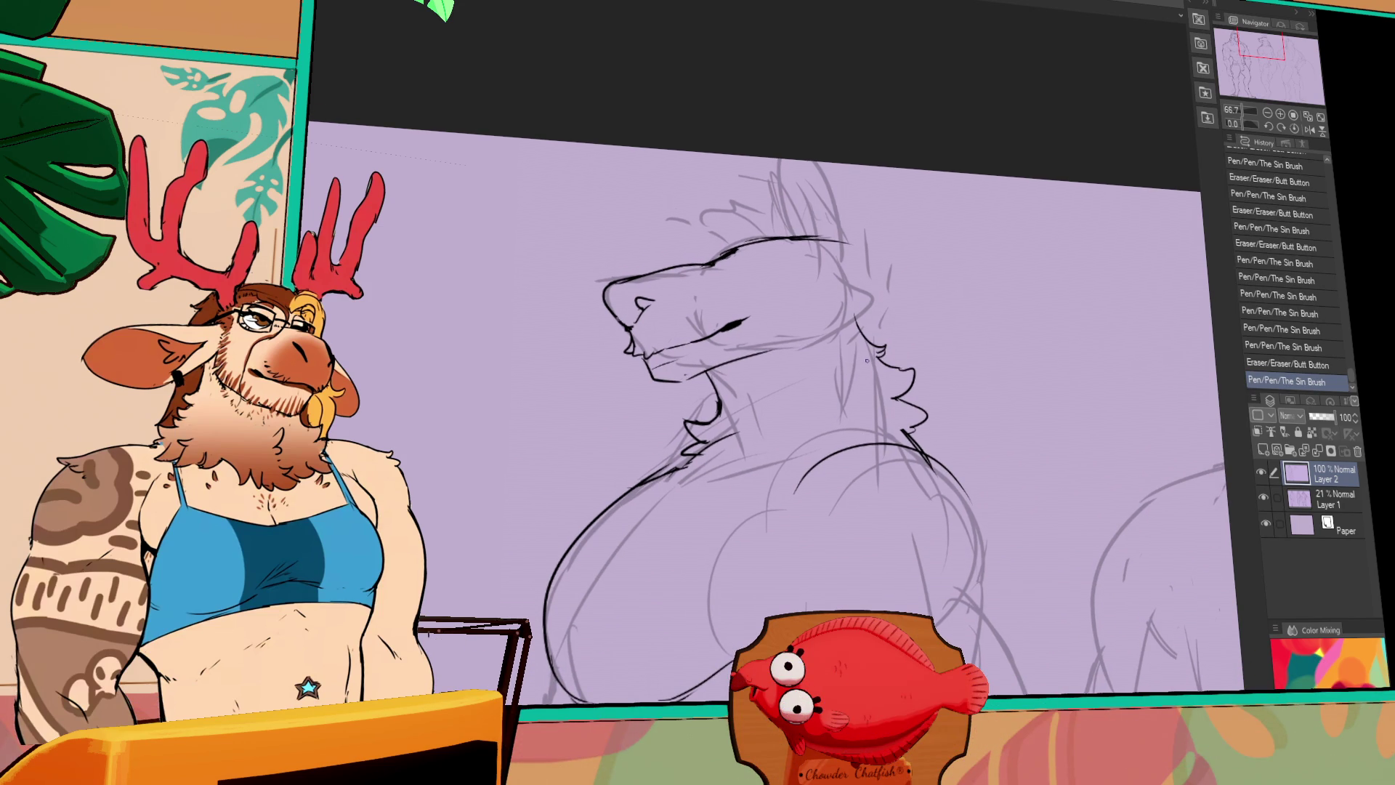
{"action": "left_click_drag", "start_coordinate": [872, 362], "coordinate": [868, 339]}
{"action": "mouse_move", "coordinate": [646, 363]}
{"action": "left_mouse_down"}
{"action": "mouse_move", "coordinate": [664, 368]}
{"action": "mouse_move", "coordinate": [675, 387]}
{"action": "mouse_move", "coordinate": [662, 387]}
{"action": "mouse_move", "coordinate": [723, 387]}
{"action": "mouse_move", "coordinate": [743, 348]}
{"action": "left_mouse_up"}
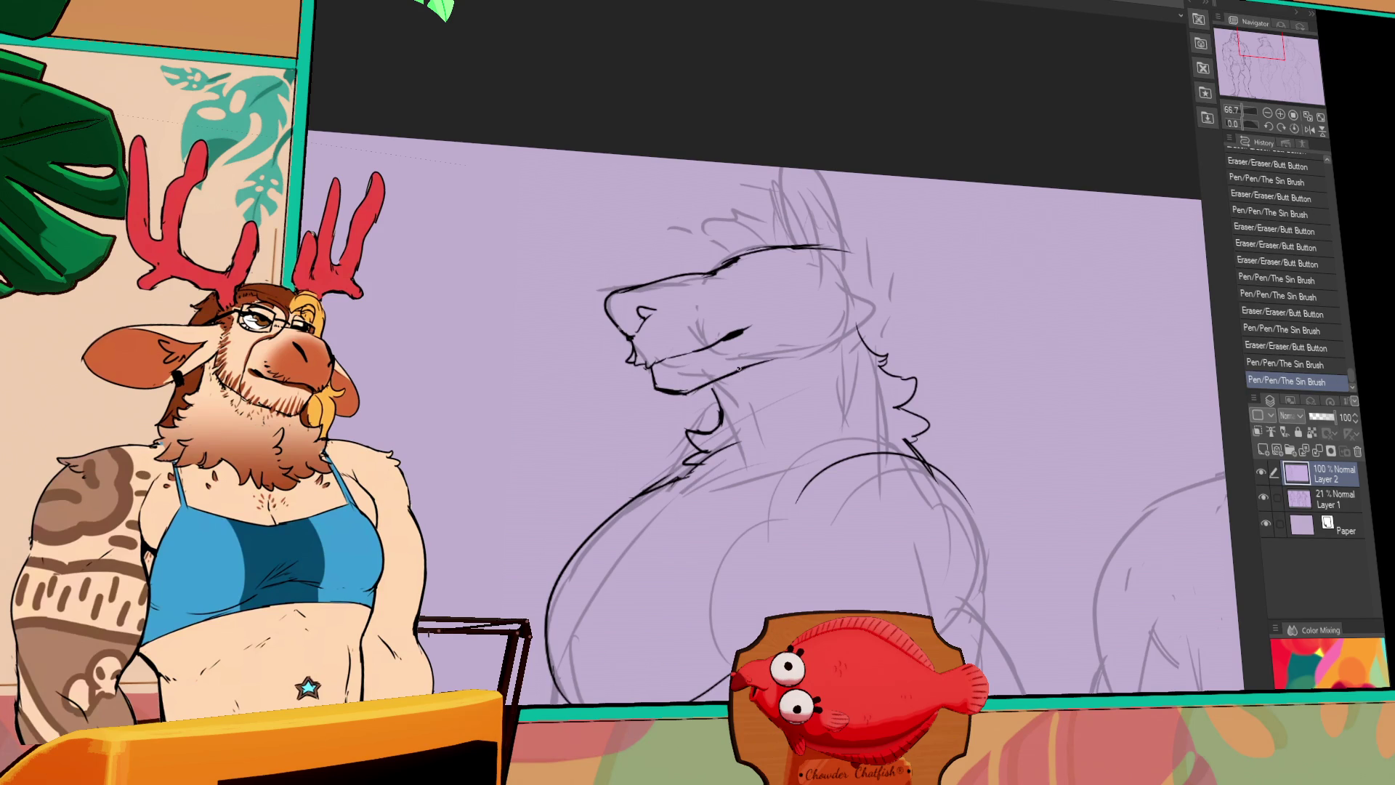
{"action": "mouse_move", "coordinate": [792, 276]}
{"action": "left_mouse_down"}
{"action": "mouse_move", "coordinate": [398, 352]}
{"action": "mouse_move", "coordinate": [563, 380]}
{"action": "mouse_move", "coordinate": [934, 323]}
{"action": "mouse_move", "coordinate": [674, 311]}
{"action": "left_mouse_up"}
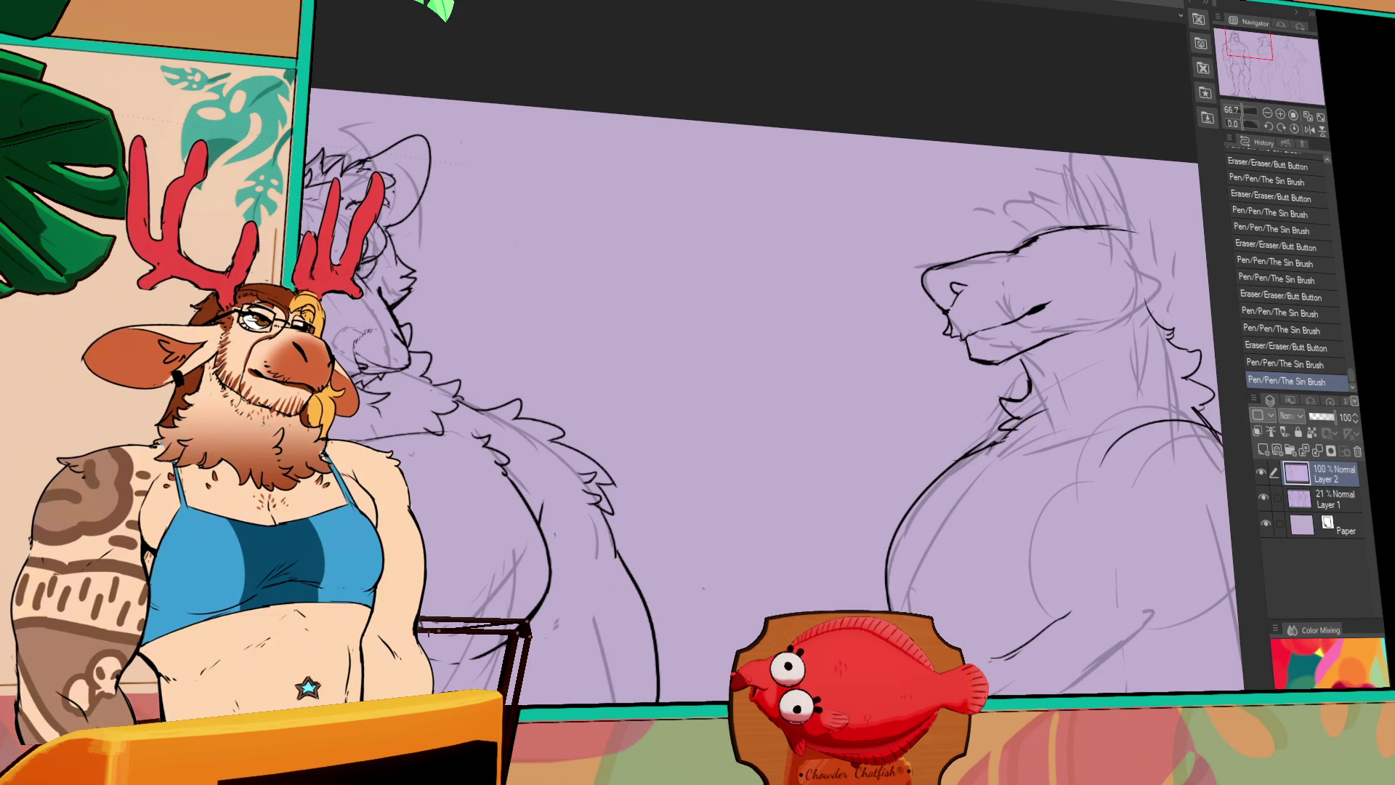
Erase a small stray mark and ink small strokes and a dot at the mouth
{"action": "left_click_drag", "start_coordinate": [860, 405], "coordinate": [747, 437]}
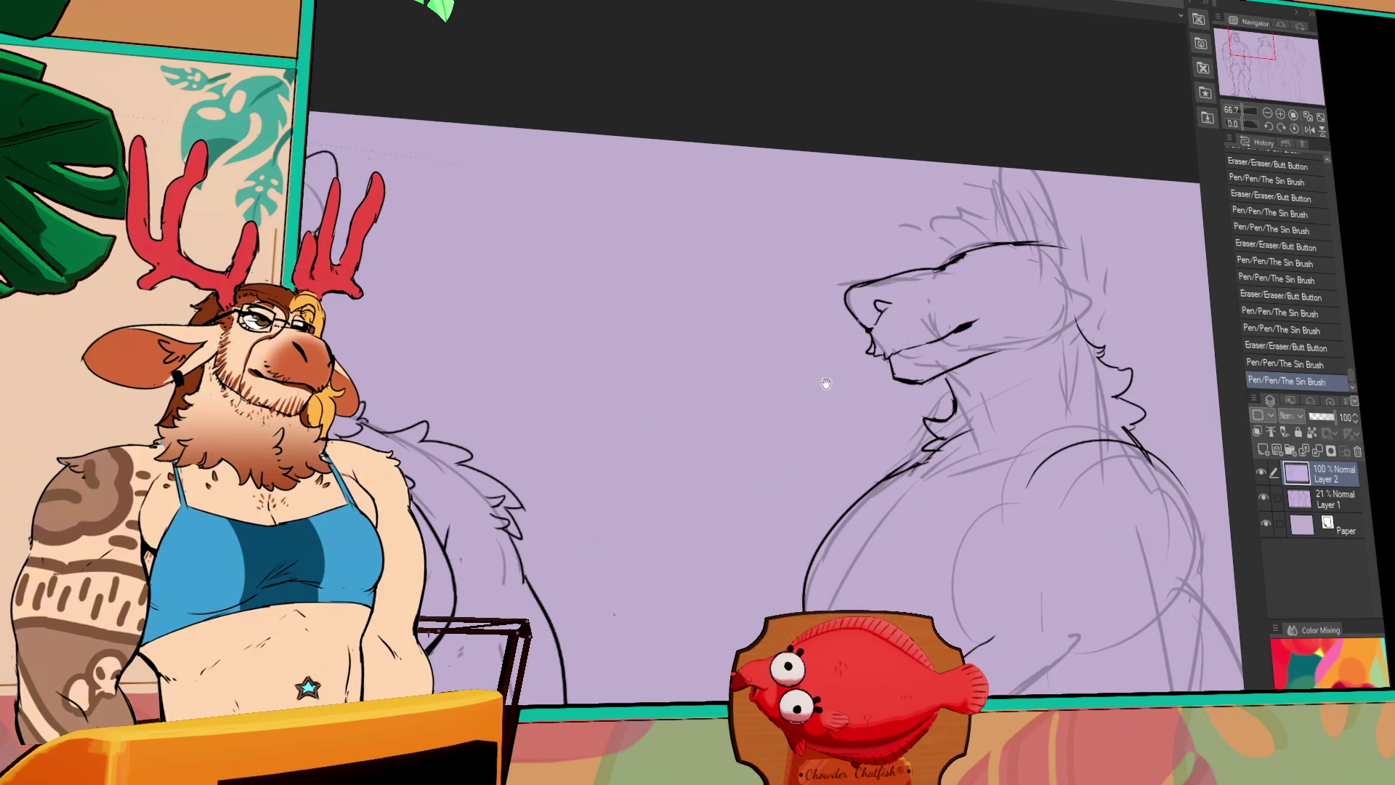
{"action": "left_click", "coordinate": [880, 364]}
{"action": "left_click_drag", "start_coordinate": [868, 365], "coordinate": [890, 384]}
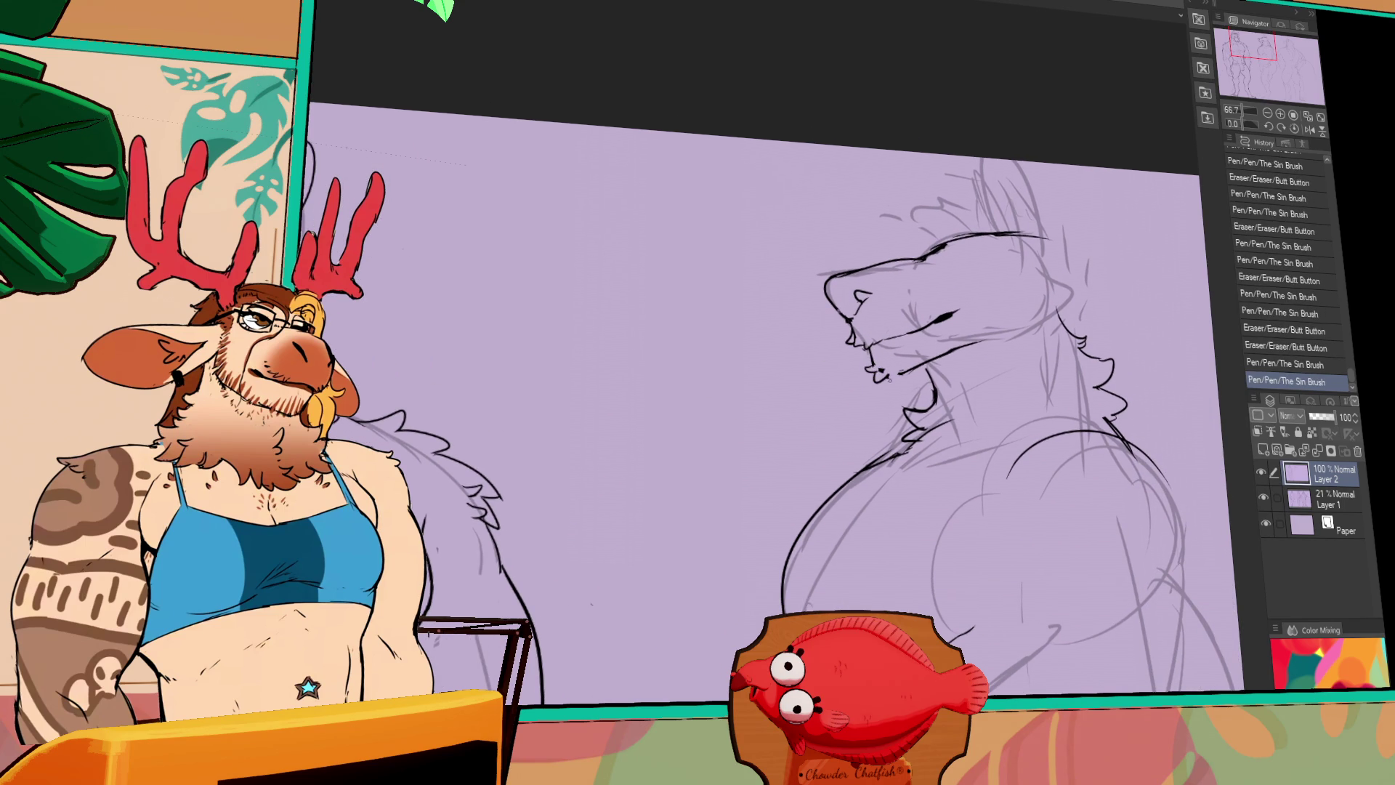
{"action": "left_click", "coordinate": [917, 335]}
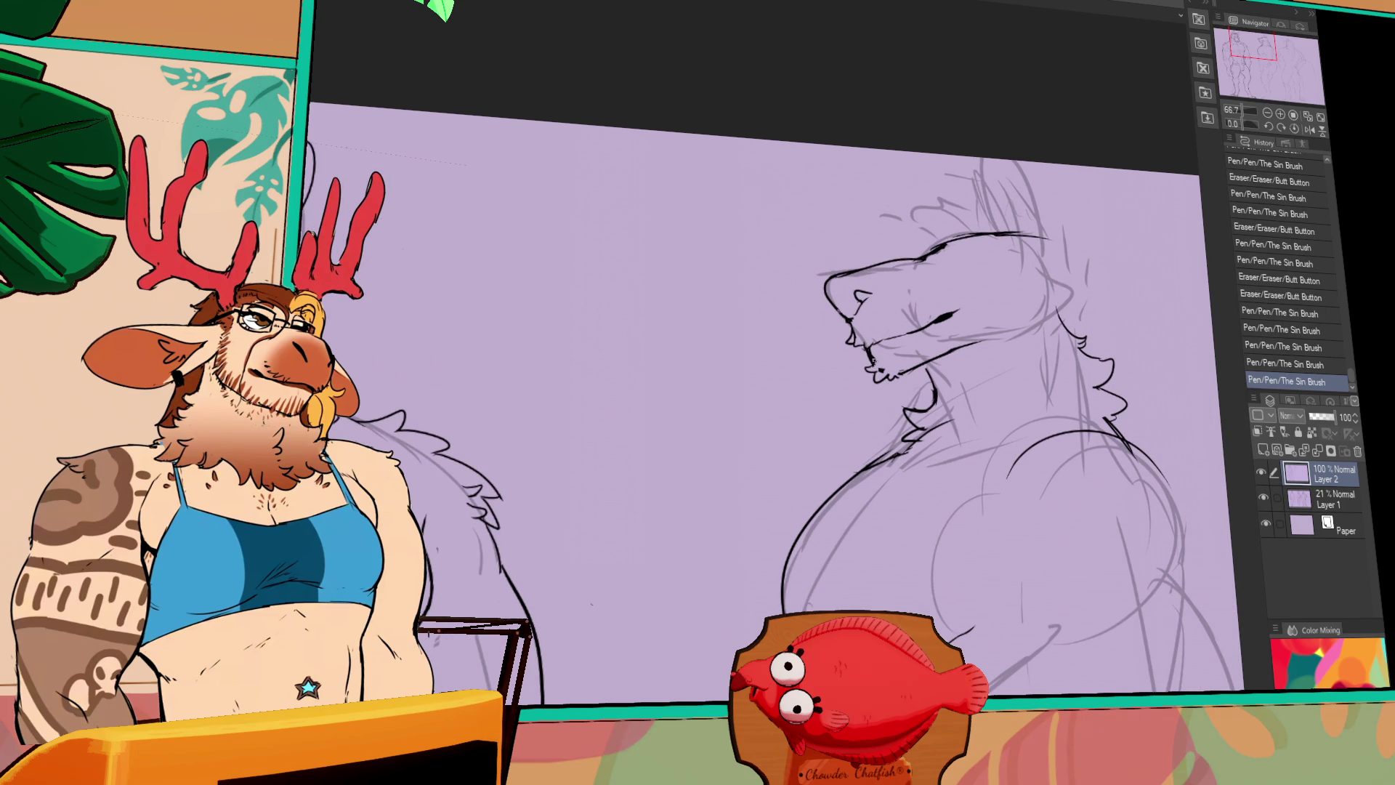
Ink fur strokes along the neck toward the chest, undoing the last one
{"action": "left_click_drag", "start_coordinate": [1011, 316], "coordinate": [1057, 313]}
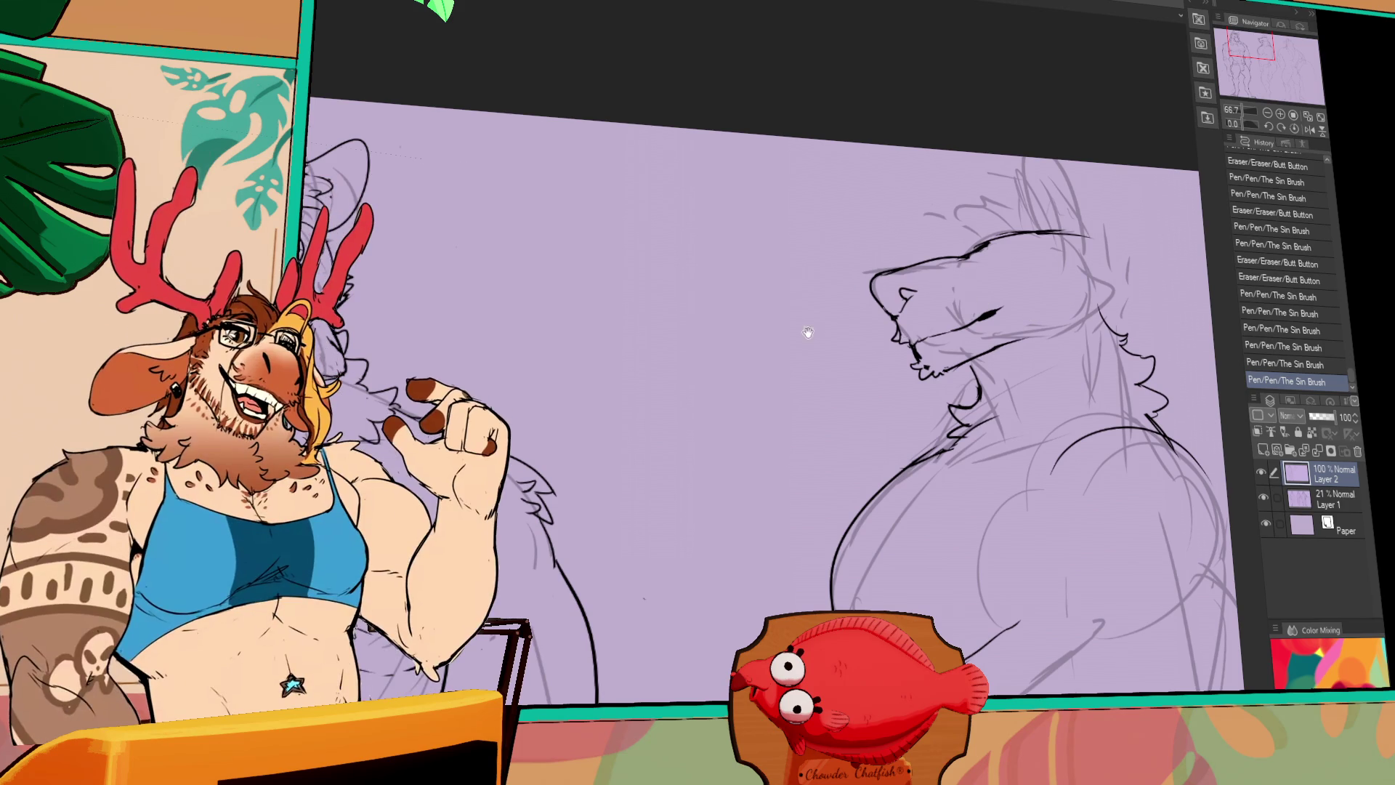
{"action": "left_click_drag", "start_coordinate": [808, 333], "coordinate": [744, 404]}
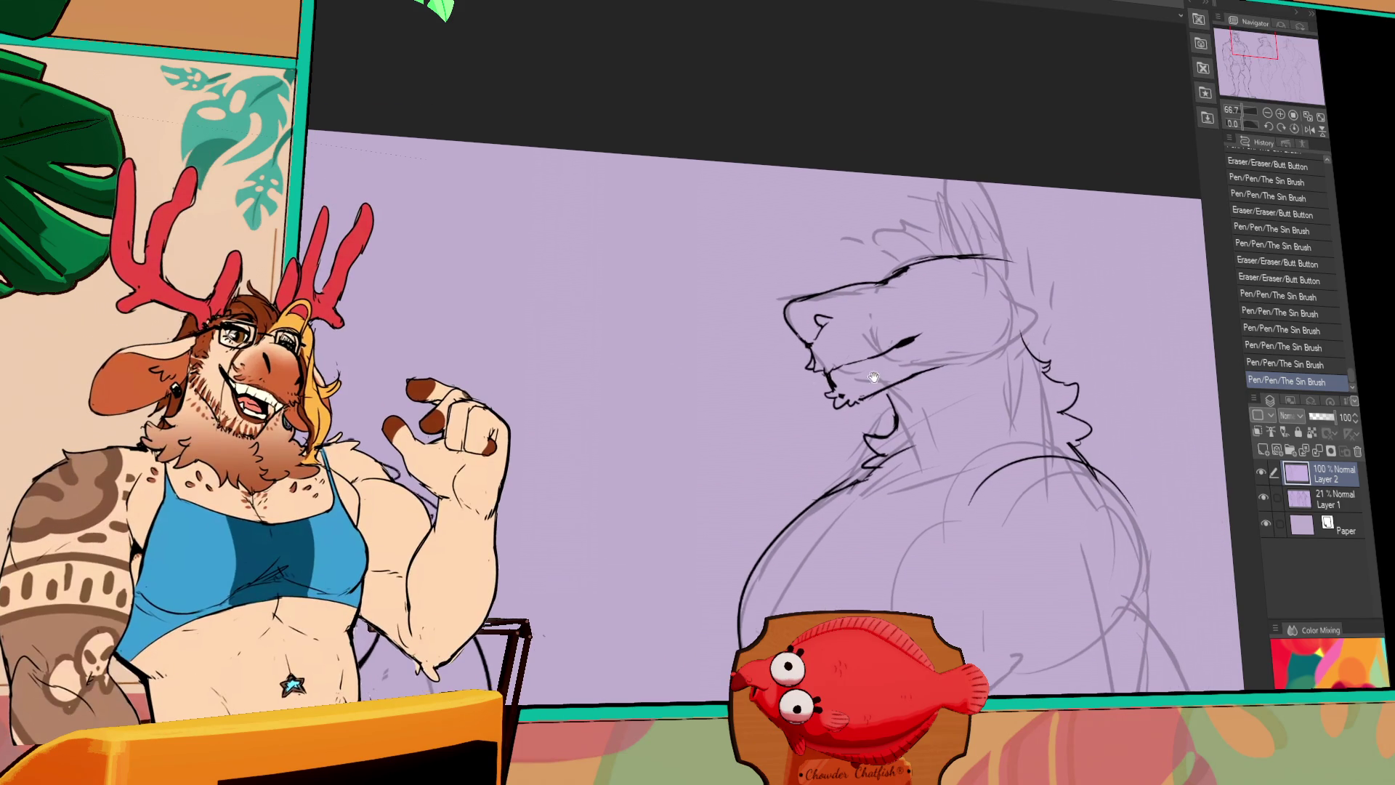
{"action": "left_click_drag", "start_coordinate": [874, 376], "coordinate": [801, 374]}
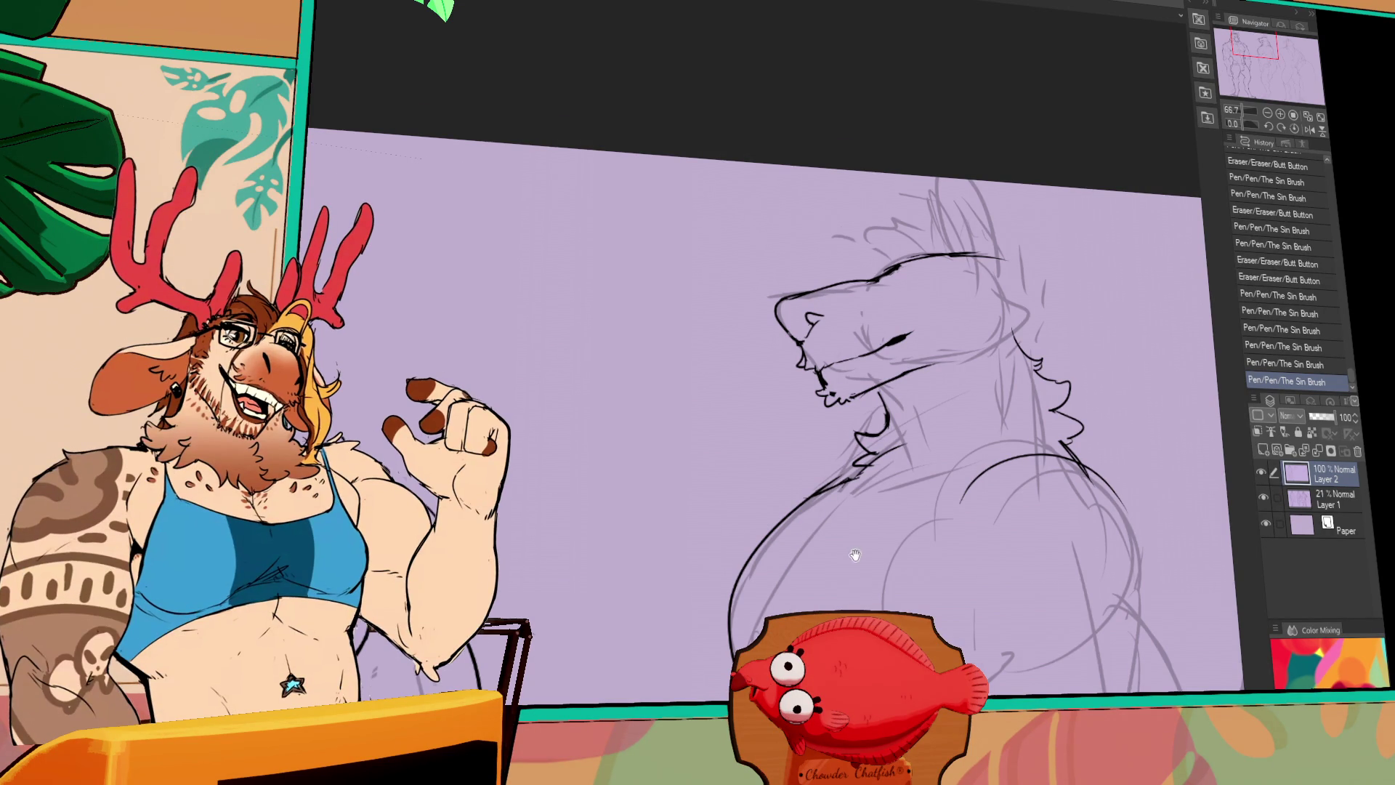
{"action": "left_click_drag", "start_coordinate": [855, 554], "coordinate": [856, 484]}
{"action": "mouse_move", "coordinate": [828, 431]}
{"action": "left_mouse_down"}
{"action": "mouse_move", "coordinate": [808, 452]}
{"action": "mouse_move", "coordinate": [789, 425]}
{"action": "mouse_move", "coordinate": [767, 460]}
{"action": "left_mouse_up"}
{"action": "mouse_move", "coordinate": [740, 596]}
{"action": "left_mouse_down"}
{"action": "mouse_move", "coordinate": [720, 393]}
{"action": "mouse_move", "coordinate": [733, 438]}
{"action": "mouse_move", "coordinate": [719, 508]}
{"action": "mouse_move", "coordinate": [735, 528]}
{"action": "mouse_move", "coordinate": [664, 428]}
{"action": "mouse_move", "coordinate": [693, 656]}
{"action": "left_mouse_up"}
{"action": "key", "text": "ctrl+z"}
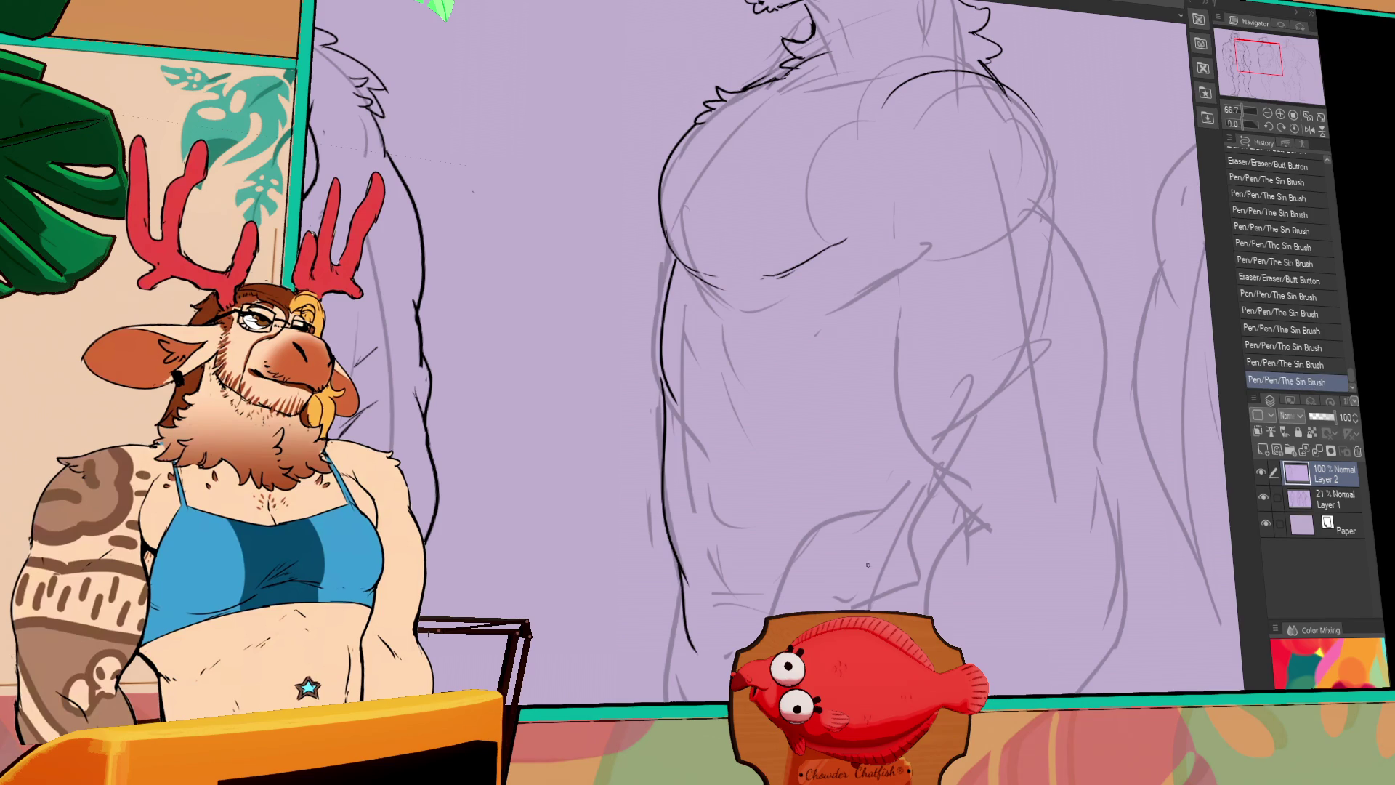
Recentre on the head and undo the eye stroke to redraw it
{"action": "left_click_drag", "start_coordinate": [799, 218], "coordinate": [756, 327]}
{"action": "left_click_drag", "start_coordinate": [784, 218], "coordinate": [763, 305]}
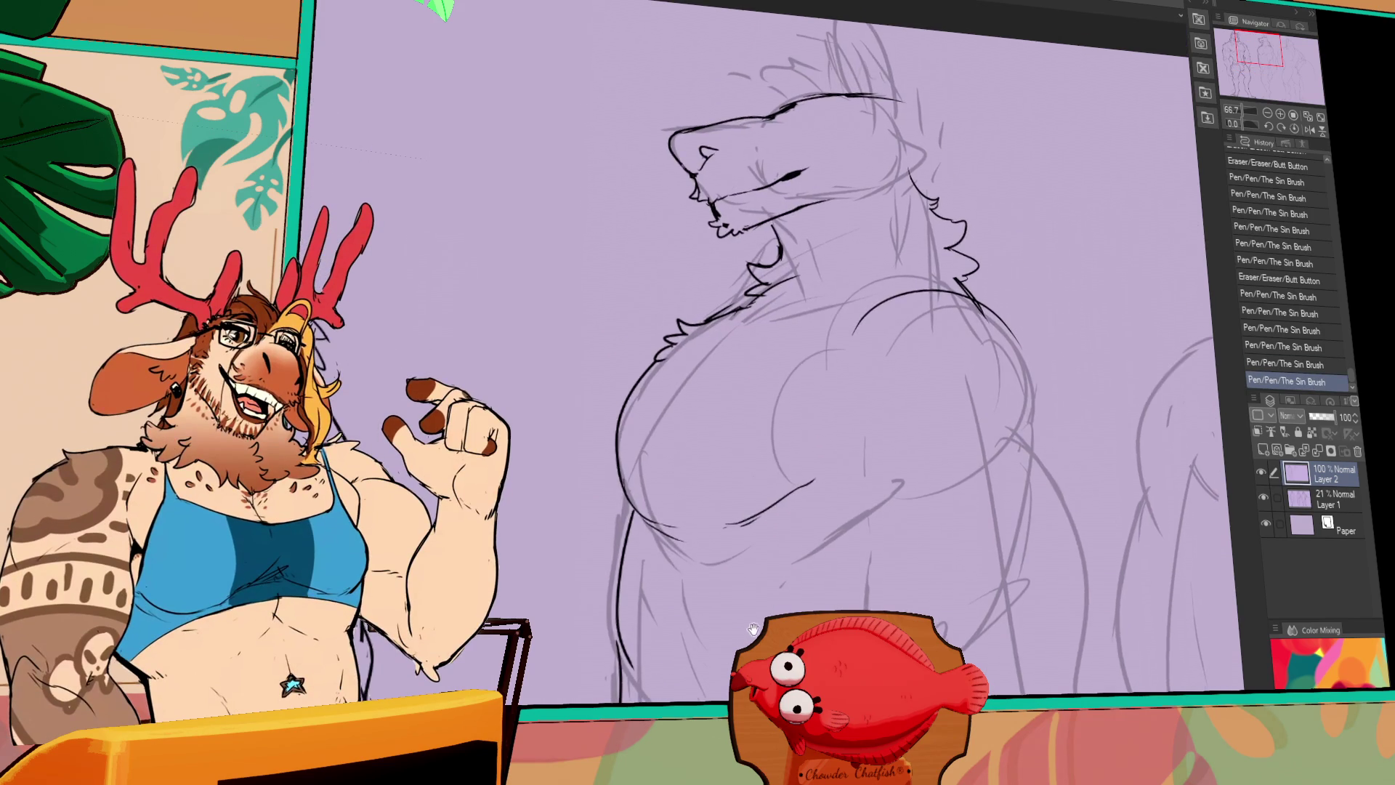
{"action": "mouse_move", "coordinate": [763, 182]}
{"action": "left_mouse_down"}
{"action": "mouse_move", "coordinate": [743, 247]}
{"action": "mouse_move", "coordinate": [866, 242]}
{"action": "mouse_move", "coordinate": [818, 251]}
{"action": "mouse_move", "coordinate": [845, 244]}
{"action": "mouse_move", "coordinate": [826, 261]}
{"action": "mouse_move", "coordinate": [848, 247]}
{"action": "left_mouse_up"}
{"action": "key", "text": "ctrl+z"}
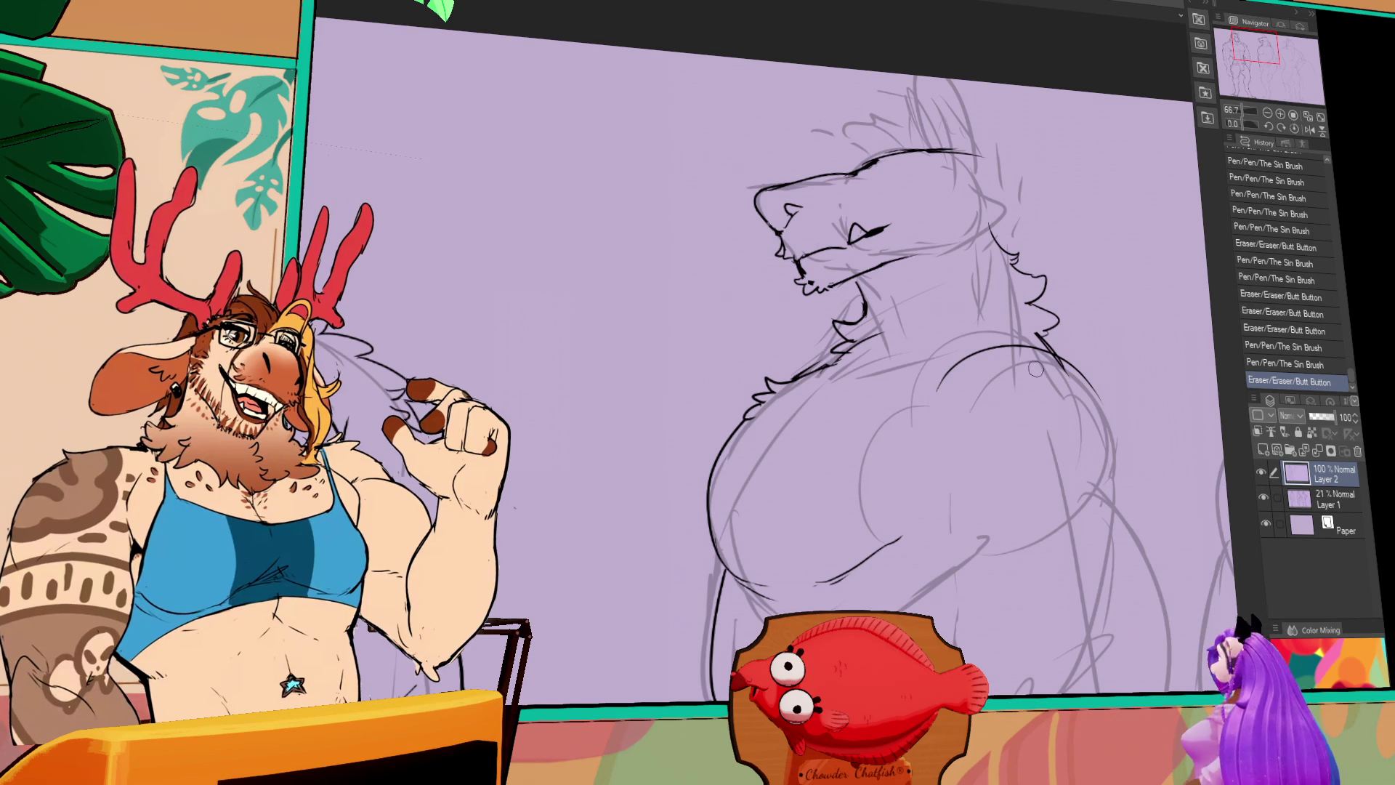
Erase sketch near the chest and ink fur tufts along its upper left edge
{"action": "left_click_drag", "start_coordinate": [1046, 374], "coordinate": [1070, 386]}
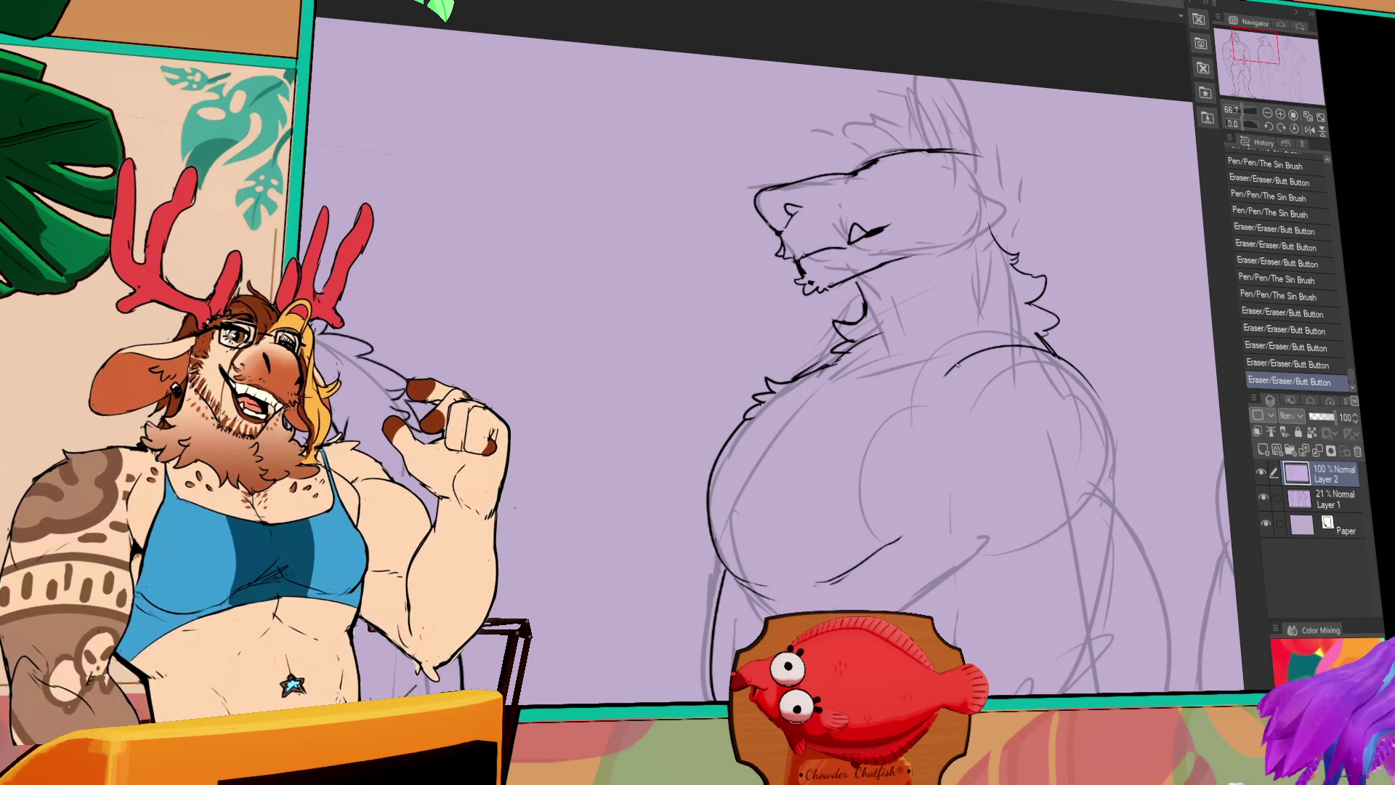
{"action": "mouse_move", "coordinate": [923, 364]}
{"action": "left_mouse_down"}
{"action": "mouse_move", "coordinate": [857, 376]}
{"action": "mouse_move", "coordinate": [824, 345]}
{"action": "left_mouse_up"}
{"action": "key", "text": "ctrl+z"}
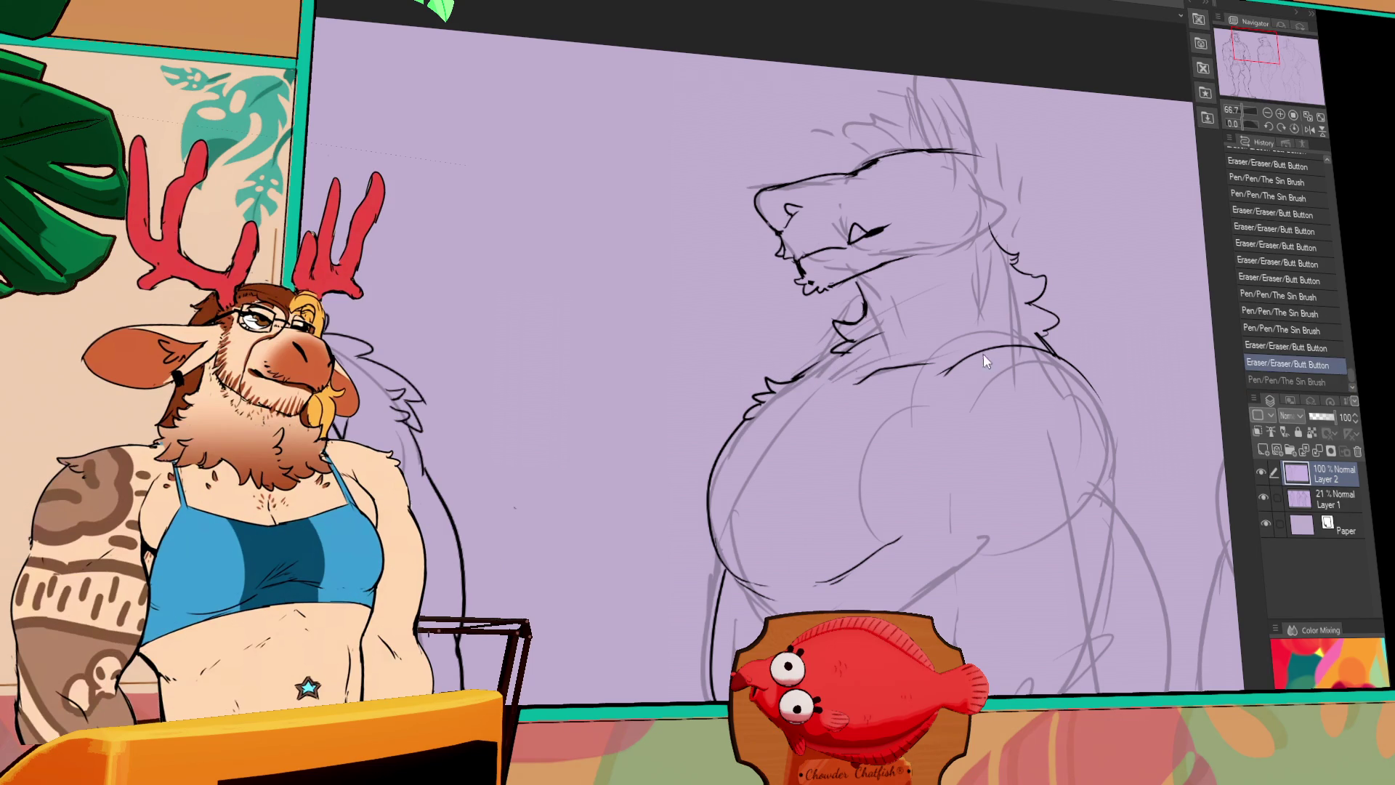
{"action": "key", "text": "ctrl+y"}
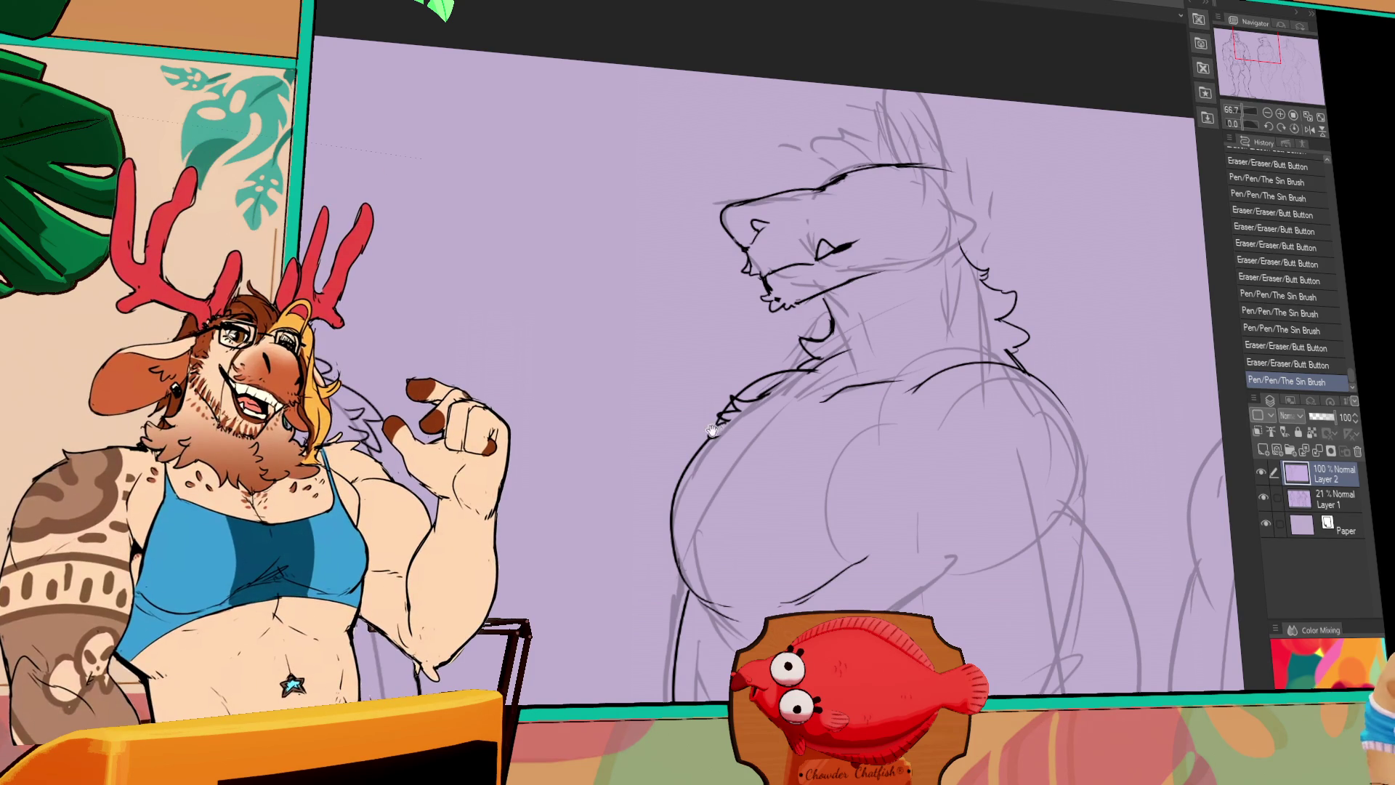
{"action": "mouse_move", "coordinate": [752, 381]}
{"action": "left_mouse_down"}
{"action": "mouse_move", "coordinate": [818, 358]}
{"action": "mouse_move", "coordinate": [794, 383]}
{"action": "mouse_move", "coordinate": [783, 363]}
{"action": "mouse_move", "coordinate": [786, 388]}
{"action": "left_mouse_up"}
{"action": "key", "text": "ctrl+z"}
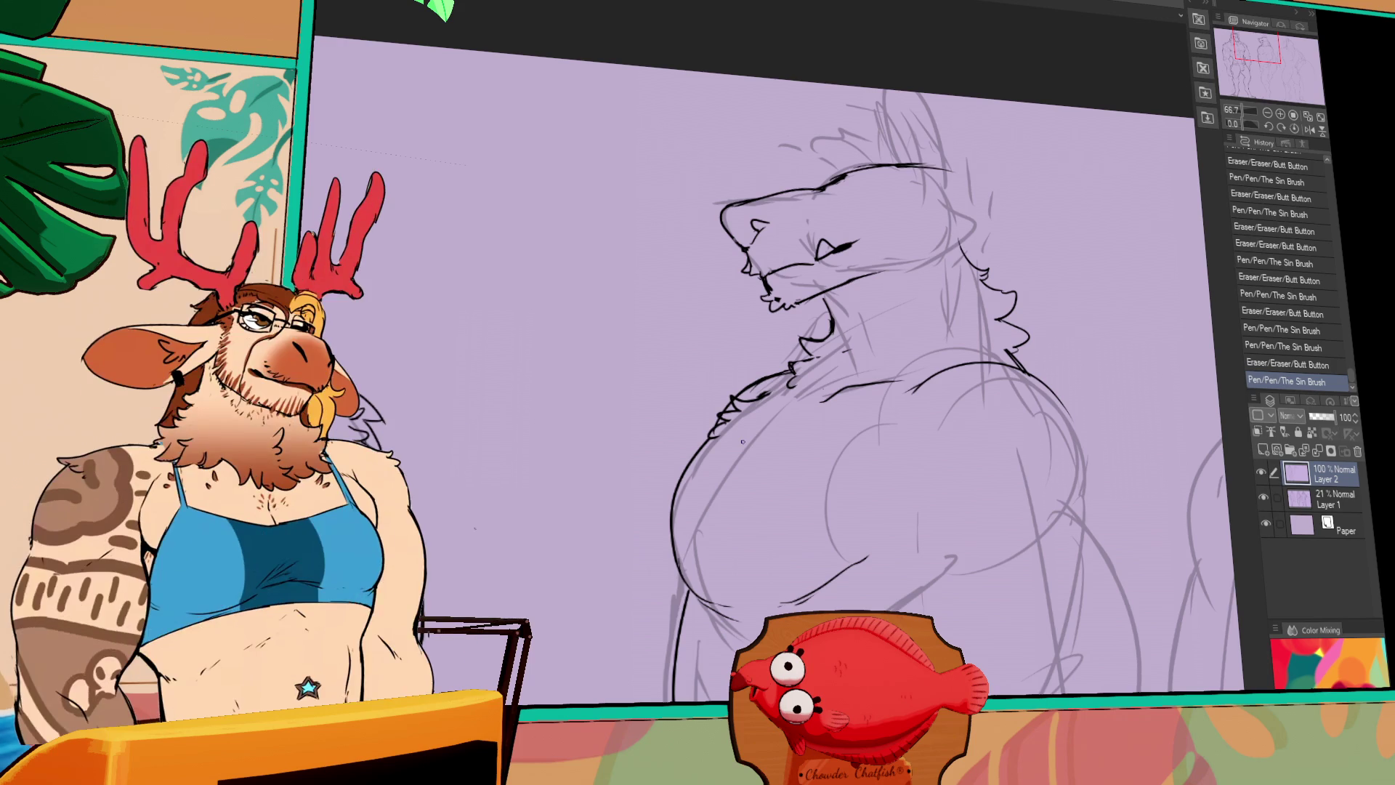
Ink fur tufts along the chest line, torso strokes and a line down from the belly
{"action": "mouse_move", "coordinate": [937, 389]}
{"action": "left_mouse_down"}
{"action": "mouse_move", "coordinate": [910, 383]}
{"action": "mouse_move", "coordinate": [923, 374]}
{"action": "left_mouse_up"}
{"action": "left_click_drag", "start_coordinate": [945, 363], "coordinate": [954, 359]}
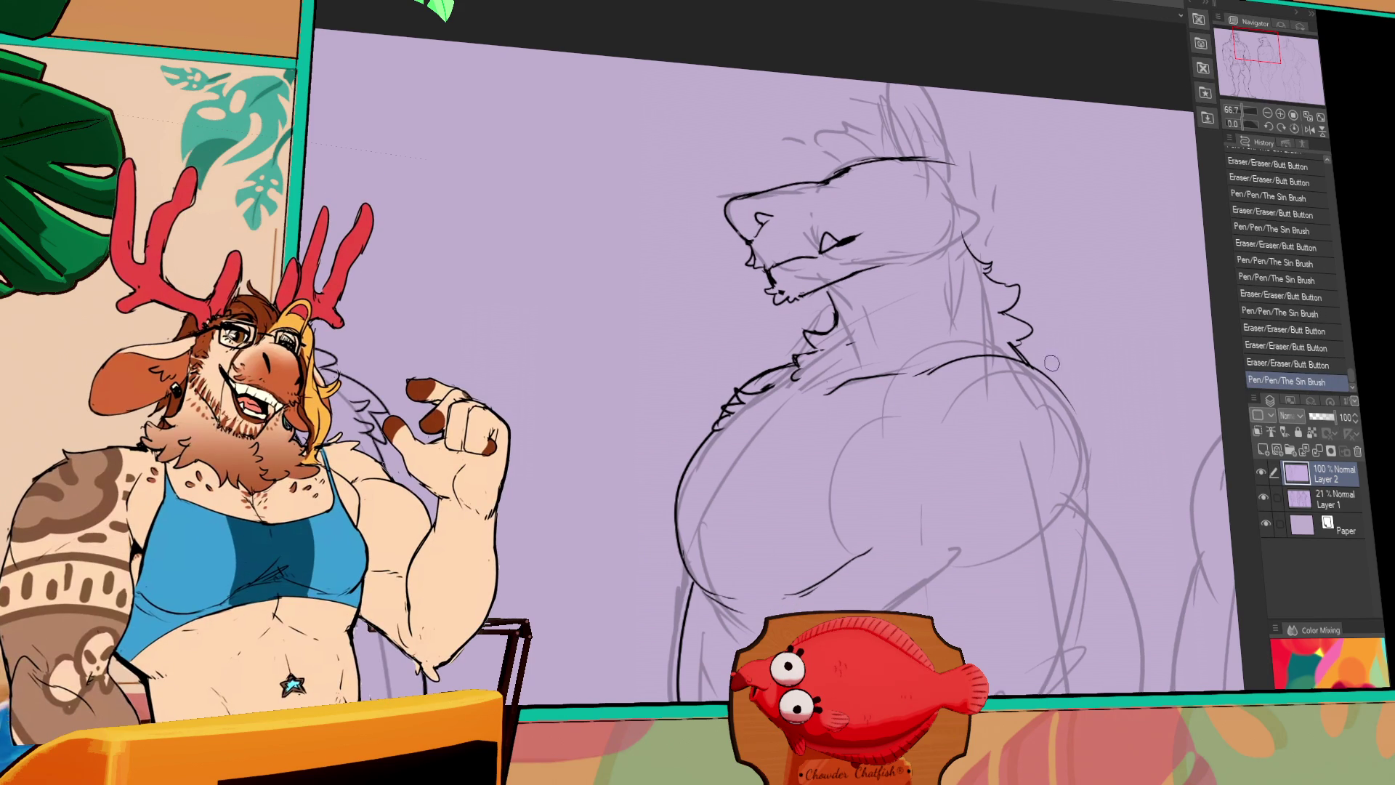
{"action": "mouse_move", "coordinate": [1046, 362]}
{"action": "left_mouse_down"}
{"action": "mouse_move", "coordinate": [1007, 352]}
{"action": "mouse_move", "coordinate": [1048, 359]}
{"action": "mouse_move", "coordinate": [1089, 447]}
{"action": "mouse_move", "coordinate": [1084, 436]}
{"action": "left_mouse_up"}
{"action": "left_click_drag", "start_coordinate": [1056, 528], "coordinate": [1027, 561]}
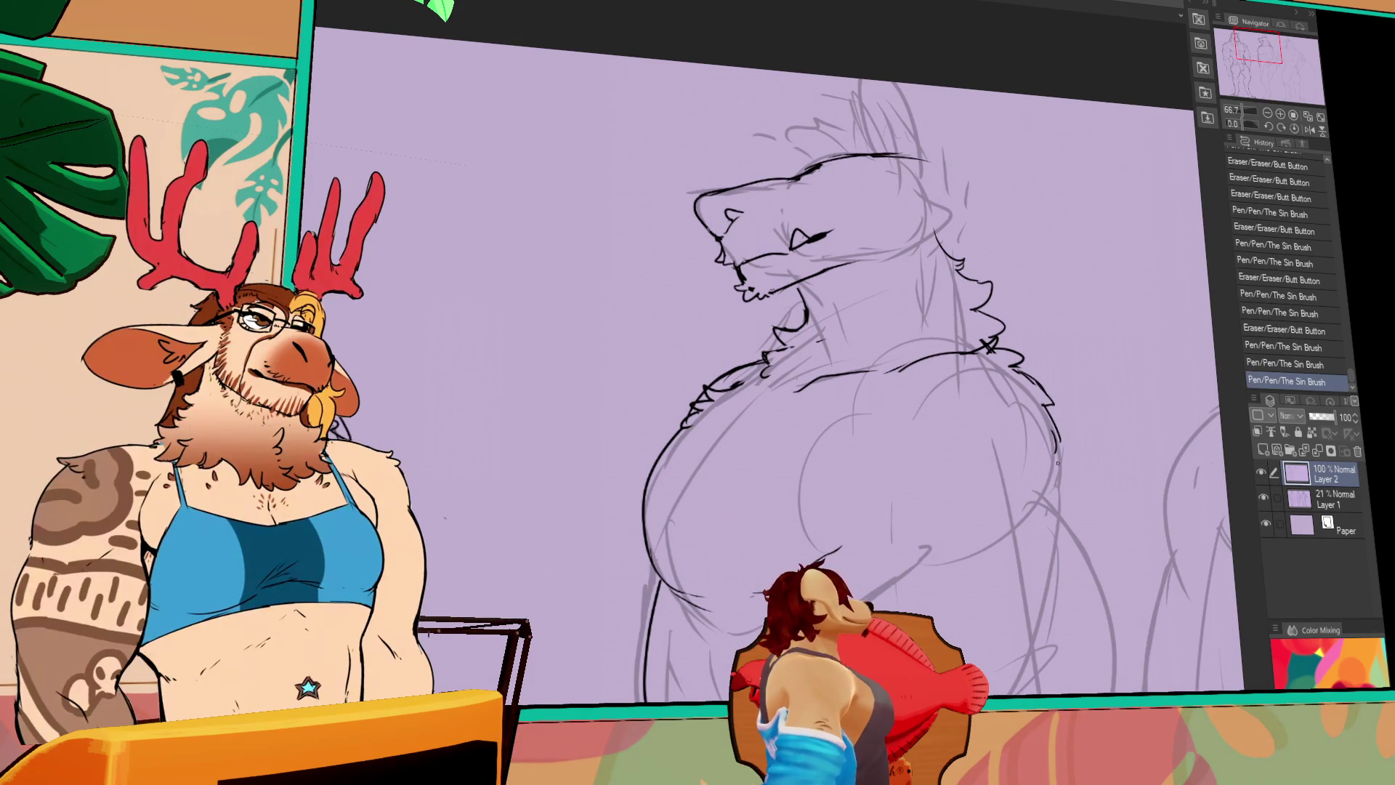
{"action": "left_click_drag", "start_coordinate": [1057, 462], "coordinate": [1048, 407]}
{"action": "left_click_drag", "start_coordinate": [789, 503], "coordinate": [821, 495]}
{"action": "mouse_move", "coordinate": [796, 500]}
{"action": "left_mouse_down"}
{"action": "mouse_move", "coordinate": [871, 501]}
{"action": "mouse_move", "coordinate": [861, 496]}
{"action": "mouse_move", "coordinate": [865, 508]}
{"action": "left_mouse_up"}
{"action": "left_click_drag", "start_coordinate": [863, 504], "coordinate": [877, 558]}
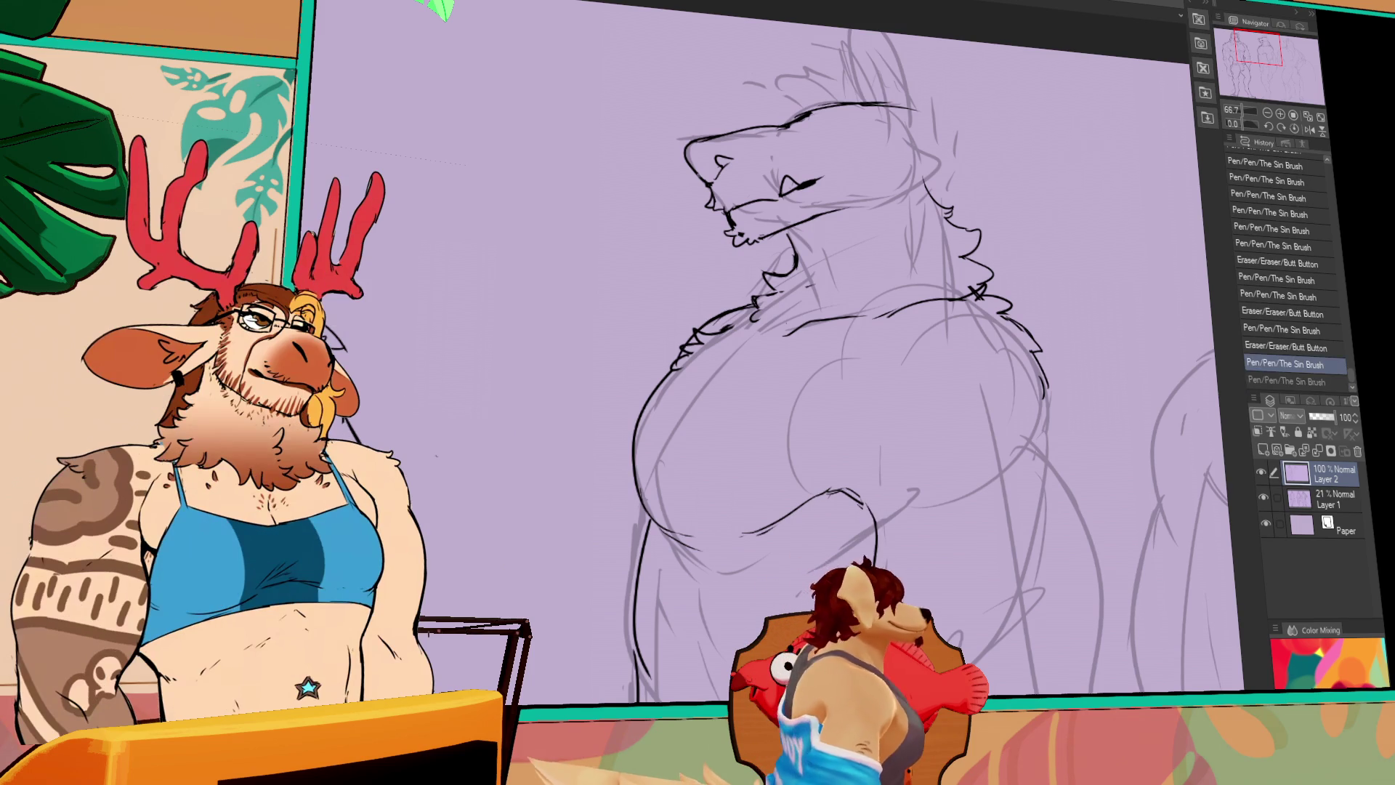
Ink the far arm's outer contour from the shoulder down the upper arm
{"action": "left_click_drag", "start_coordinate": [1112, 505], "coordinate": [1051, 359]}
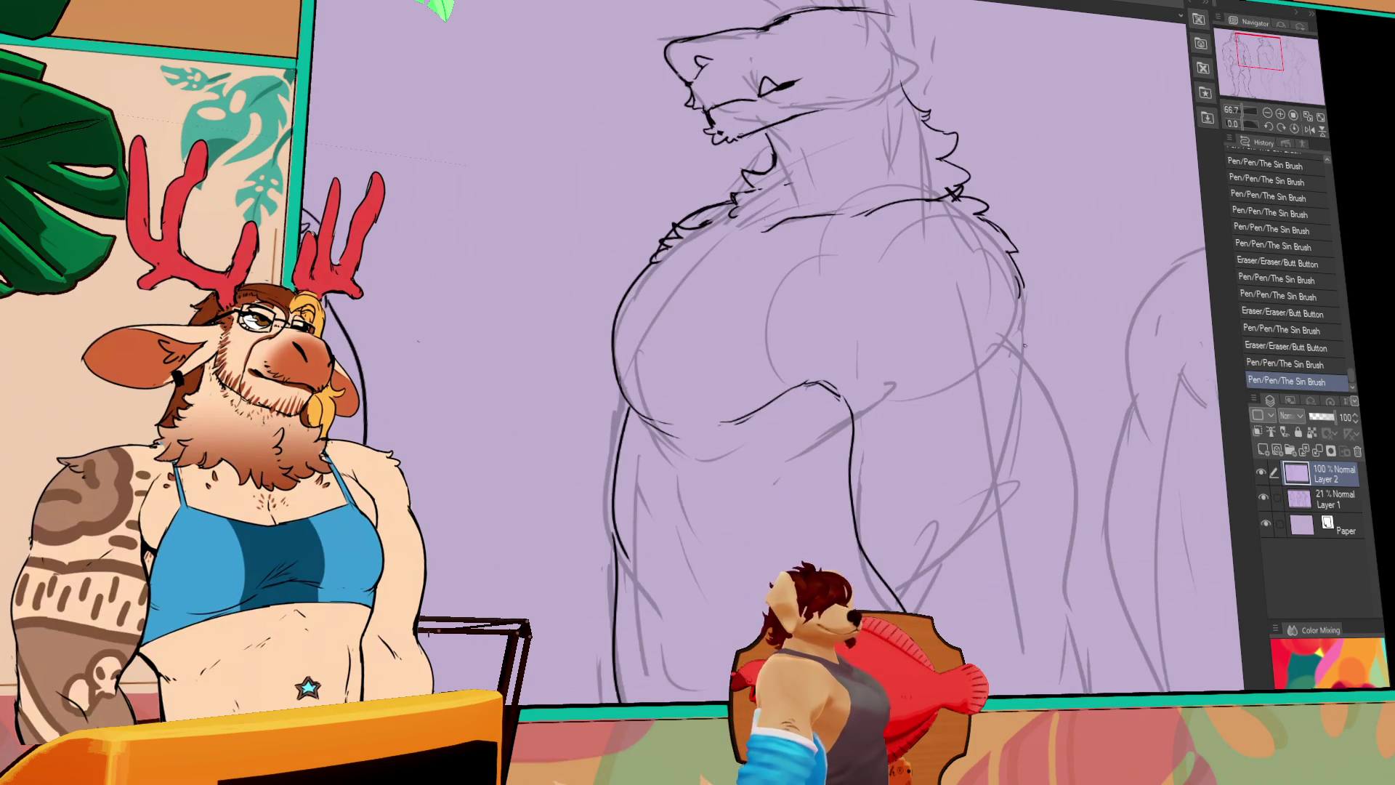
{"action": "left_click_drag", "start_coordinate": [1020, 294], "coordinate": [1048, 373]}
{"action": "left_click_drag", "start_coordinate": [1032, 320], "coordinate": [1065, 487]}
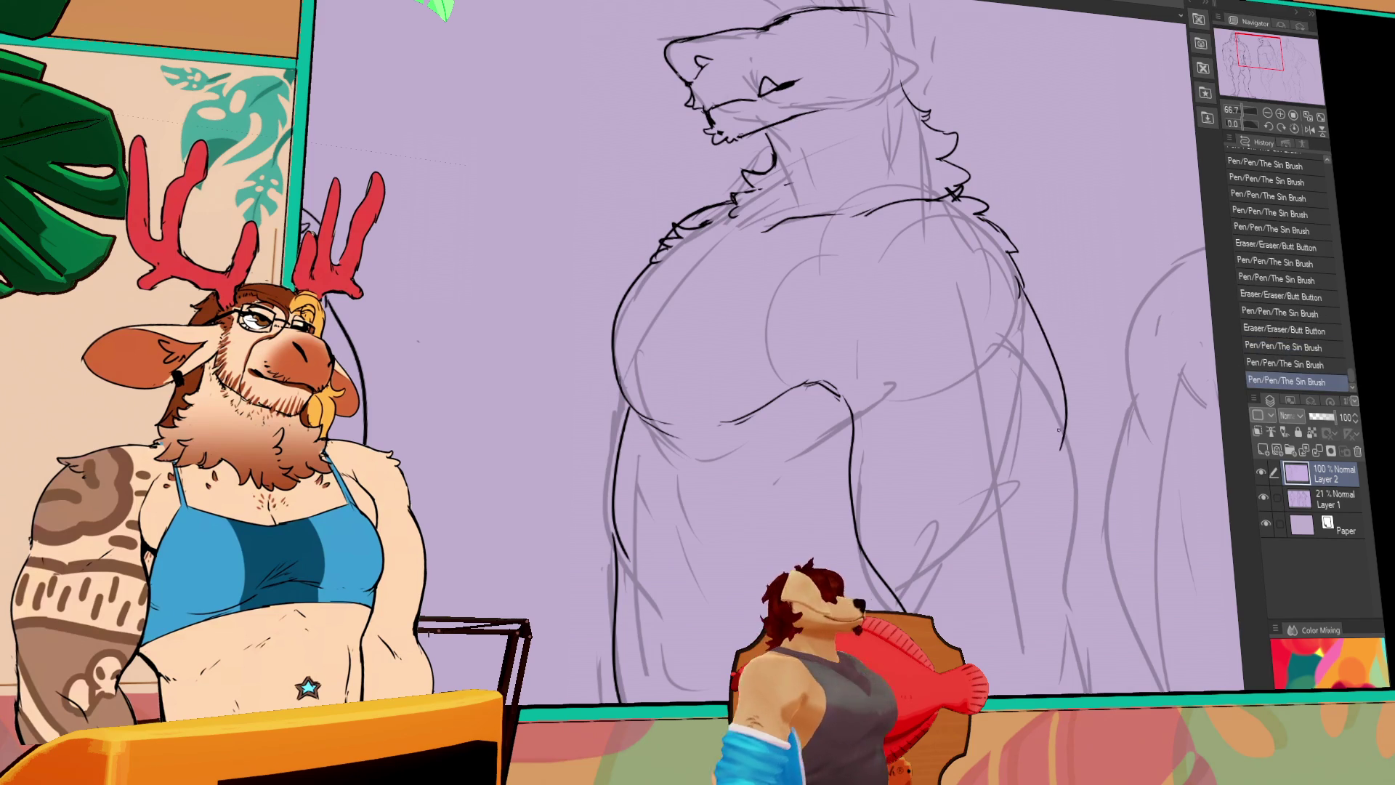
{"action": "key", "text": "ctrl+z"}
{"action": "left_click_drag", "start_coordinate": [1022, 276], "coordinate": [1040, 329]}
{"action": "key", "text": "ctrl+z"}
{"action": "key", "text": "ctrl+z"}
{"action": "key", "text": "ctrl+y"}
{"action": "key", "text": "ctrl+y"}
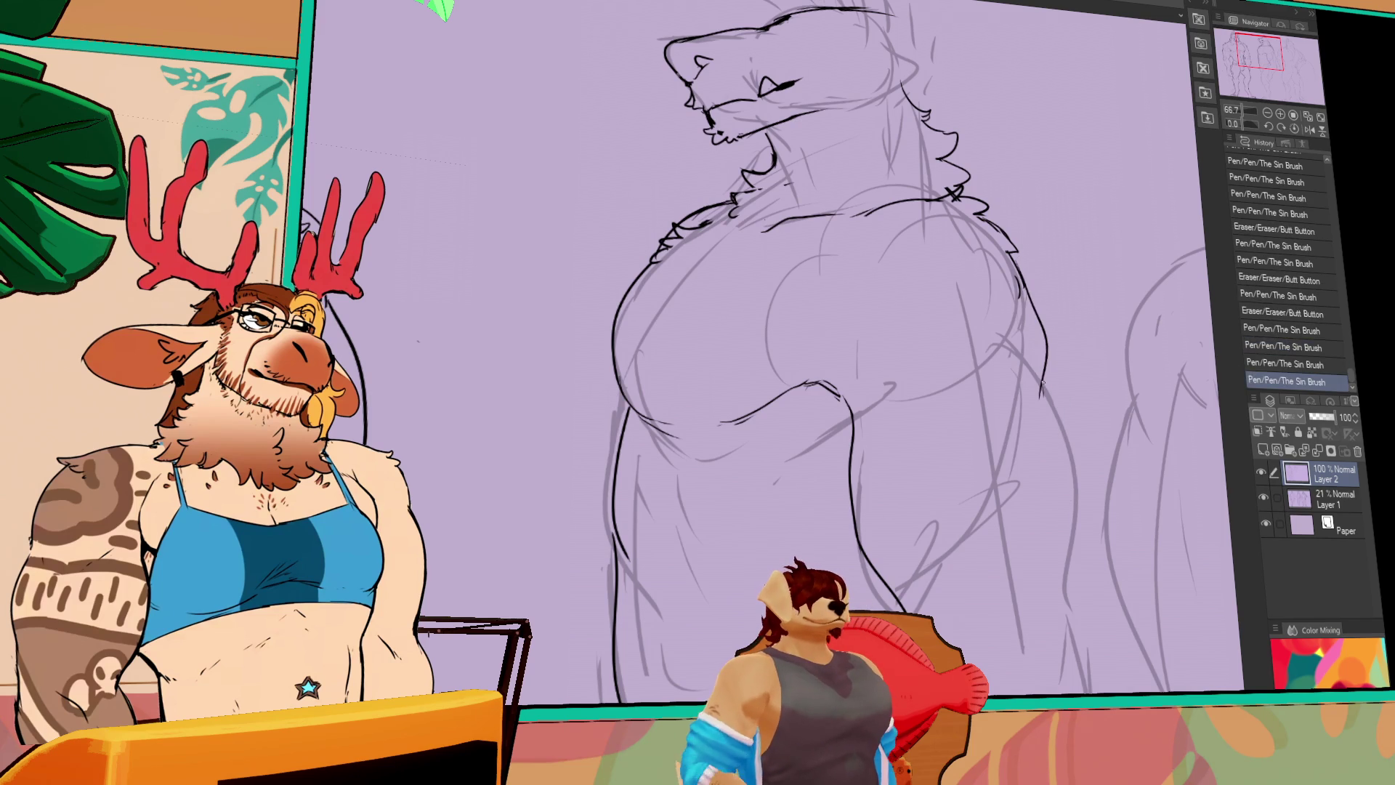
{"action": "key", "text": "ctrl+z"}
{"action": "key", "text": "ctrl+z"}
{"action": "key", "text": "ctrl+y"}
{"action": "key", "text": "ctrl+y"}
{"action": "mouse_move", "coordinate": [1038, 367]}
{"action": "left_mouse_down"}
{"action": "mouse_move", "coordinate": [1076, 498]}
{"action": "mouse_move", "coordinate": [1064, 518]}
{"action": "left_mouse_up"}
{"action": "left_click_drag", "start_coordinate": [1071, 444], "coordinate": [1066, 553]}
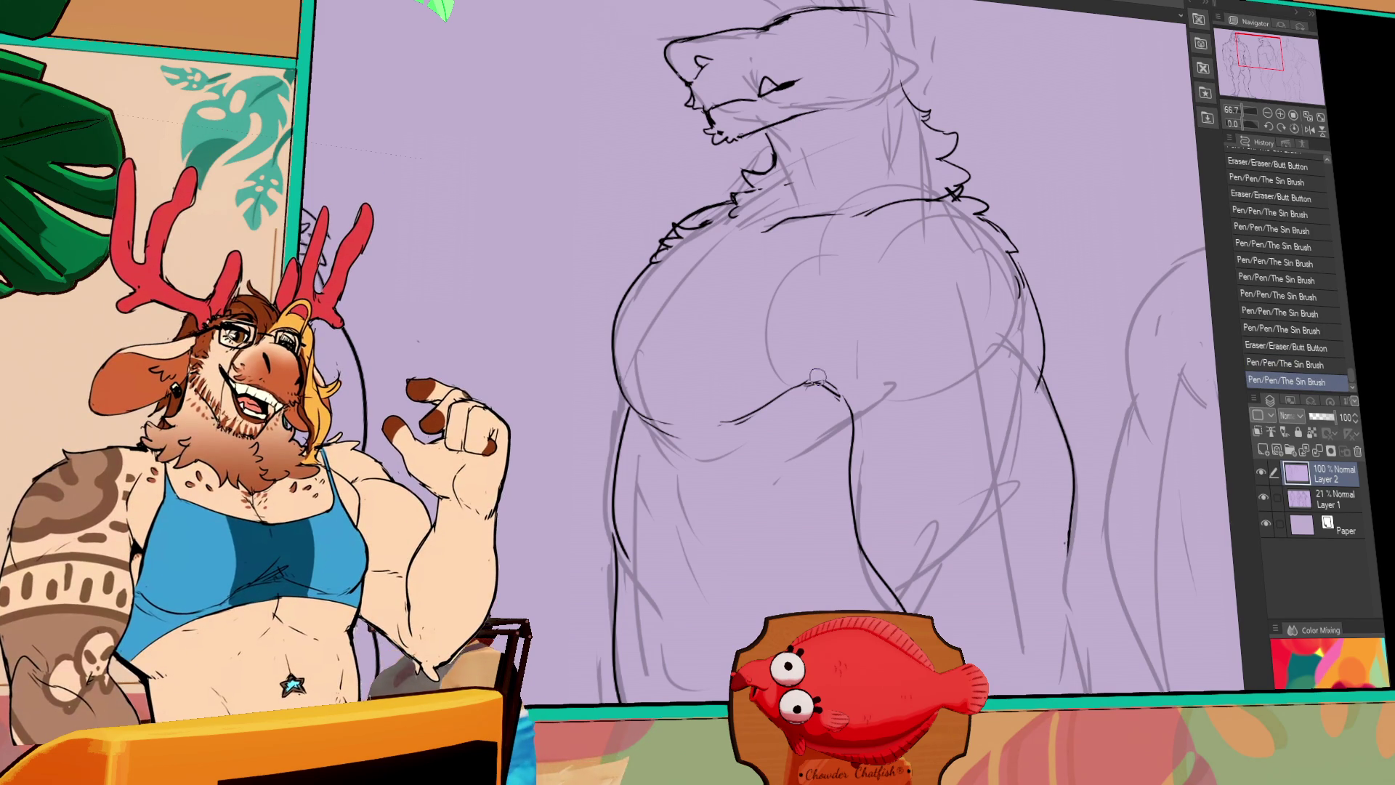
Redraw the line beneath the chest in dark ink and extend it to the right
{"action": "mouse_move", "coordinate": [817, 389]}
{"action": "left_mouse_down"}
{"action": "mouse_move", "coordinate": [734, 425]}
{"action": "mouse_move", "coordinate": [814, 390]}
{"action": "left_mouse_up"}
{"action": "left_click_drag", "start_coordinate": [738, 428], "coordinate": [843, 394]}
{"action": "left_click_drag", "start_coordinate": [815, 392], "coordinate": [844, 396]}
{"action": "left_click_drag", "start_coordinate": [818, 391], "coordinate": [844, 395]}
{"action": "left_click_drag", "start_coordinate": [819, 391], "coordinate": [843, 396]}
{"action": "key", "text": "ctrl+z"}
{"action": "left_click_drag", "start_coordinate": [842, 219], "coordinate": [815, 296]}
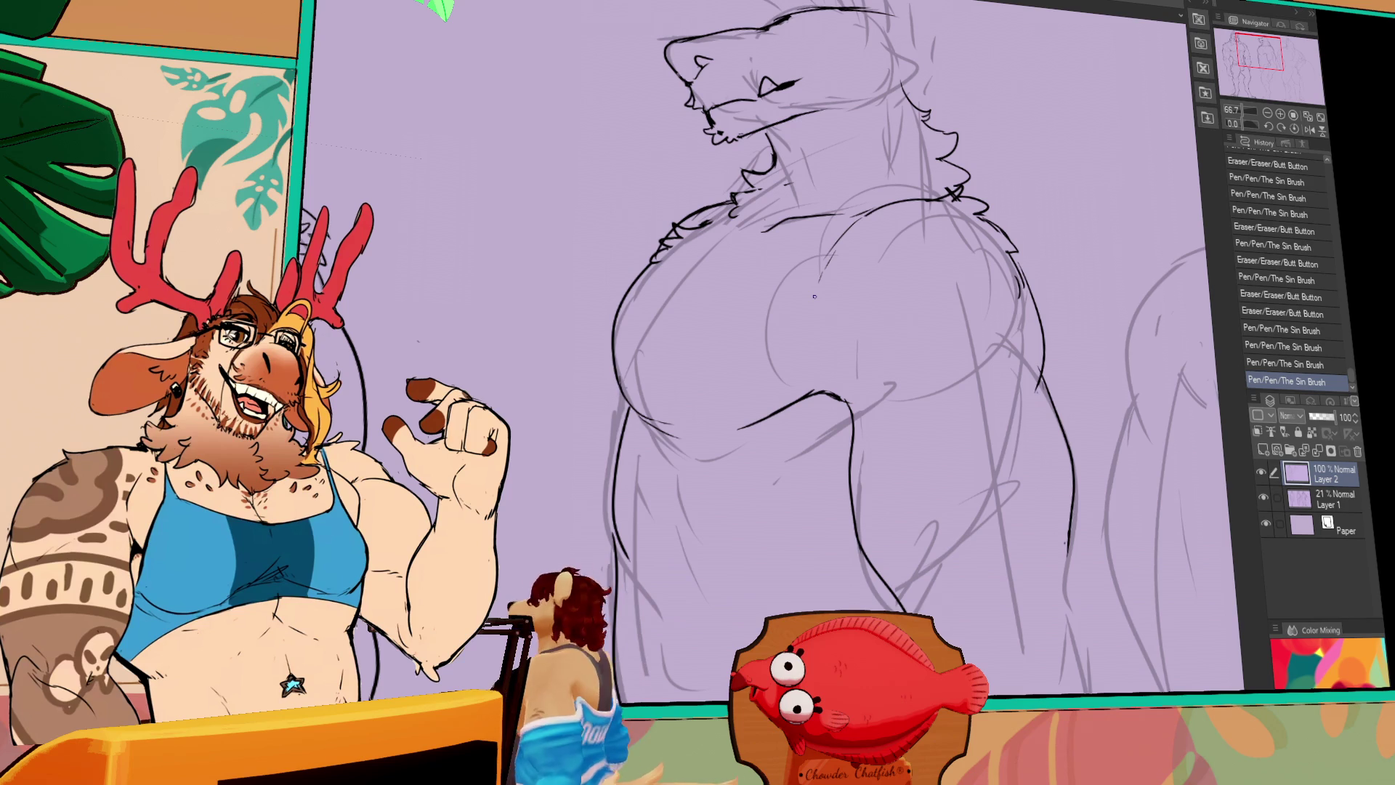
{"action": "mouse_move", "coordinate": [895, 391]}
{"action": "left_mouse_down"}
{"action": "mouse_move", "coordinate": [946, 419]}
{"action": "mouse_move", "coordinate": [1053, 377]}
{"action": "left_mouse_up"}
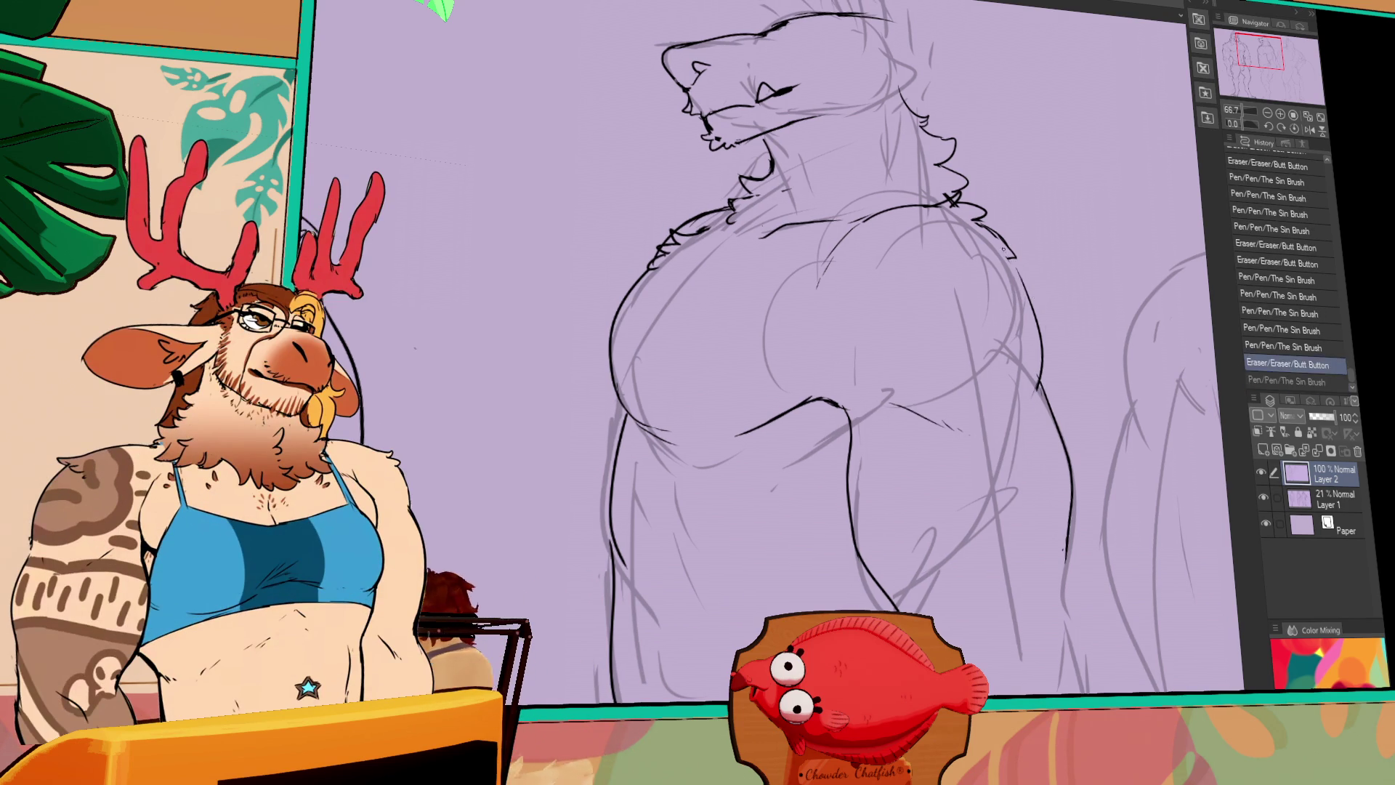
Touch up the chest contour and redraw the long arm contour reaching further down the side
{"action": "scroll", "coordinate": [1075, 400], "scroll_direction": "down", "scroll_amount": 2}
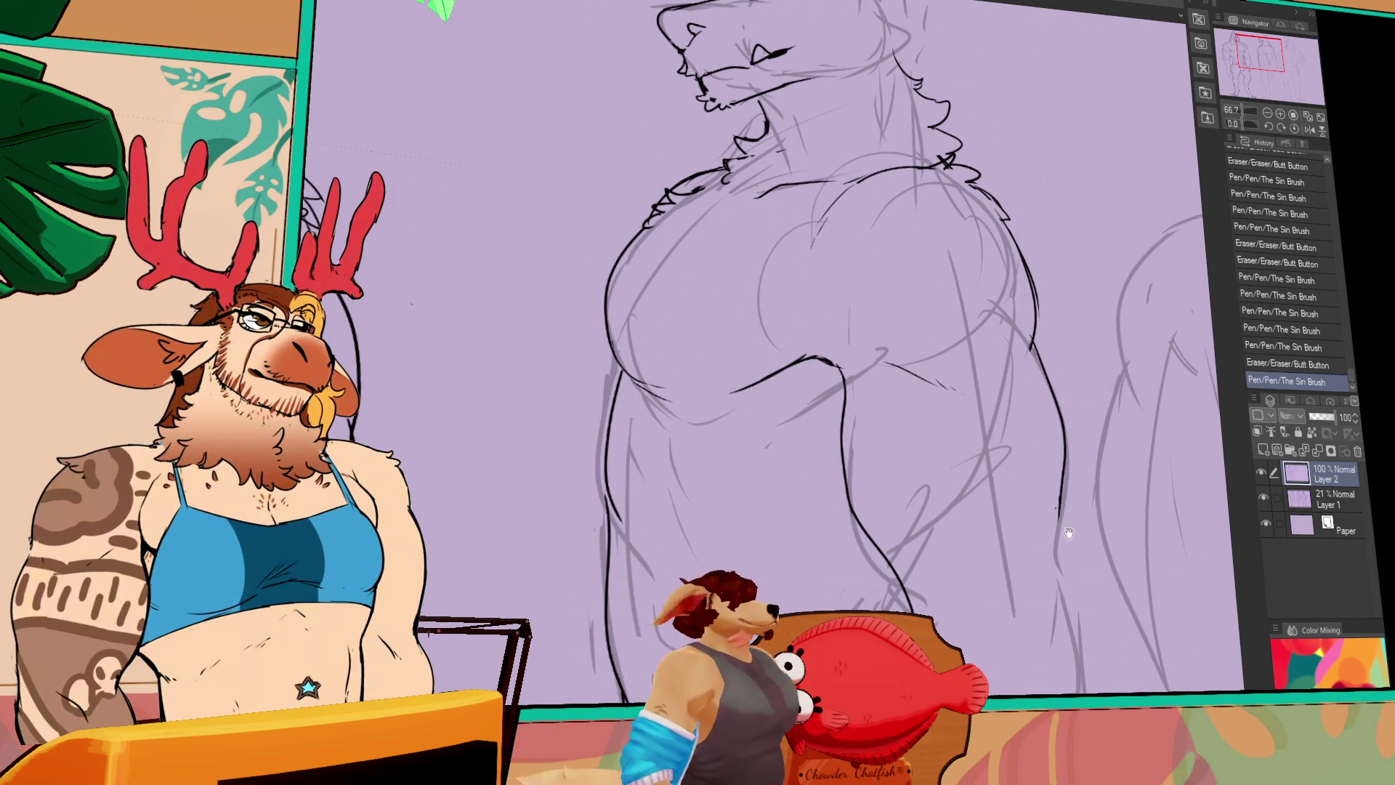
{"action": "scroll", "coordinate": [1061, 428], "scroll_direction": "down", "scroll_amount": 2}
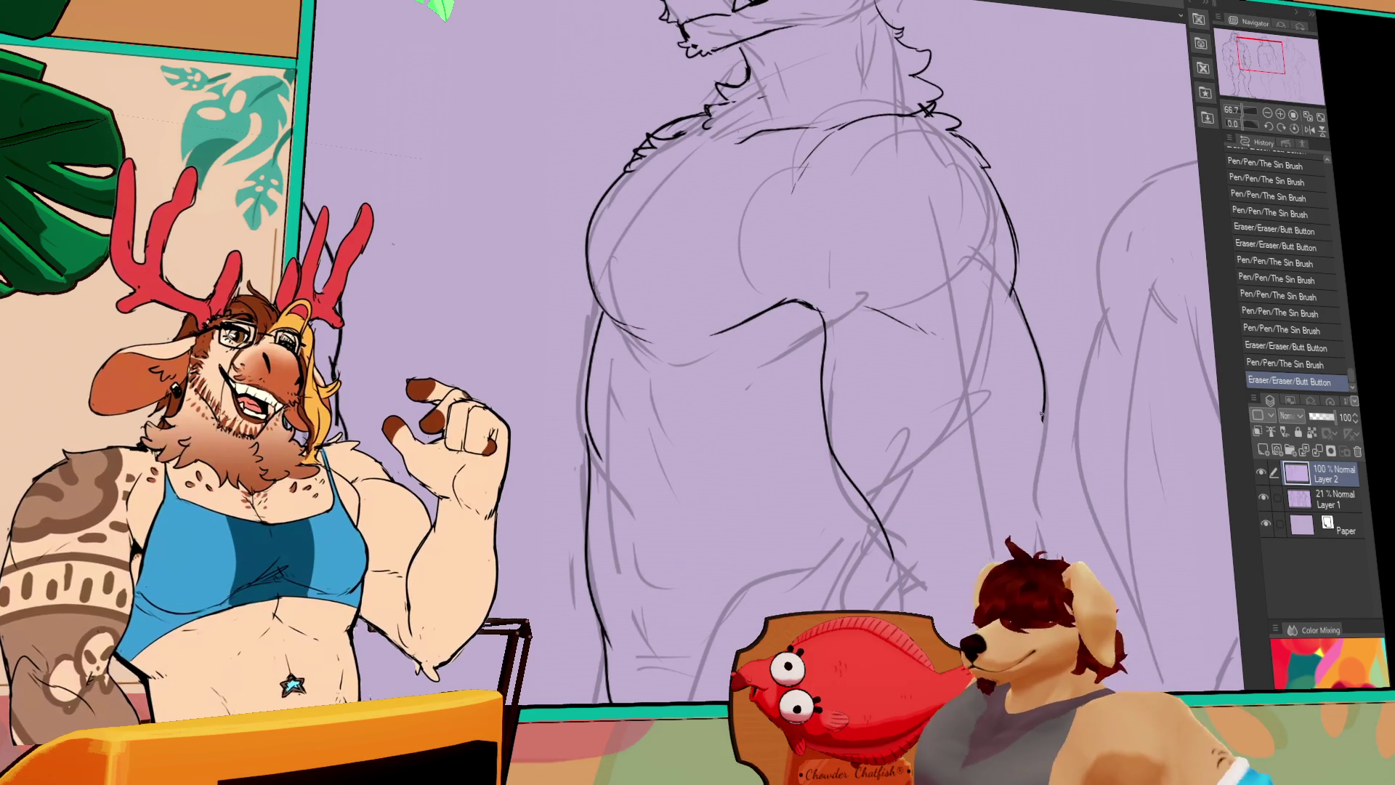
{"action": "left_click_drag", "start_coordinate": [1034, 429], "coordinate": [1042, 443]}
{"action": "scroll", "coordinate": [867, 451], "scroll_direction": "down", "scroll_amount": 3}
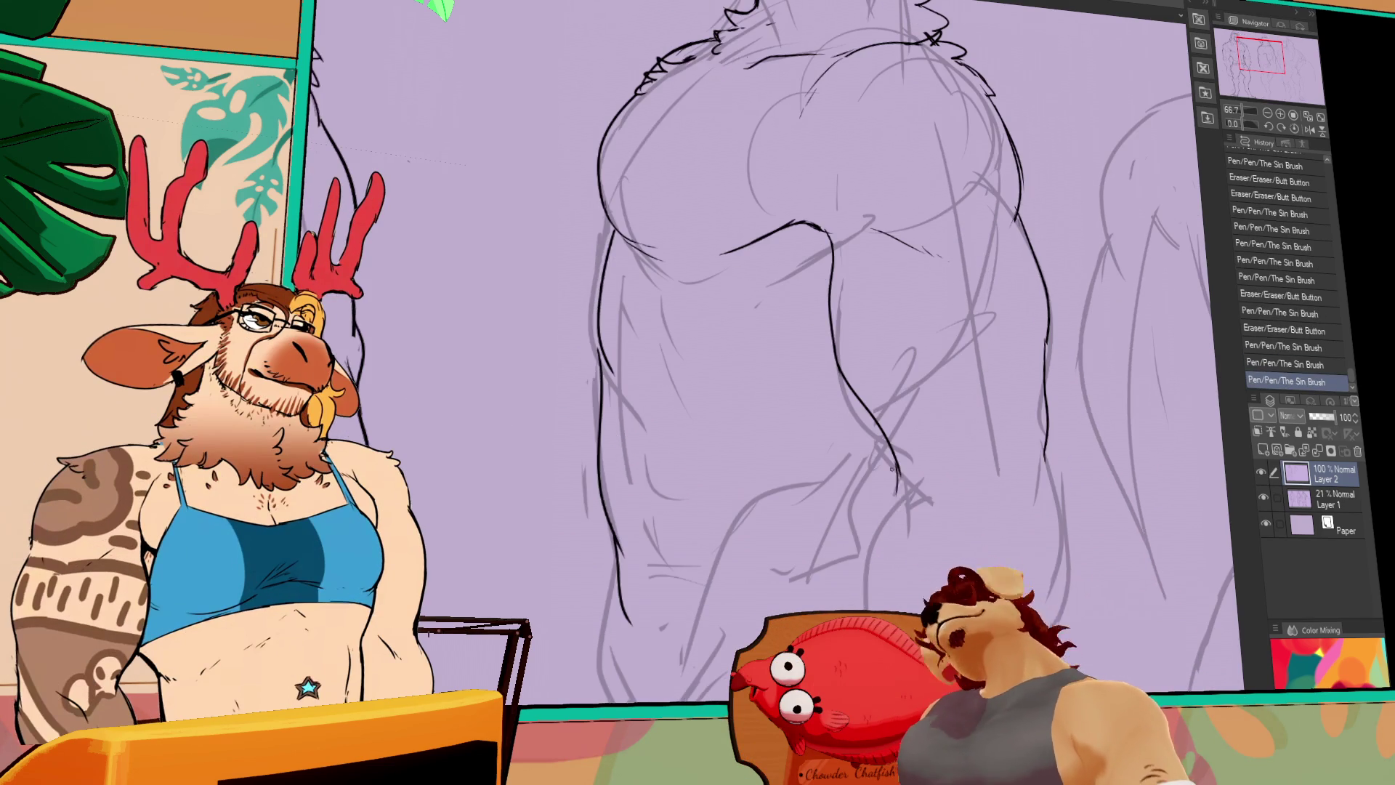
{"action": "scroll", "coordinate": [867, 452], "scroll_direction": "down", "scroll_amount": 3}
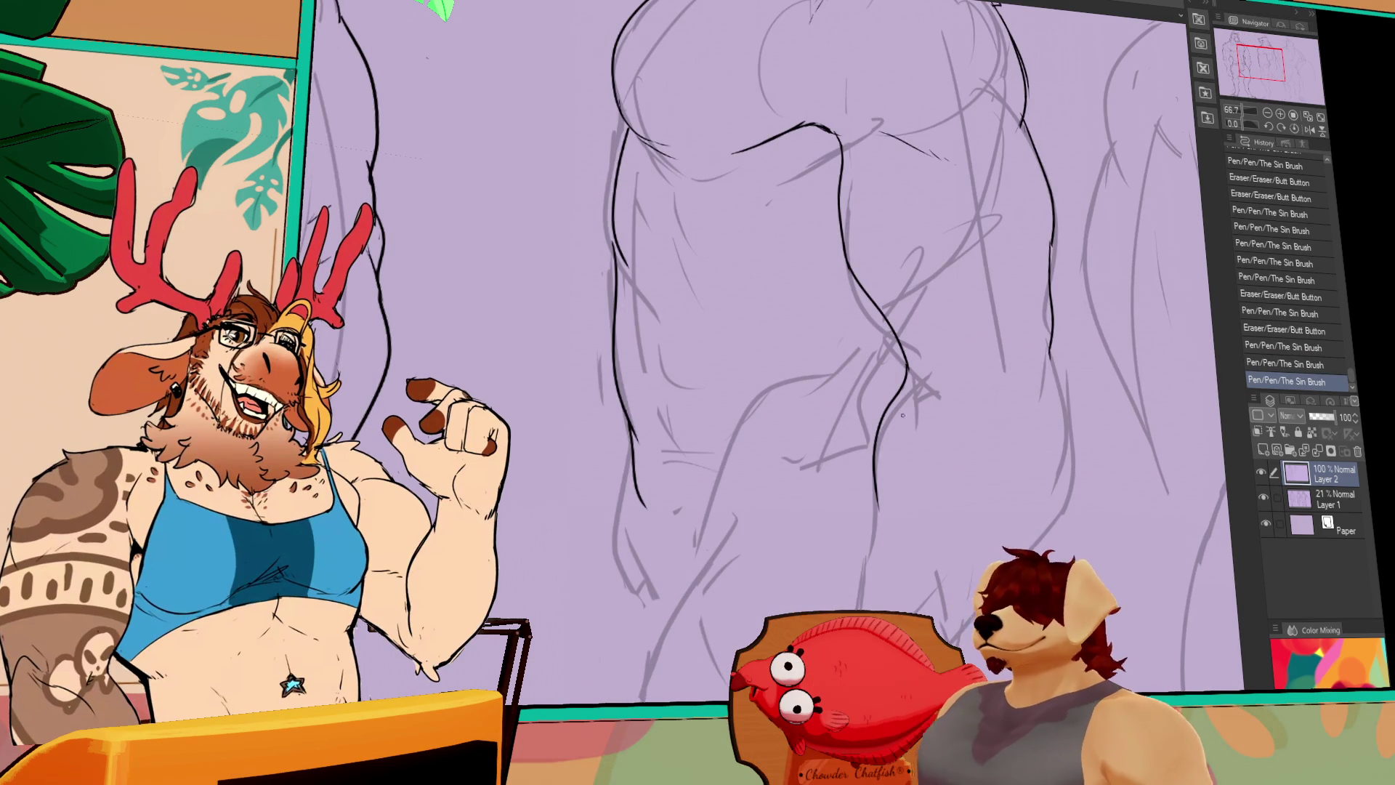
{"action": "key", "text": "ctrl+z"}
{"action": "left_click_drag", "start_coordinate": [908, 352], "coordinate": [869, 537]}
{"action": "key", "text": "ctrl+z"}
{"action": "left_click_drag", "start_coordinate": [907, 349], "coordinate": [869, 541]}
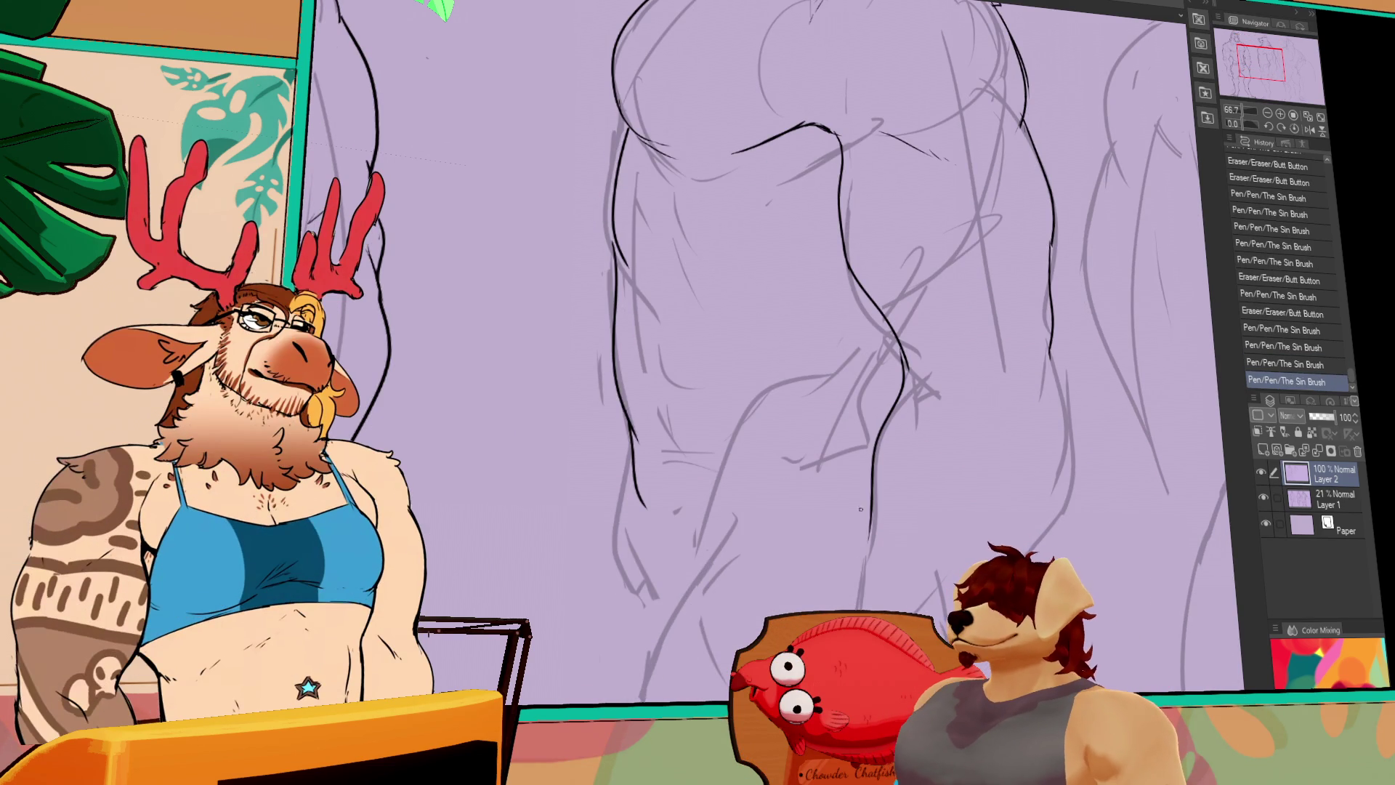
{"action": "left_click_drag", "start_coordinate": [1109, 418], "coordinate": [1077, 413]}
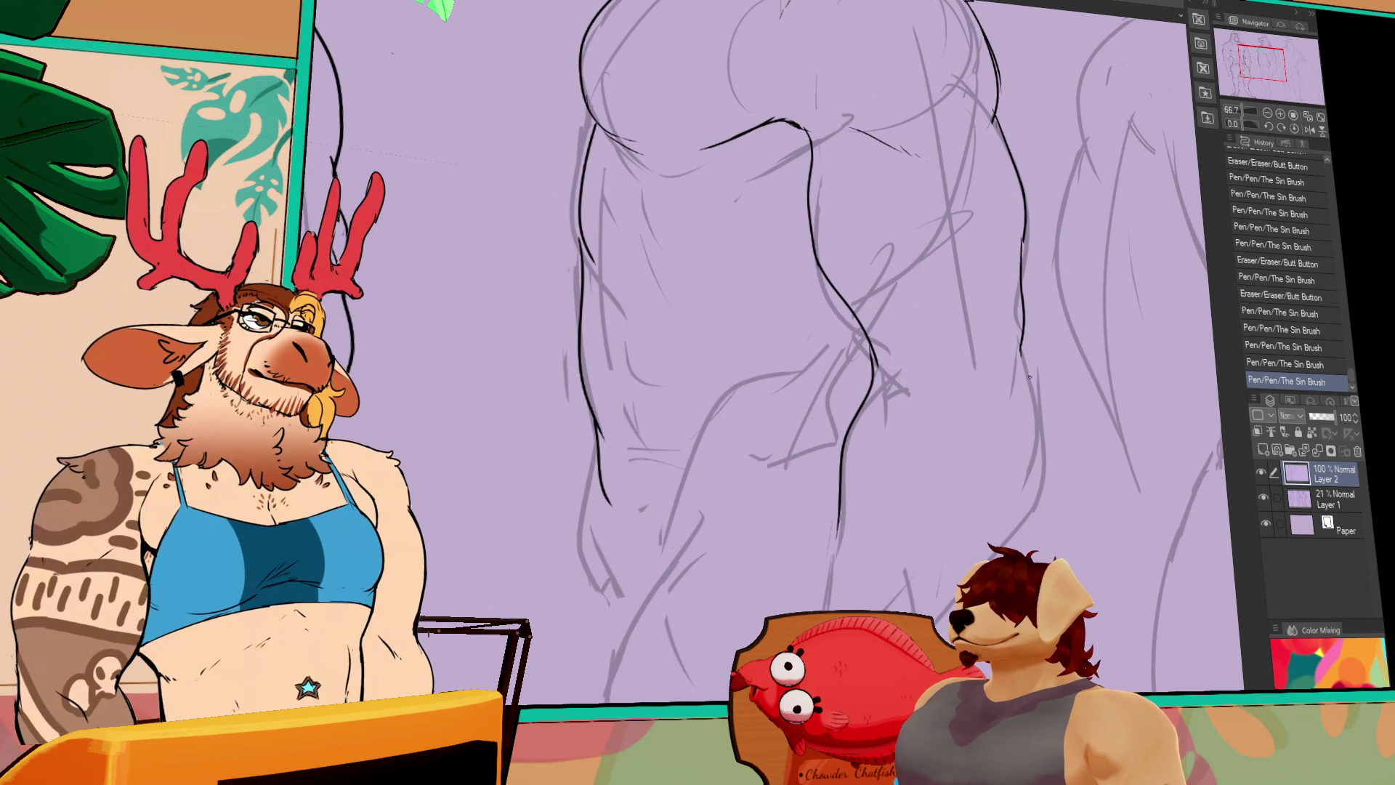
Extend the black contour past the elbow down toward the hip
{"action": "left_click_drag", "start_coordinate": [1022, 335], "coordinate": [1045, 372]}
{"action": "key", "text": "ctrl+z"}
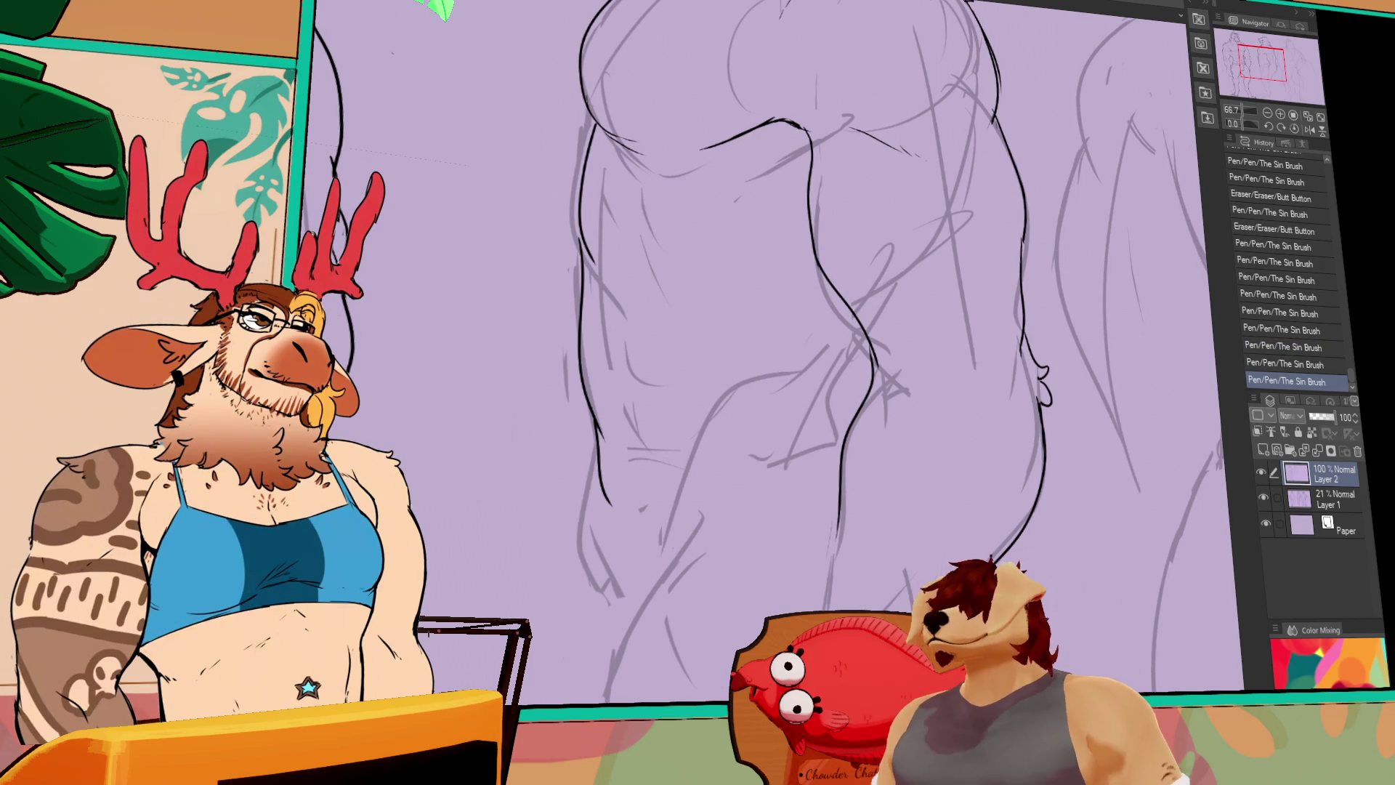
{"action": "mouse_move", "coordinate": [944, 436]}
{"action": "left_mouse_down"}
{"action": "mouse_move", "coordinate": [954, 309]}
{"action": "mouse_move", "coordinate": [945, 501]}
{"action": "left_mouse_up"}
{"action": "left_click_drag", "start_coordinate": [1005, 432], "coordinate": [919, 537]}
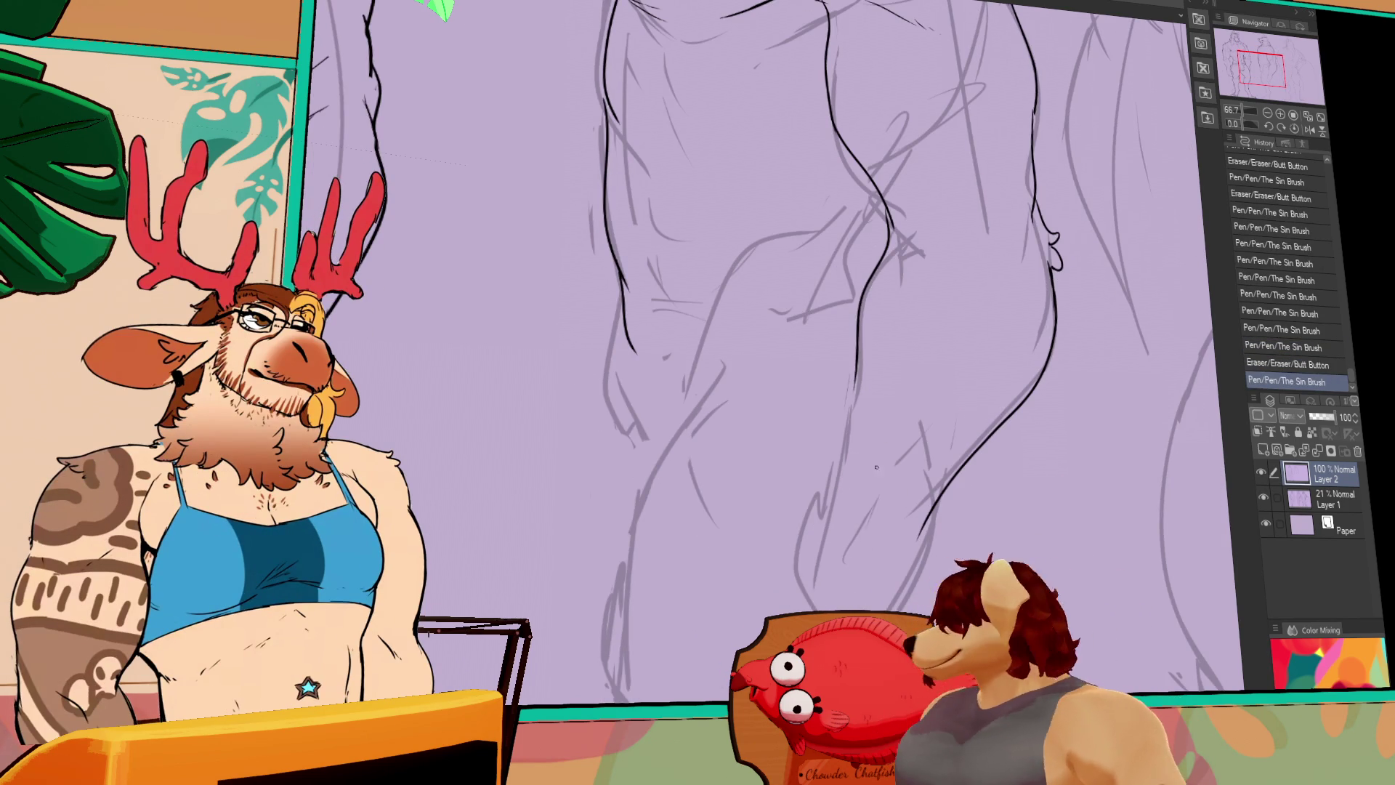
{"action": "left_click_drag", "start_coordinate": [847, 413], "coordinate": [833, 466]}
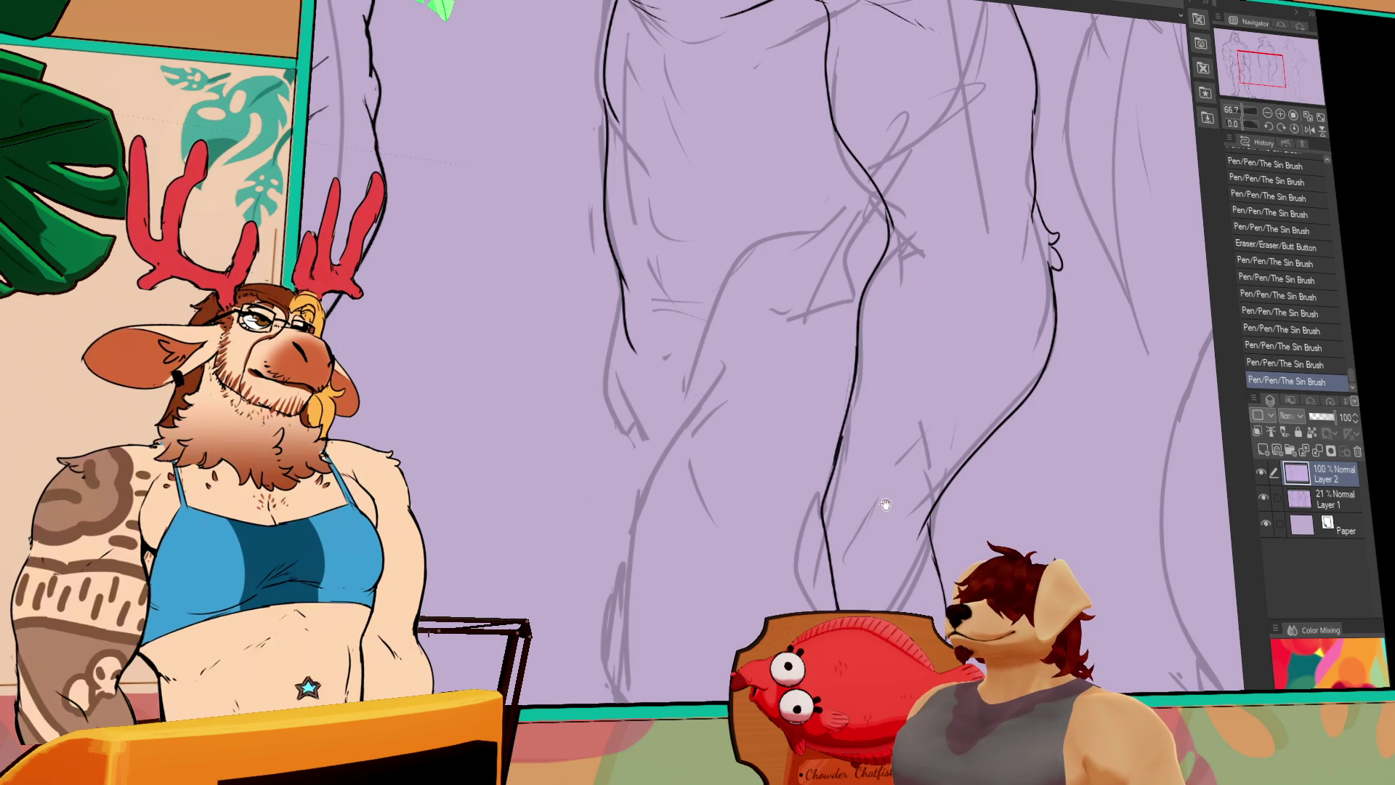
{"action": "mouse_move", "coordinate": [886, 503]}
{"action": "left_mouse_down"}
{"action": "mouse_move", "coordinate": [670, 581]}
{"action": "mouse_move", "coordinate": [800, 567]}
{"action": "left_mouse_up"}
{"action": "left_click_drag", "start_coordinate": [945, 560], "coordinate": [1115, 554]}
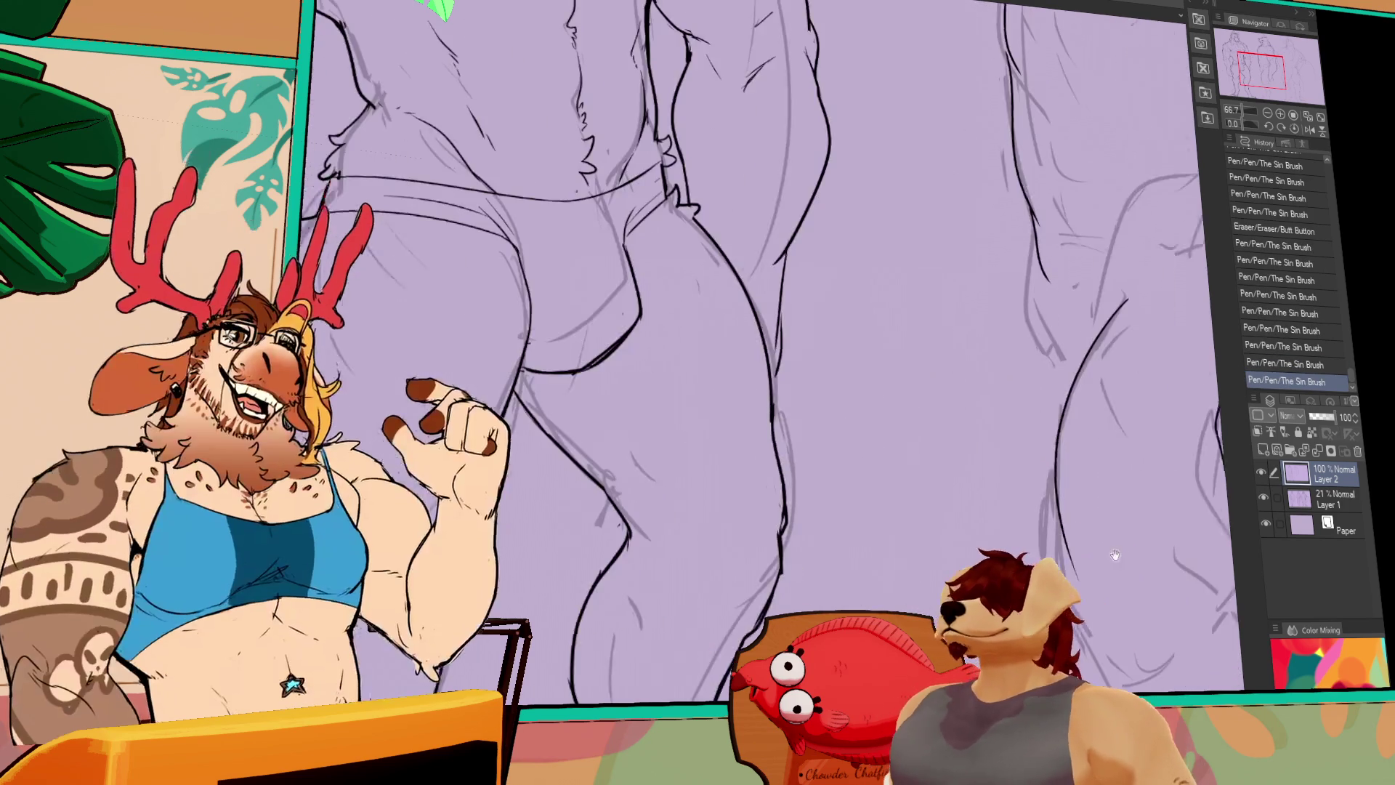
{"action": "left_click_drag", "start_coordinate": [770, 254], "coordinate": [905, 295]}
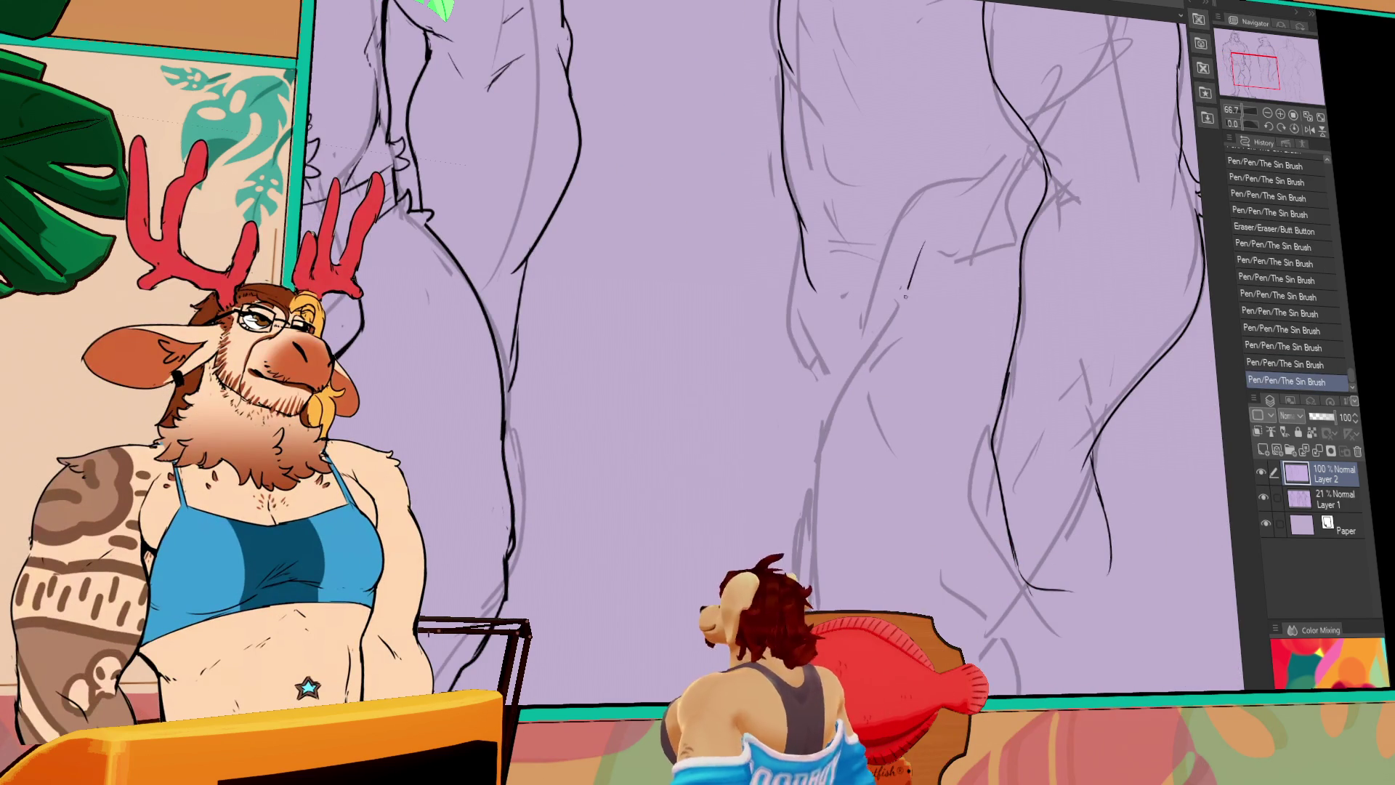
Ink the leg contours, redrawing the left leg's lower outline after an undo
{"action": "mouse_move", "coordinate": [899, 237]}
{"action": "left_mouse_down"}
{"action": "mouse_move", "coordinate": [885, 314]}
{"action": "mouse_move", "coordinate": [851, 366]}
{"action": "left_mouse_up"}
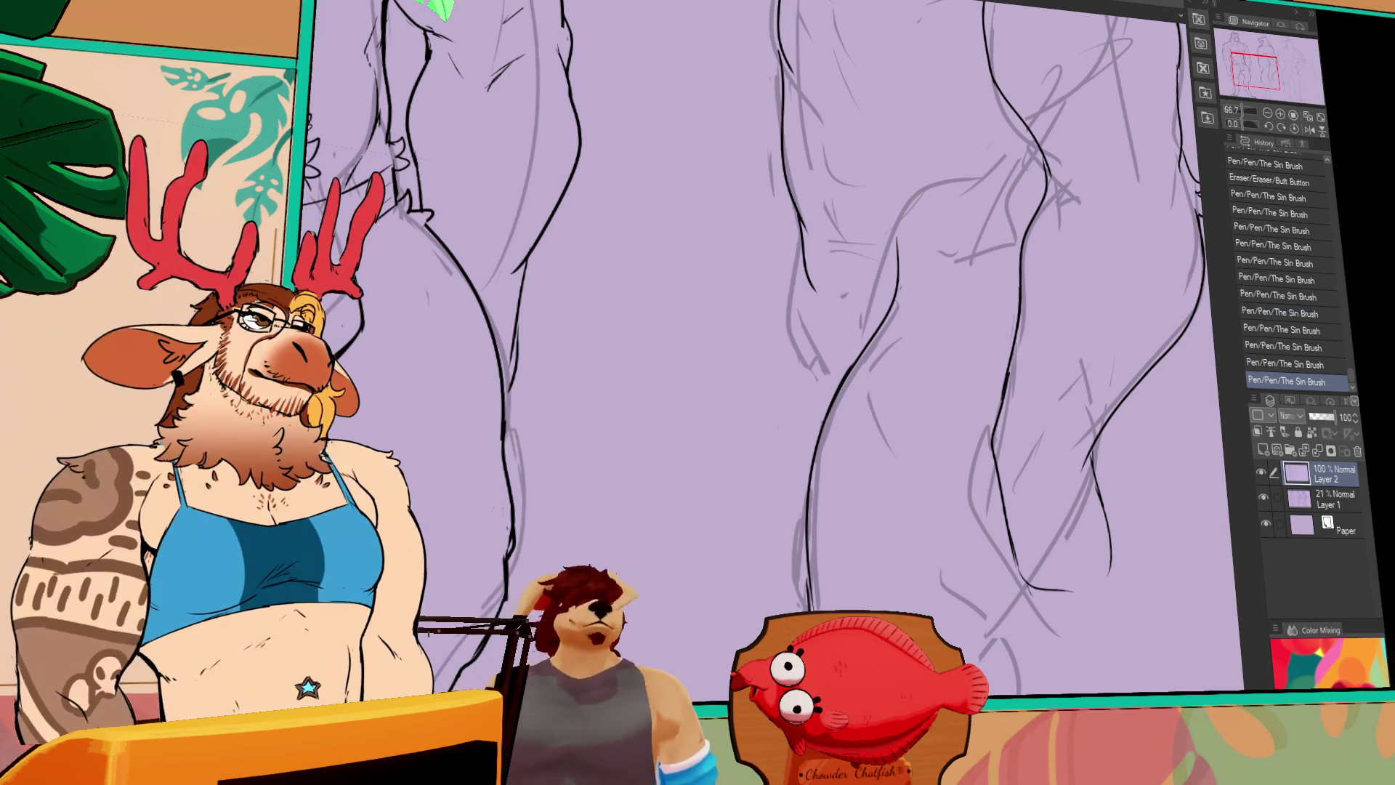
{"action": "mouse_move", "coordinate": [840, 303]}
{"action": "left_mouse_down"}
{"action": "mouse_move", "coordinate": [770, 618]}
{"action": "mouse_move", "coordinate": [759, 597]}
{"action": "mouse_move", "coordinate": [793, 519]}
{"action": "mouse_move", "coordinate": [810, 396]}
{"action": "mouse_move", "coordinate": [804, 437]}
{"action": "mouse_move", "coordinate": [752, 372]}
{"action": "mouse_move", "coordinate": [778, 458]}
{"action": "mouse_move", "coordinate": [756, 566]}
{"action": "mouse_move", "coordinate": [770, 450]}
{"action": "left_mouse_up"}
{"action": "key", "text": "ctrl+z"}
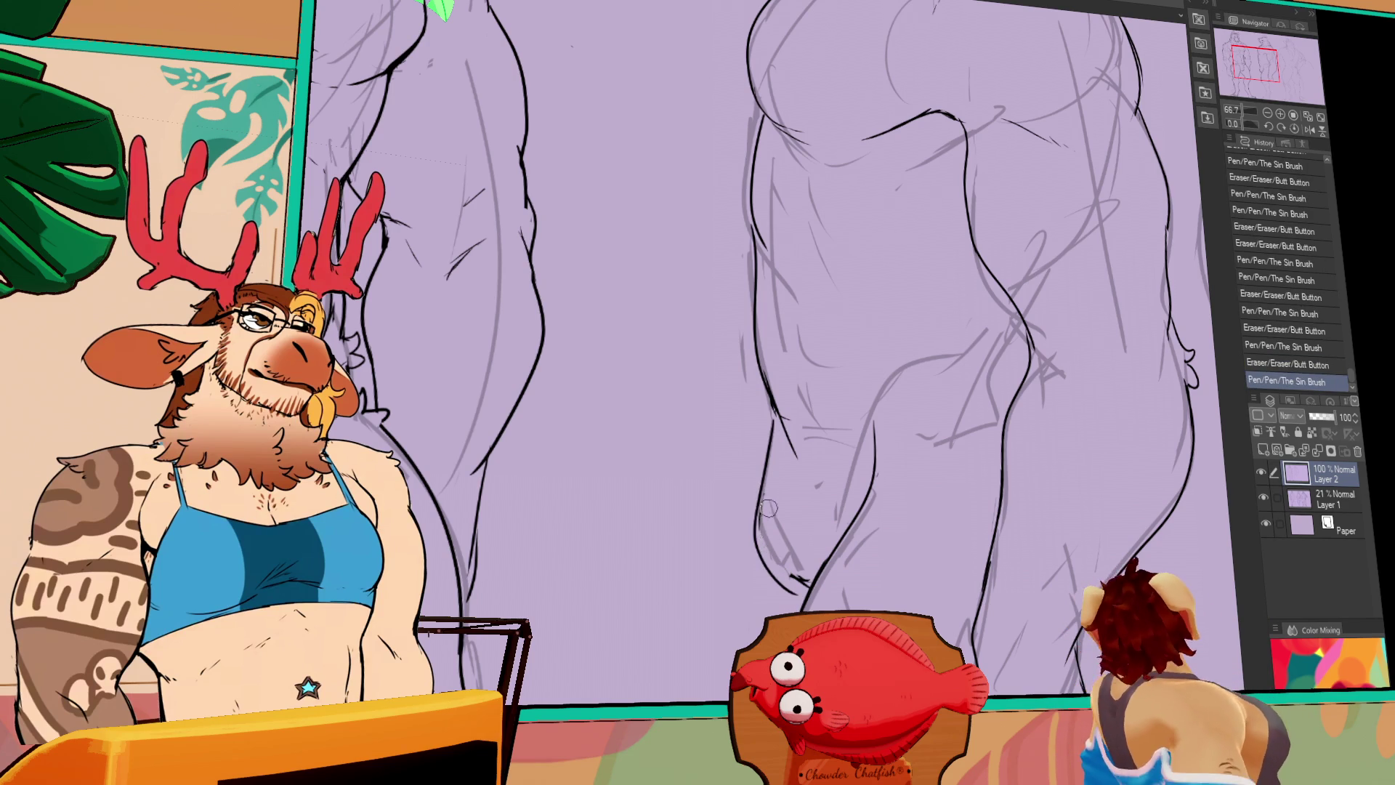
{"action": "mouse_move", "coordinate": [769, 507]}
{"action": "left_mouse_down"}
{"action": "mouse_move", "coordinate": [759, 479]}
{"action": "mouse_move", "coordinate": [793, 581]}
{"action": "mouse_move", "coordinate": [796, 568]}
{"action": "left_mouse_up"}
{"action": "mouse_move", "coordinate": [1033, 301]}
{"action": "left_mouse_down"}
{"action": "mouse_move", "coordinate": [982, 334]}
{"action": "mouse_move", "coordinate": [903, 440]}
{"action": "left_mouse_up"}
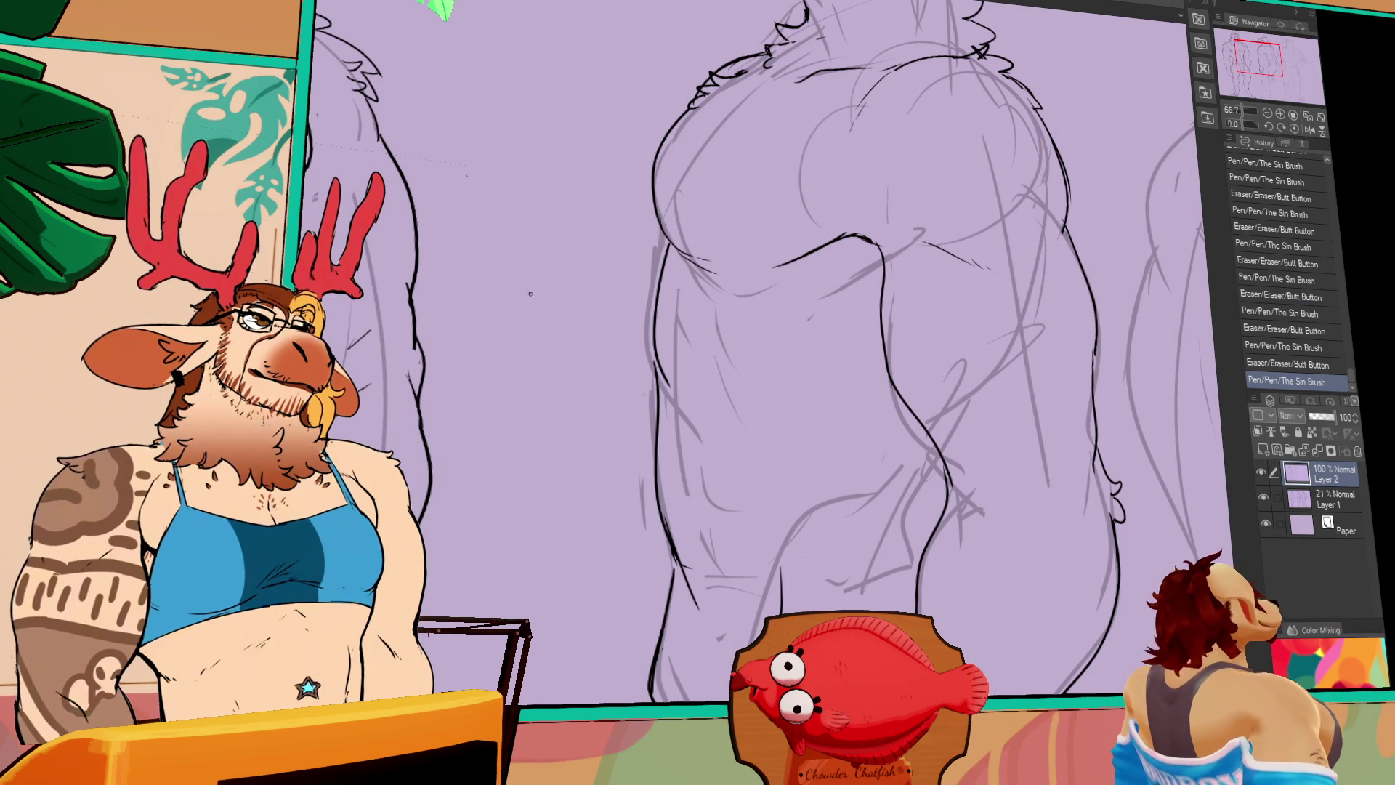
Erase and redraw short lines and fur tufts near the hip
{"action": "mouse_move", "coordinate": [697, 570]}
{"action": "left_mouse_down"}
{"action": "mouse_move", "coordinate": [720, 577]}
{"action": "mouse_move", "coordinate": [671, 577]}
{"action": "mouse_move", "coordinate": [701, 582]}
{"action": "left_mouse_up"}
{"action": "mouse_move", "coordinate": [672, 567]}
{"action": "left_mouse_down"}
{"action": "mouse_move", "coordinate": [674, 610]}
{"action": "mouse_move", "coordinate": [745, 566]}
{"action": "mouse_move", "coordinate": [806, 611]}
{"action": "left_mouse_up"}
{"action": "left_click_drag", "start_coordinate": [824, 508], "coordinate": [810, 559]}
{"action": "mouse_move", "coordinate": [835, 501]}
{"action": "left_mouse_down"}
{"action": "mouse_move", "coordinate": [894, 484]}
{"action": "mouse_move", "coordinate": [849, 513]}
{"action": "mouse_move", "coordinate": [1024, 467]}
{"action": "mouse_move", "coordinate": [974, 501]}
{"action": "left_mouse_up"}
{"action": "left_click_drag", "start_coordinate": [1017, 451], "coordinate": [1047, 422]}
{"action": "mouse_move", "coordinate": [1053, 414]}
{"action": "left_mouse_down"}
{"action": "mouse_move", "coordinate": [1068, 400]}
{"action": "mouse_move", "coordinate": [1058, 529]}
{"action": "mouse_move", "coordinate": [959, 414]}
{"action": "mouse_move", "coordinate": [901, 407]}
{"action": "mouse_move", "coordinate": [1030, 307]}
{"action": "left_mouse_up"}
Add short ink lines on the torso and redraw the line near the hip
{"action": "scroll", "coordinate": [1058, 529], "scroll_direction": "down", "scroll_amount": 1}
{"action": "mouse_move", "coordinate": [901, 464]}
{"action": "left_mouse_down"}
{"action": "mouse_move", "coordinate": [893, 448]}
{"action": "mouse_move", "coordinate": [835, 481]}
{"action": "left_mouse_up"}
{"action": "left_click_drag", "start_coordinate": [914, 497], "coordinate": [922, 536]}
{"action": "left_click_drag", "start_coordinate": [1014, 469], "coordinate": [1068, 374]}
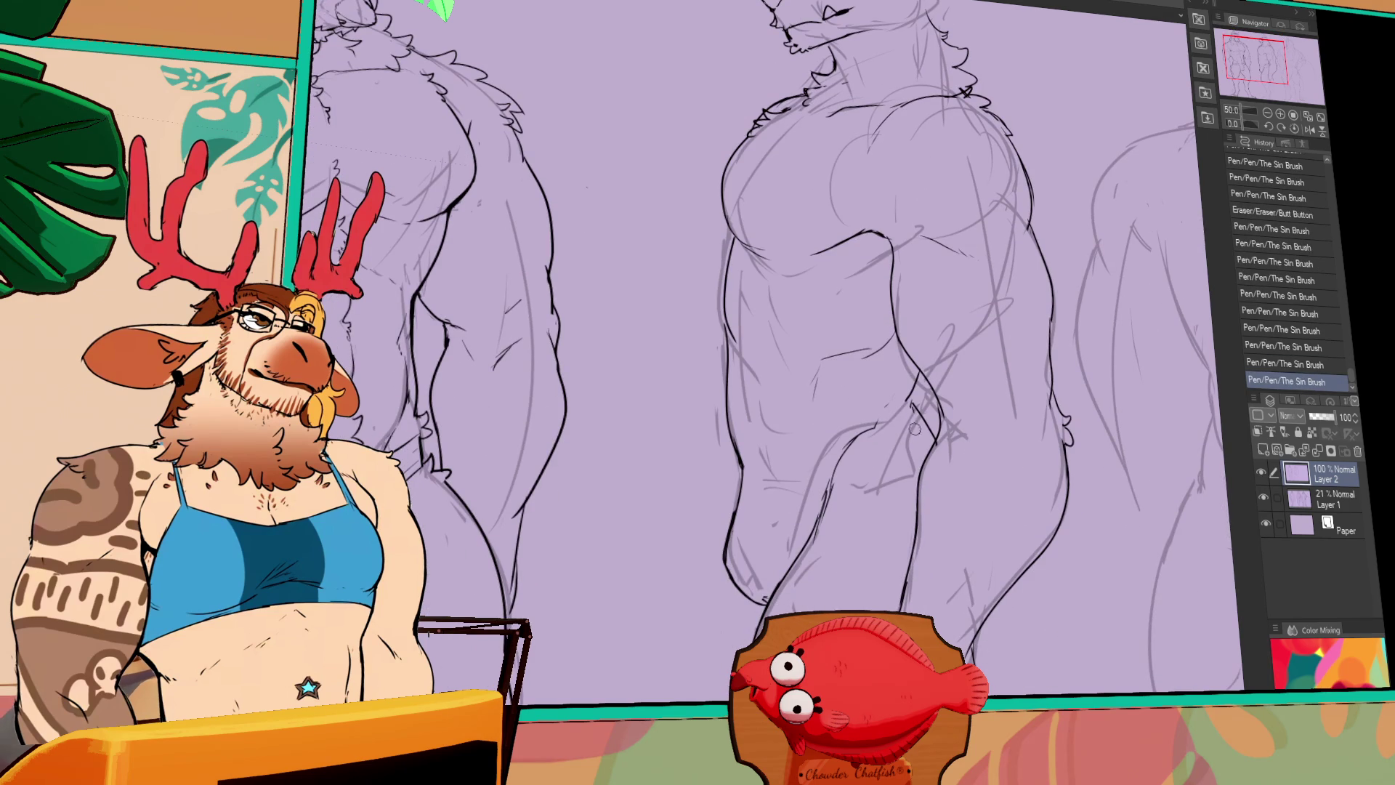
{"action": "left_click_drag", "start_coordinate": [914, 429], "coordinate": [916, 406]}
{"action": "left_click_drag", "start_coordinate": [912, 400], "coordinate": [938, 436]}
Erase the lower calf line and redraw the calf contour with the Pen
{"action": "mouse_move", "coordinate": [1065, 607]}
{"action": "left_mouse_down"}
{"action": "mouse_move", "coordinate": [994, 454]}
{"action": "mouse_move", "coordinate": [941, 490]}
{"action": "mouse_move", "coordinate": [964, 442]}
{"action": "mouse_move", "coordinate": [959, 378]}
{"action": "left_mouse_up"}
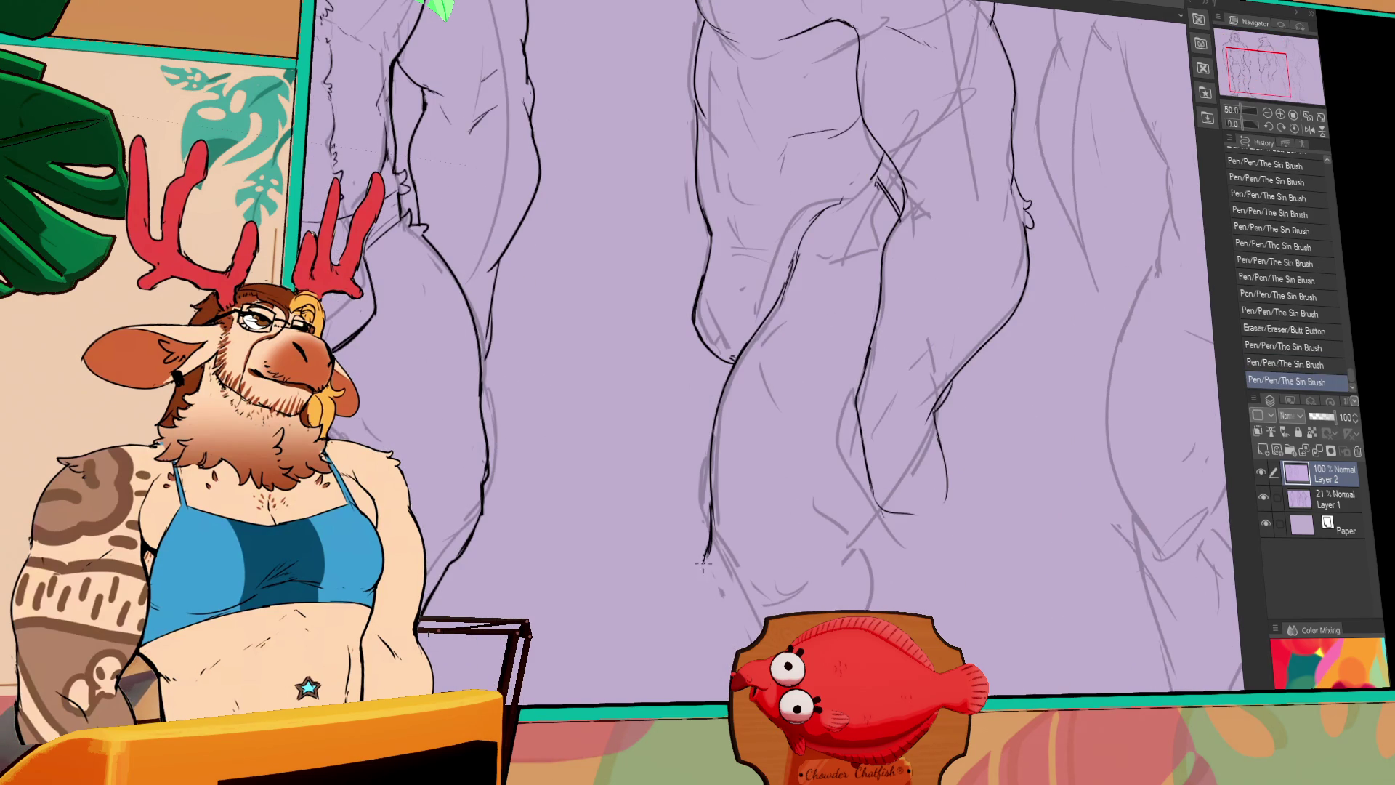
{"action": "left_click_drag", "start_coordinate": [703, 563], "coordinate": [708, 471]}
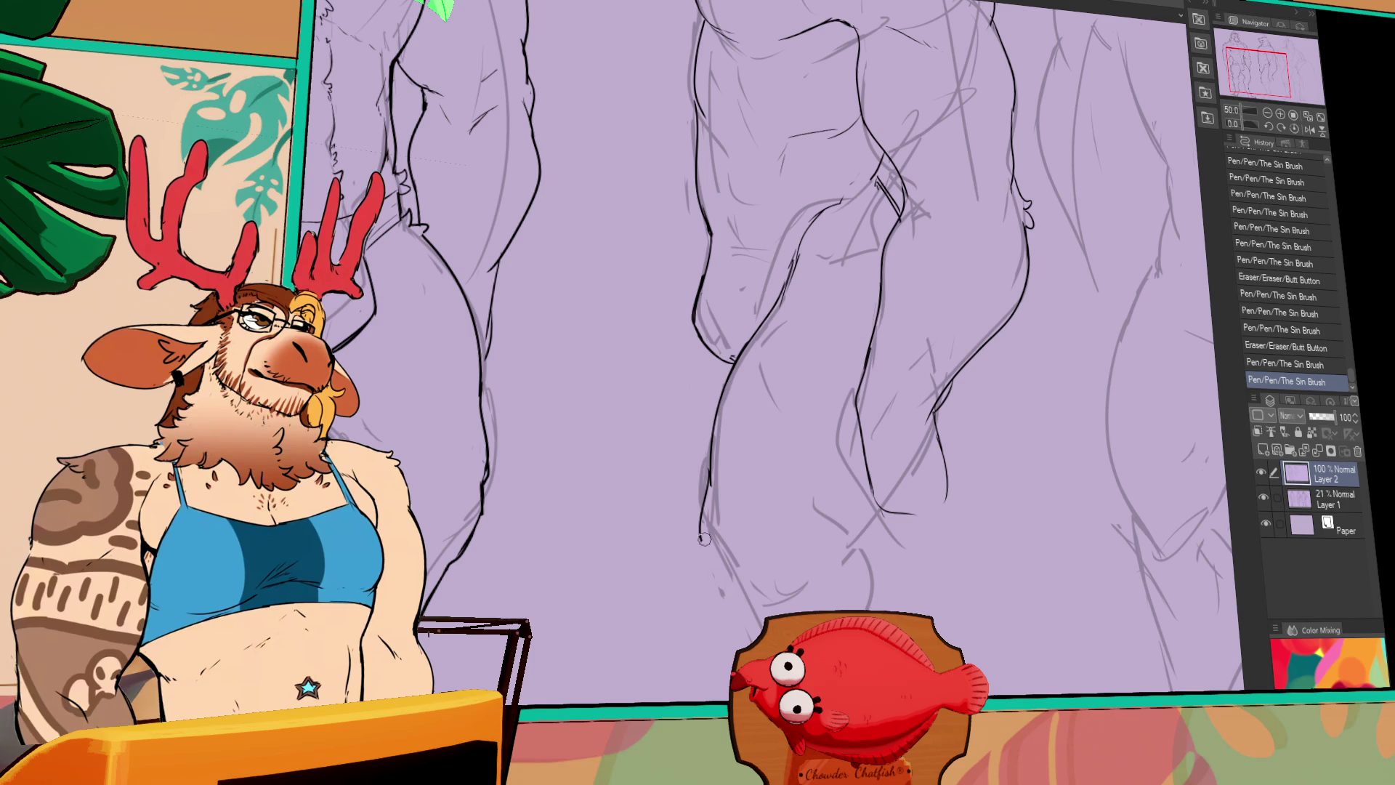
{"action": "mouse_move", "coordinate": [704, 539]}
{"action": "left_mouse_down"}
{"action": "mouse_move", "coordinate": [706, 486]}
{"action": "mouse_move", "coordinate": [699, 538]}
{"action": "left_mouse_up"}
{"action": "left_click_drag", "start_coordinate": [710, 465], "coordinate": [703, 523]}
{"action": "left_click_drag", "start_coordinate": [704, 523], "coordinate": [741, 599]}
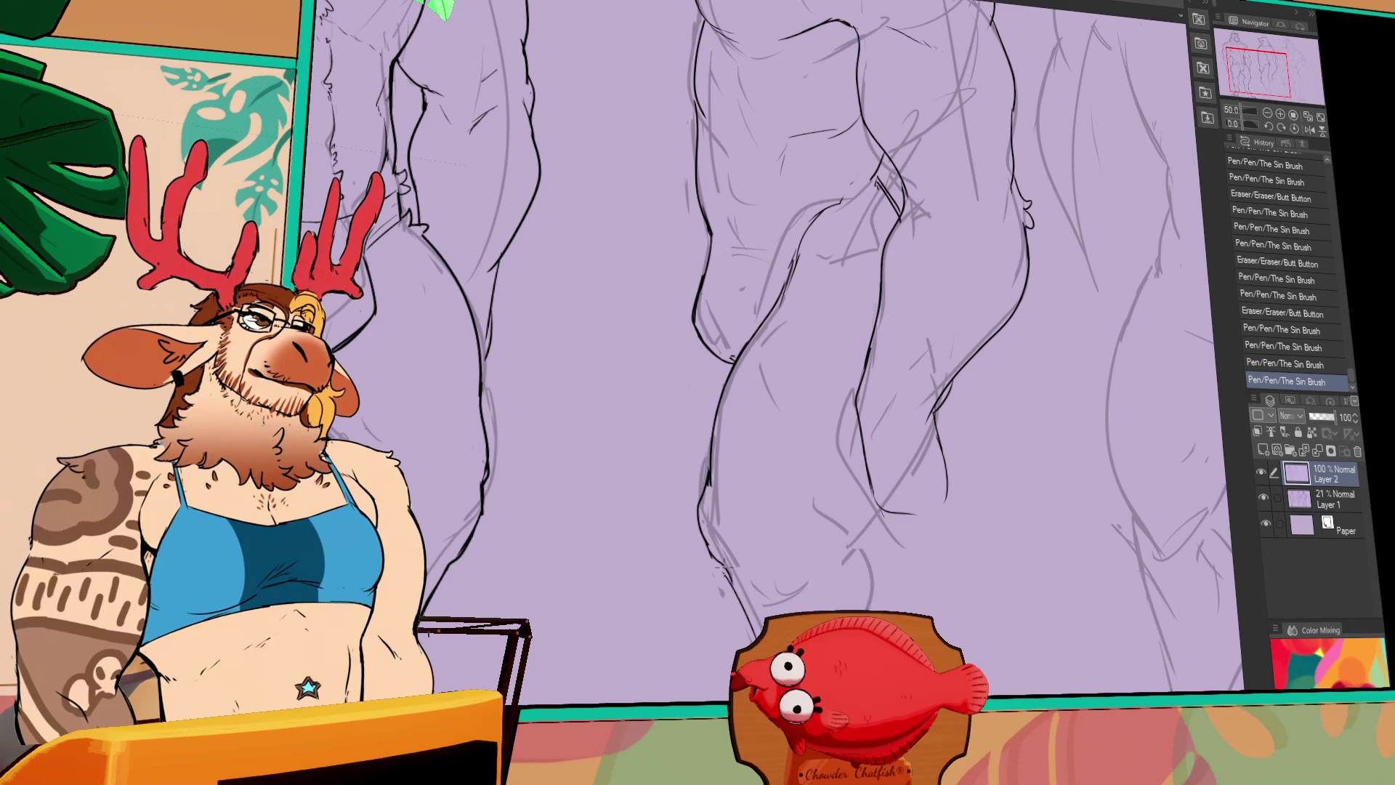
Undo the last Sin Brush stroke on the calf with Ctrl+Z
{"action": "key", "text": "ctrl+z"}
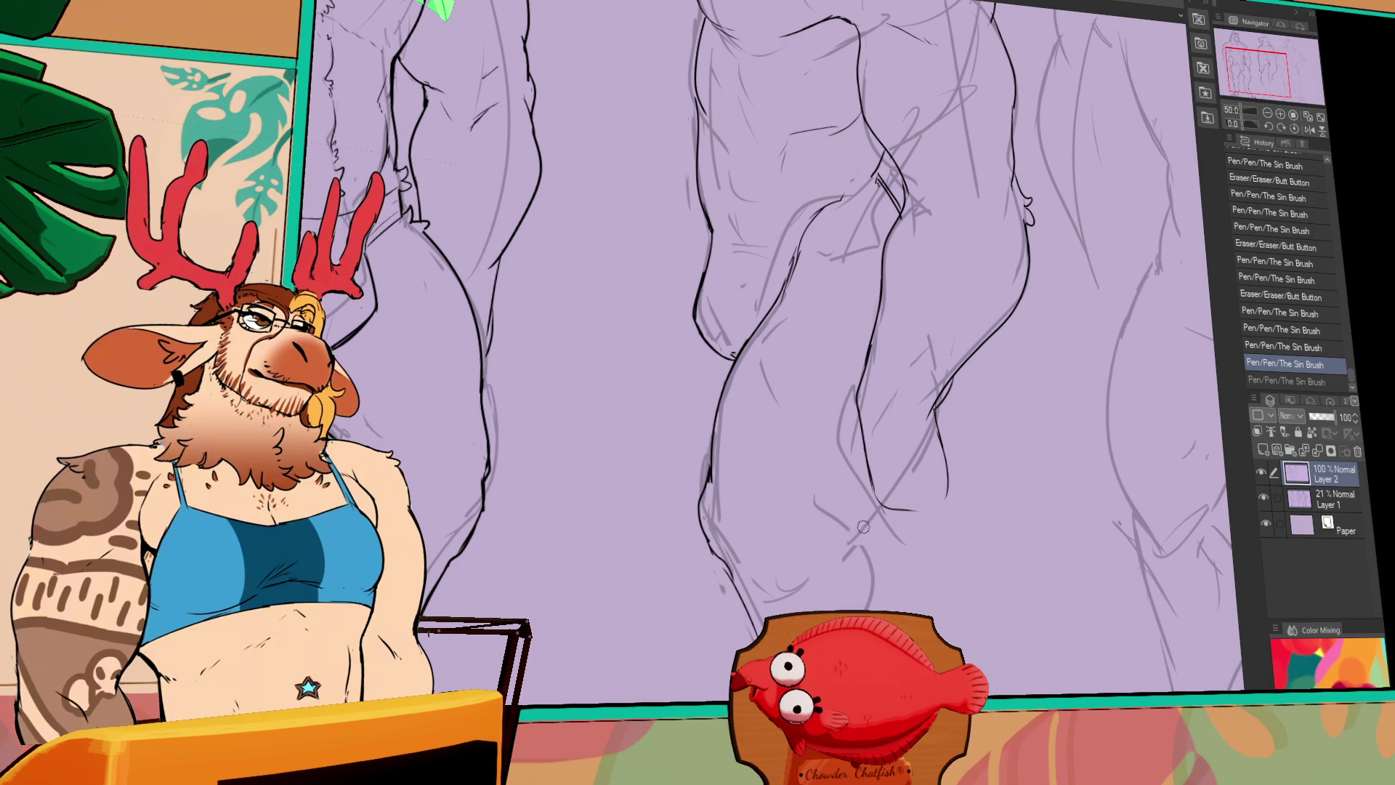
Rework the ink lines around the knee and lower leg
{"action": "mouse_move", "coordinate": [863, 526]}
{"action": "left_mouse_down"}
{"action": "mouse_move", "coordinate": [868, 502]}
{"action": "mouse_move", "coordinate": [852, 515]}
{"action": "left_mouse_up"}
{"action": "mouse_move", "coordinate": [849, 525]}
{"action": "left_mouse_down"}
{"action": "mouse_move", "coordinate": [871, 487]}
{"action": "mouse_move", "coordinate": [868, 498]}
{"action": "left_mouse_up"}
{"action": "mouse_move", "coordinate": [850, 512]}
{"action": "left_mouse_down"}
{"action": "mouse_move", "coordinate": [870, 493]}
{"action": "mouse_move", "coordinate": [855, 517]}
{"action": "mouse_move", "coordinate": [864, 561]}
{"action": "mouse_move", "coordinate": [839, 530]}
{"action": "mouse_move", "coordinate": [846, 543]}
{"action": "left_mouse_up"}
{"action": "left_click_drag", "start_coordinate": [846, 541], "coordinate": [871, 577]}
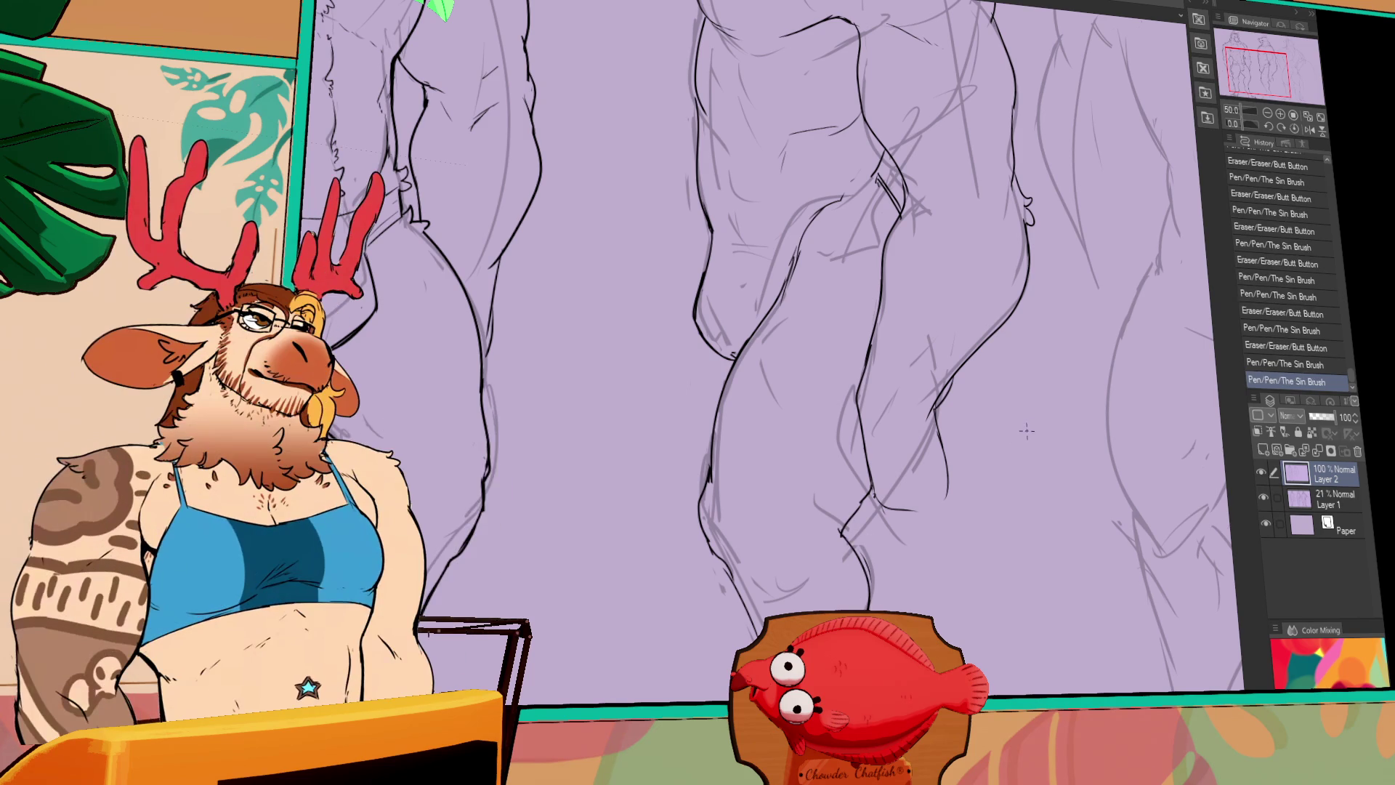
{"action": "left_click_drag", "start_coordinate": [1026, 430], "coordinate": [904, 425]}
{"action": "left_click_drag", "start_coordinate": [603, 559], "coordinate": [646, 654]}
{"action": "left_click_drag", "start_coordinate": [599, 556], "coordinate": [633, 646]}
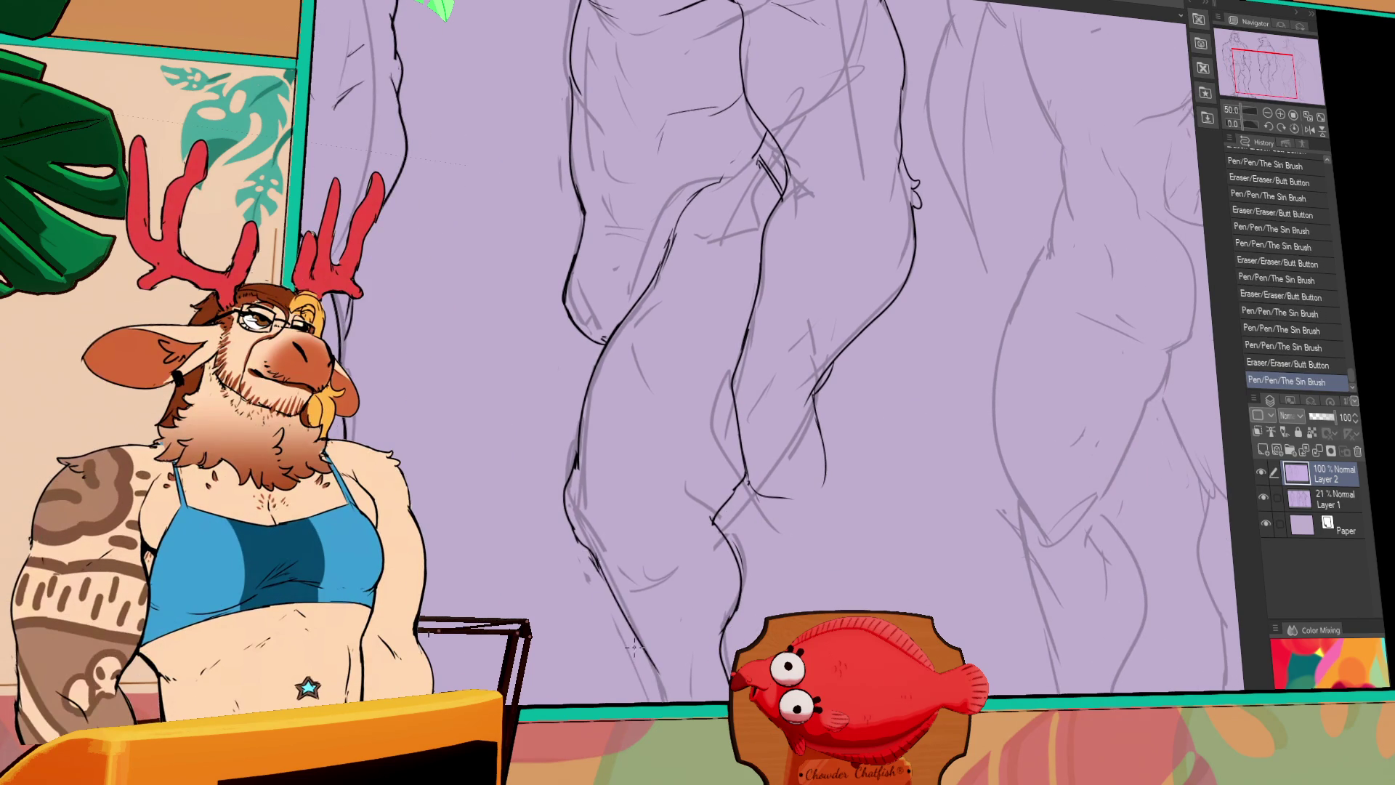
Redraw and clean up the torso's lower-left contour
{"action": "scroll", "coordinate": [633, 646], "scroll_direction": "up", "scroll_amount": 3}
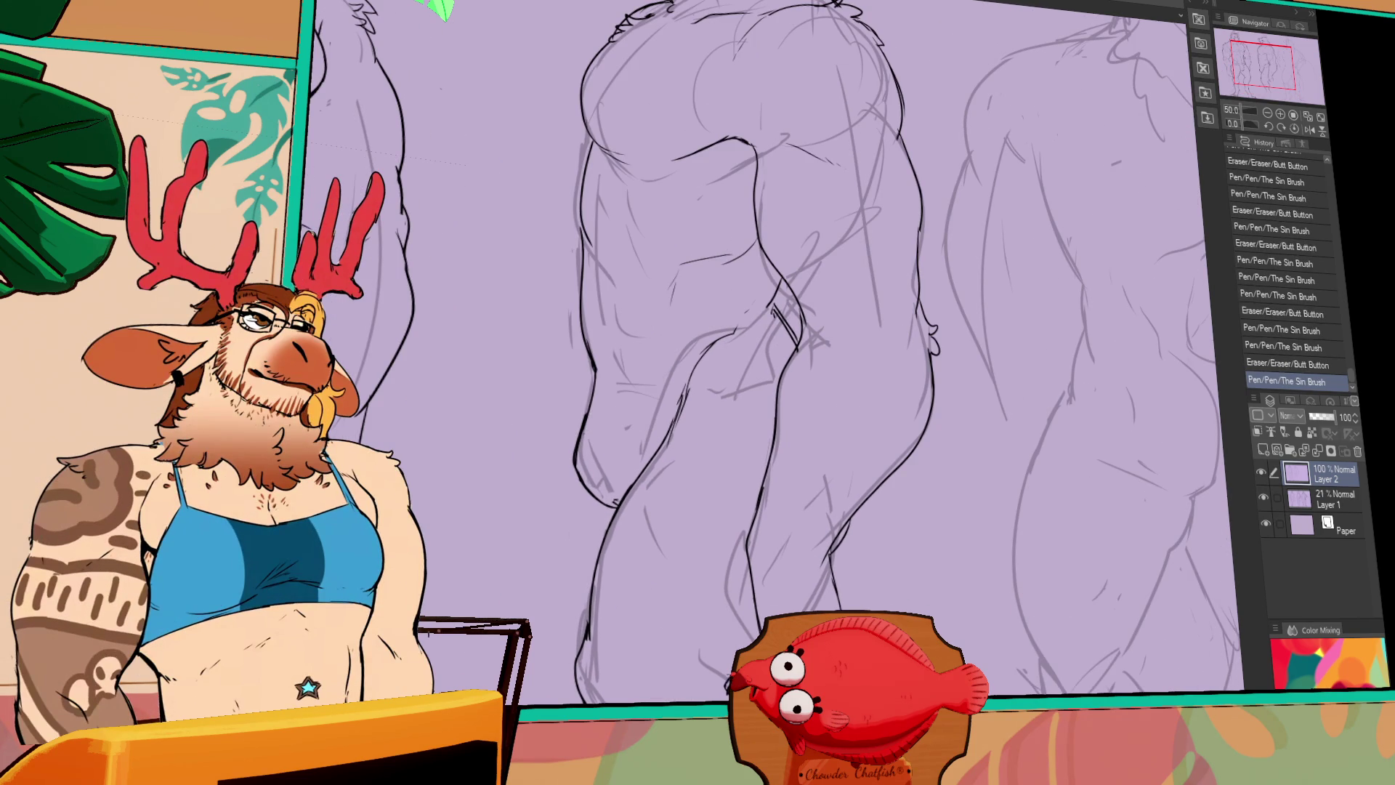
{"action": "mouse_move", "coordinate": [558, 396]}
{"action": "left_mouse_down"}
{"action": "mouse_move", "coordinate": [623, 469]}
{"action": "mouse_move", "coordinate": [618, 367]}
{"action": "left_mouse_up"}
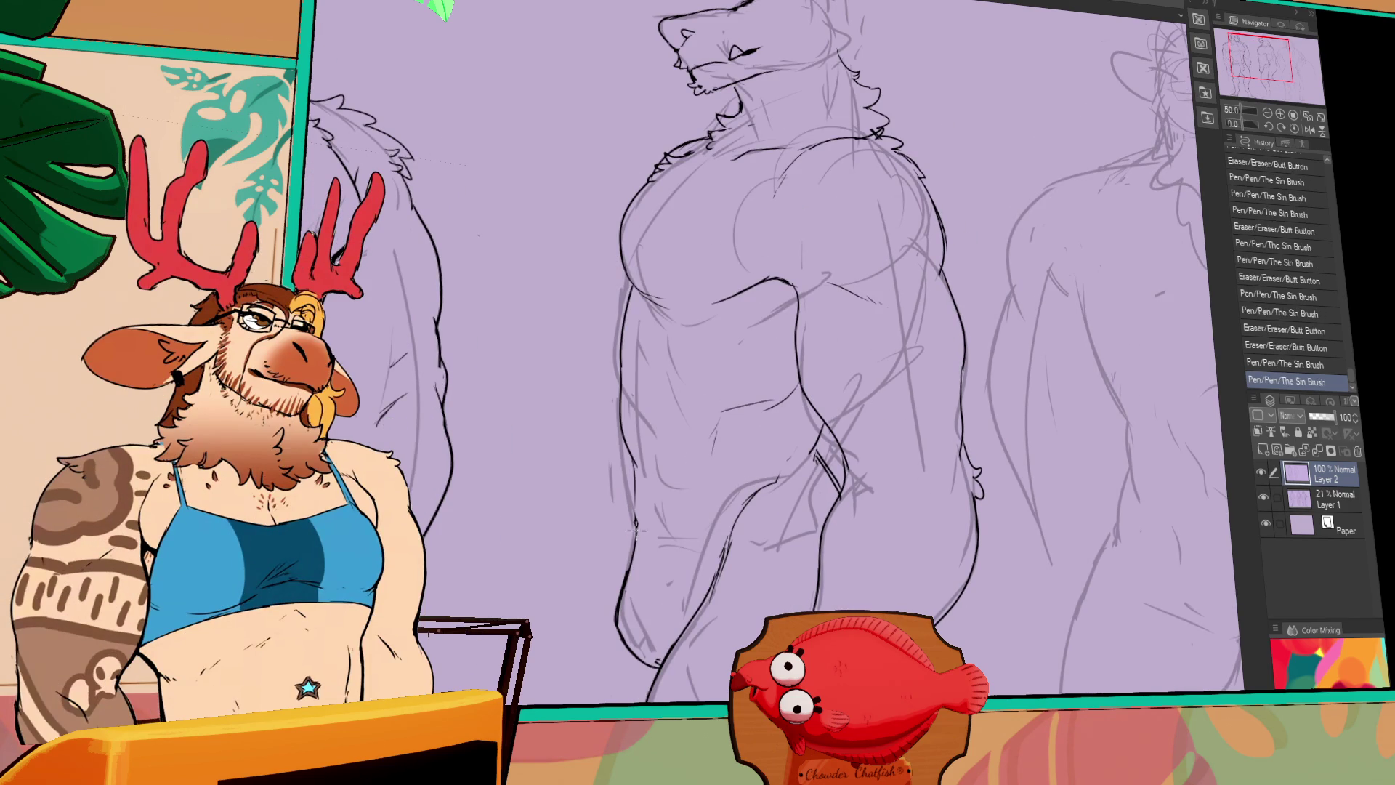
{"action": "mouse_move", "coordinate": [639, 509]}
{"action": "left_mouse_down"}
{"action": "mouse_move", "coordinate": [646, 556]}
{"action": "mouse_move", "coordinate": [627, 529]}
{"action": "mouse_move", "coordinate": [621, 591]}
{"action": "left_mouse_up"}
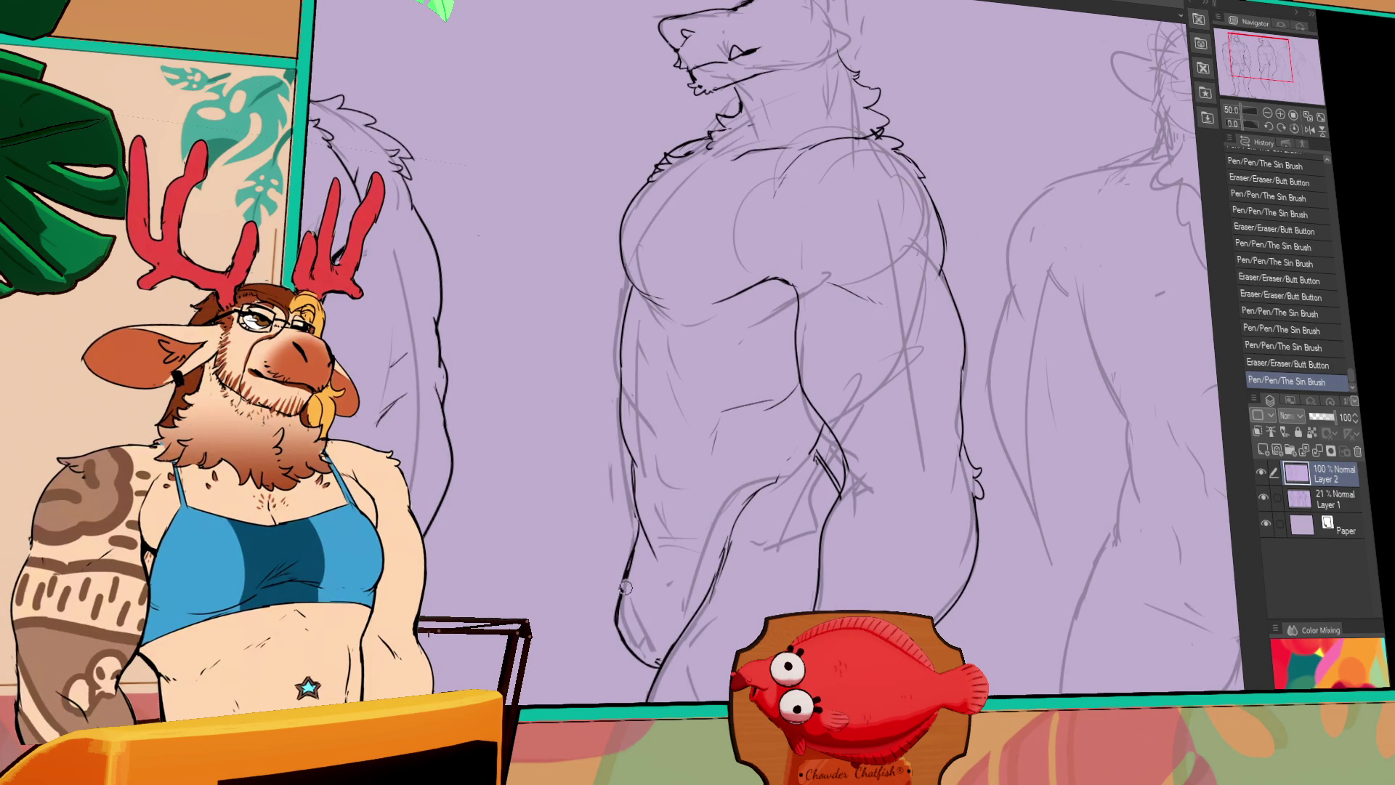
{"action": "mouse_move", "coordinate": [636, 541]}
{"action": "left_mouse_down"}
{"action": "mouse_move", "coordinate": [617, 606]}
{"action": "mouse_move", "coordinate": [631, 600]}
{"action": "left_mouse_up"}
{"action": "mouse_move", "coordinate": [631, 617]}
{"action": "left_mouse_down"}
{"action": "mouse_move", "coordinate": [635, 653]}
{"action": "mouse_move", "coordinate": [629, 610]}
{"action": "left_mouse_up"}
{"action": "left_click_drag", "start_coordinate": [632, 552], "coordinate": [624, 603]}
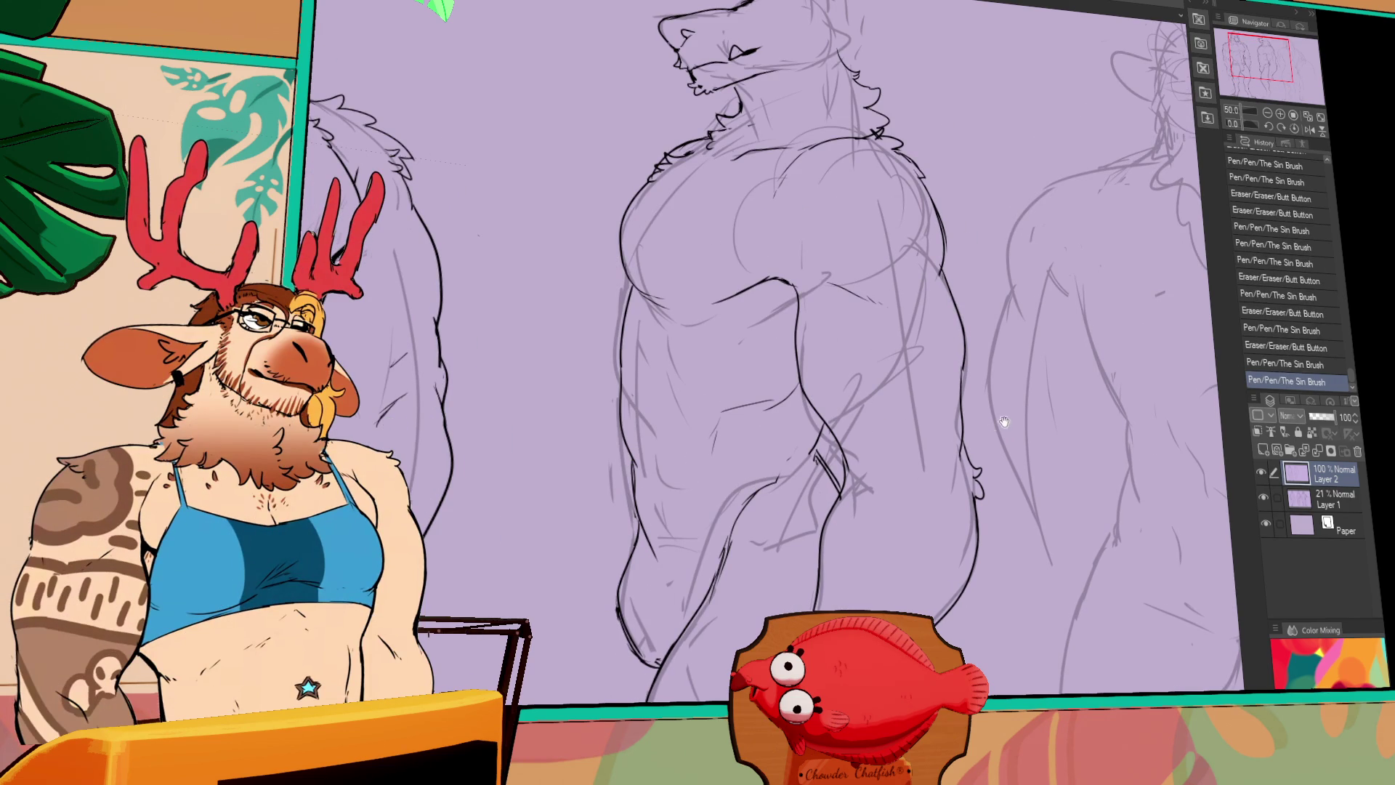
{"action": "left_click_drag", "start_coordinate": [796, 481], "coordinate": [803, 483]}
{"action": "mouse_move", "coordinate": [651, 536]}
{"action": "left_mouse_down"}
{"action": "mouse_move", "coordinate": [631, 538]}
{"action": "mouse_move", "coordinate": [624, 563]}
{"action": "left_mouse_up"}
{"action": "left_click_drag", "start_coordinate": [621, 570], "coordinate": [617, 586]}
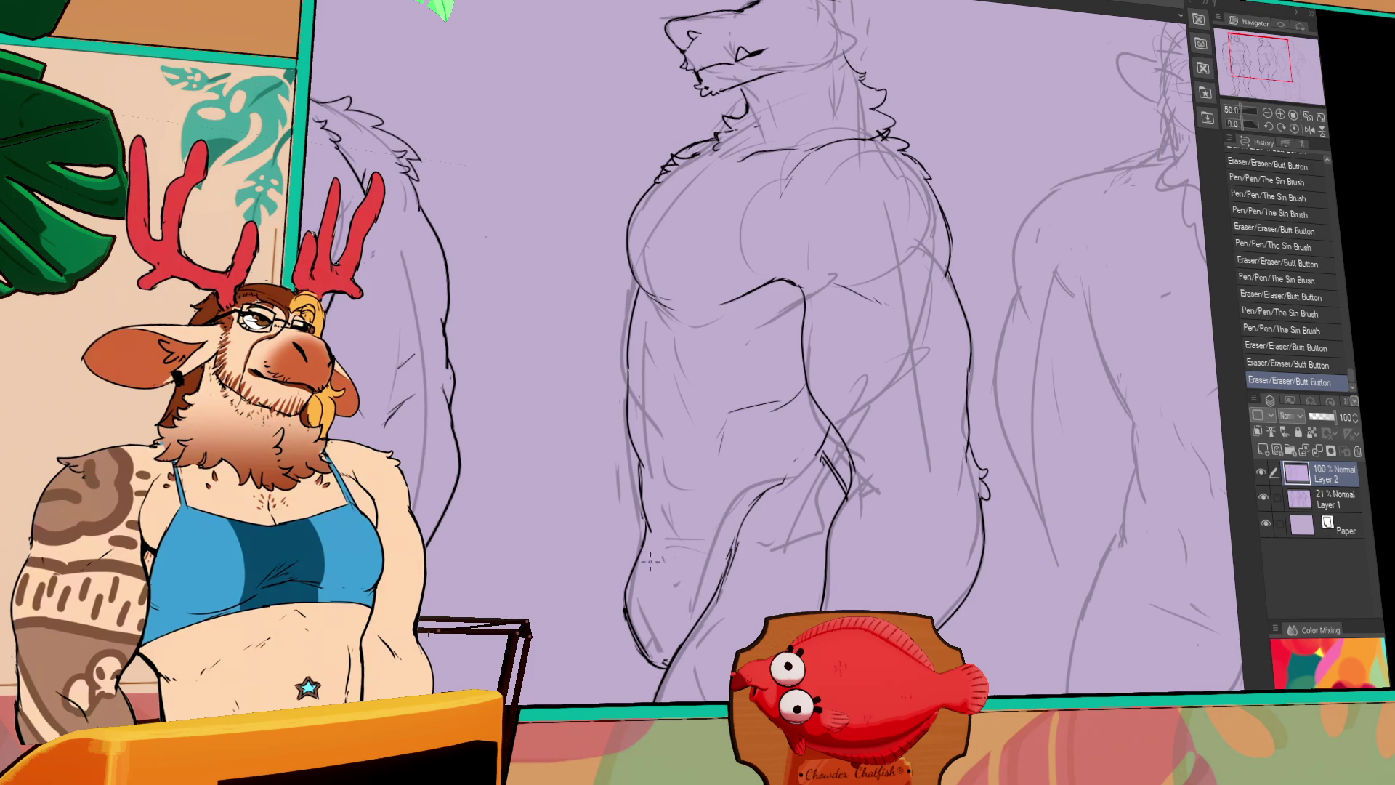
Add waist and torso strokes, then pan up to show the head and chest
{"action": "left_click_drag", "start_coordinate": [701, 542], "coordinate": [653, 534]}
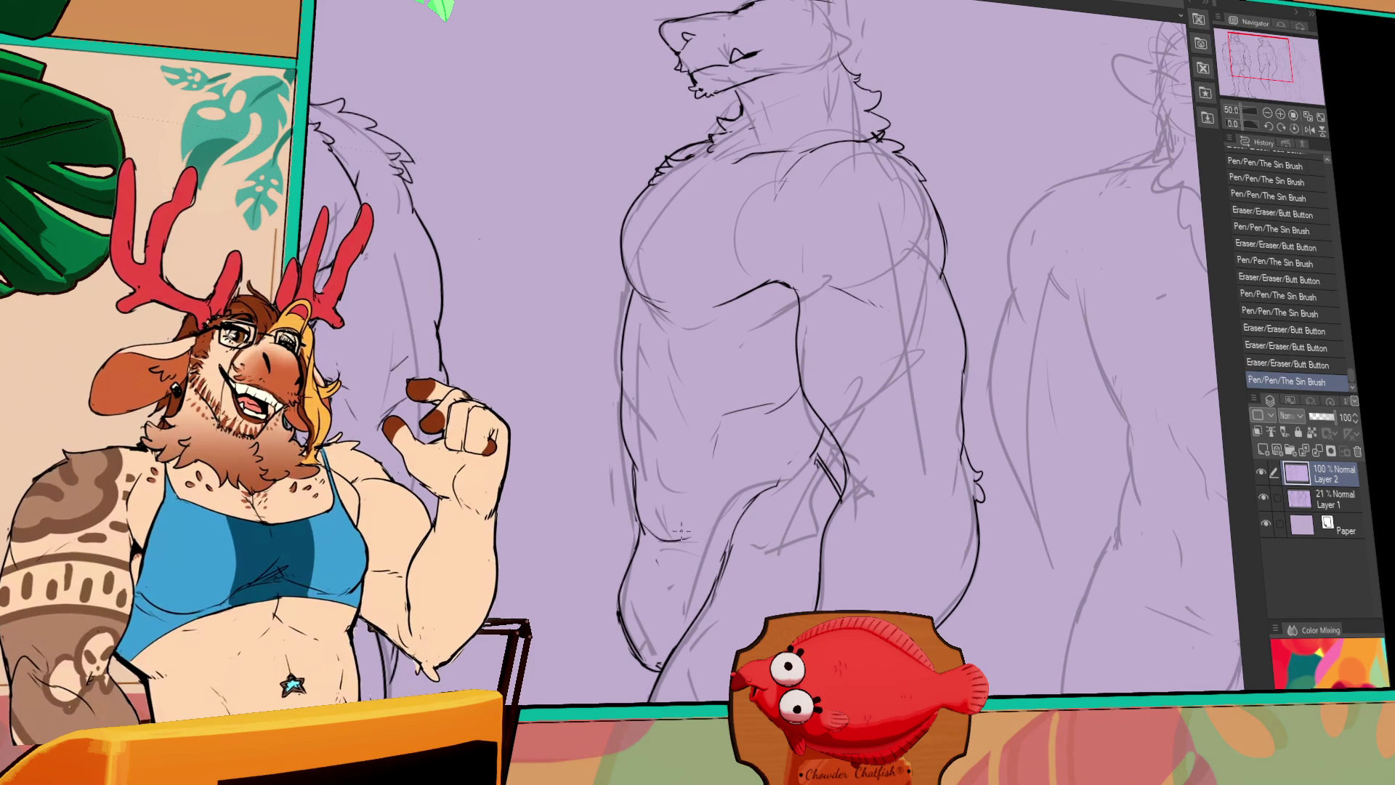
{"action": "key", "text": "ctrl+z"}
{"action": "left_click_drag", "start_coordinate": [763, 502], "coordinate": [640, 530]}
{"action": "key", "text": "ctrl+z"}
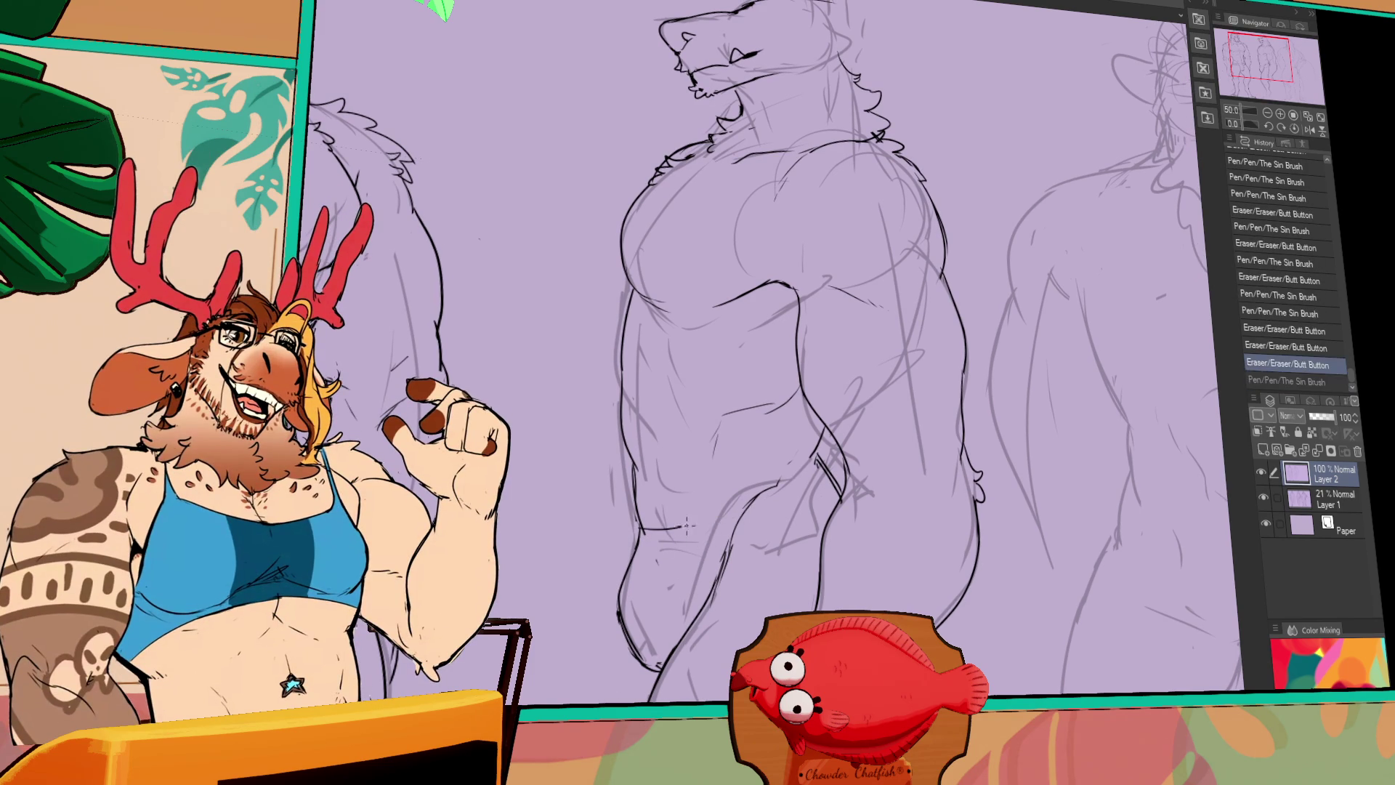
{"action": "key", "text": "ctrl+y"}
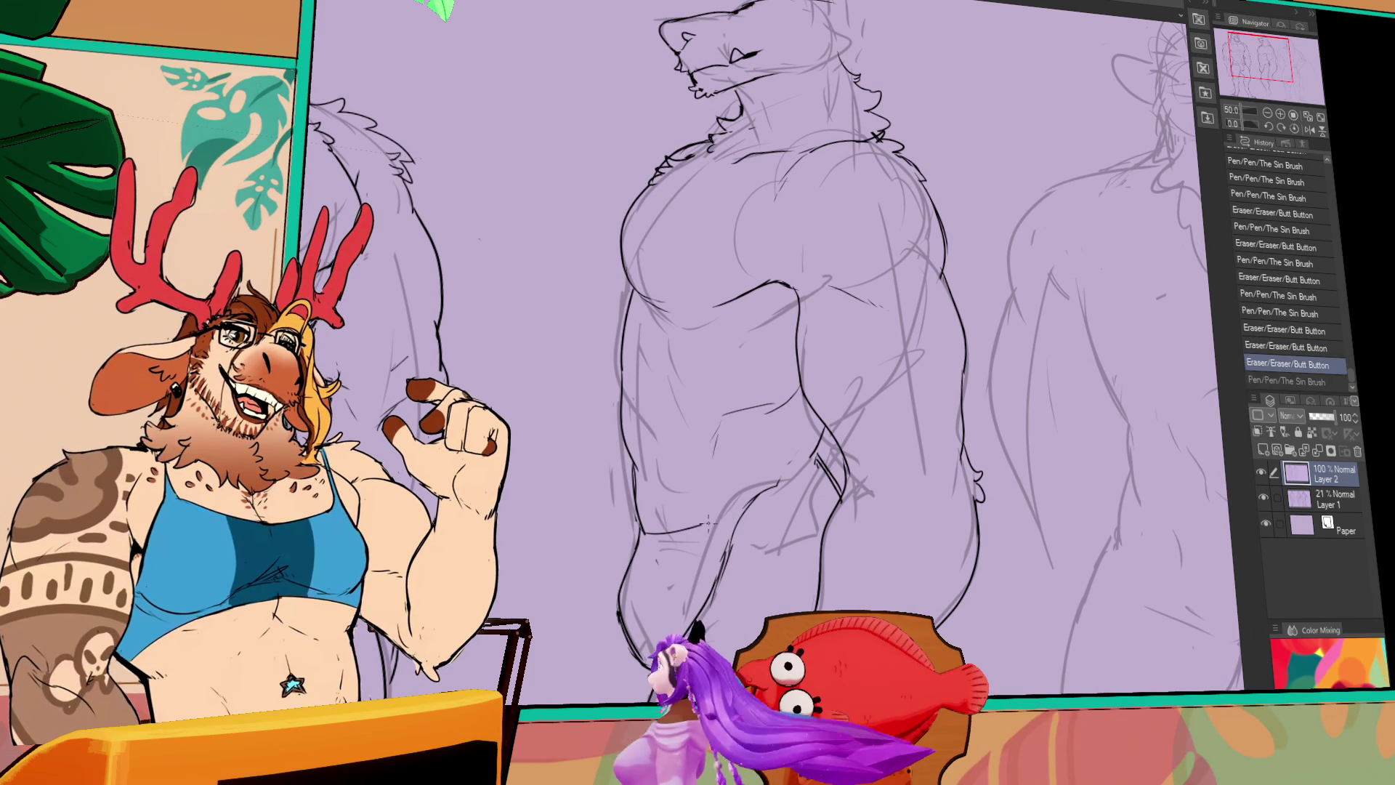
{"action": "key", "text": "ctrl+y"}
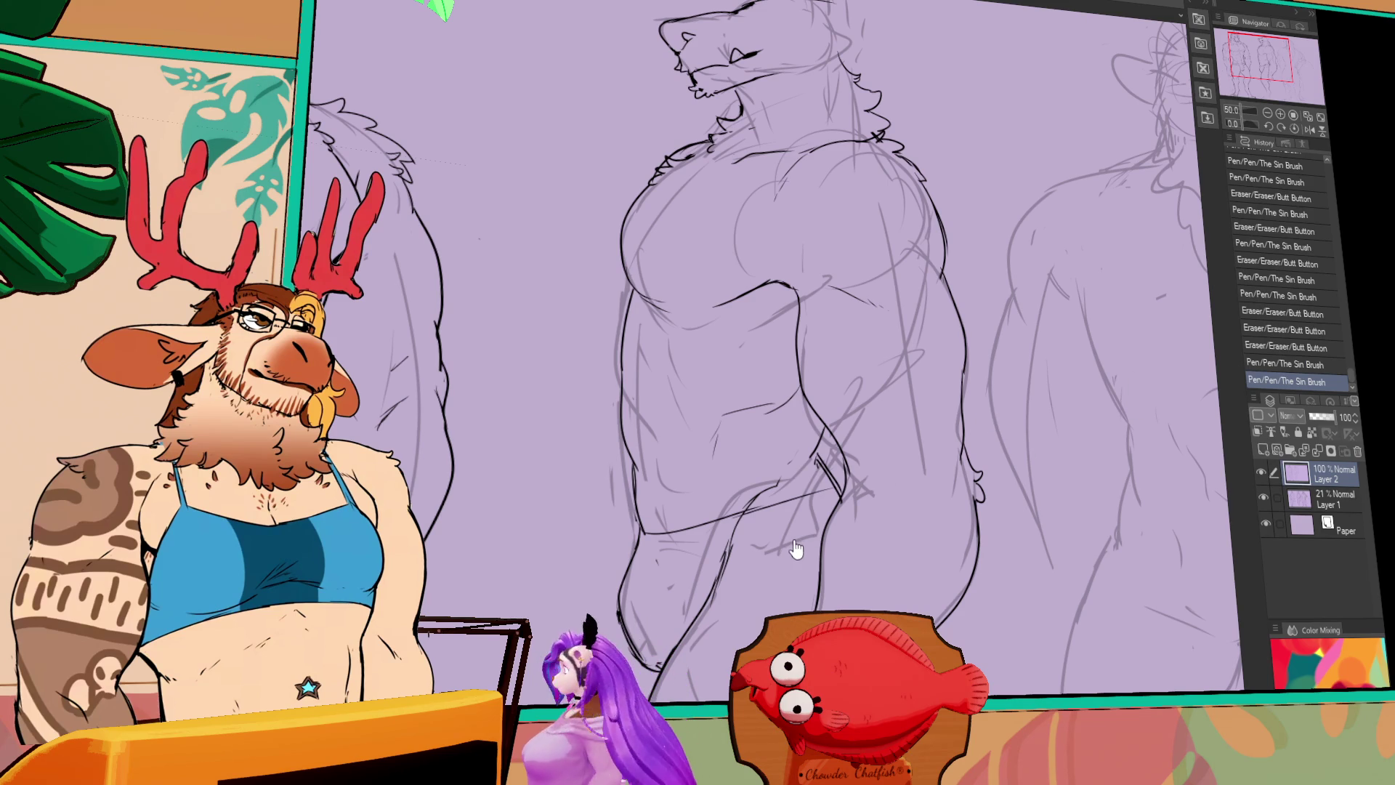
{"action": "left_click_drag", "start_coordinate": [831, 424], "coordinate": [836, 418]}
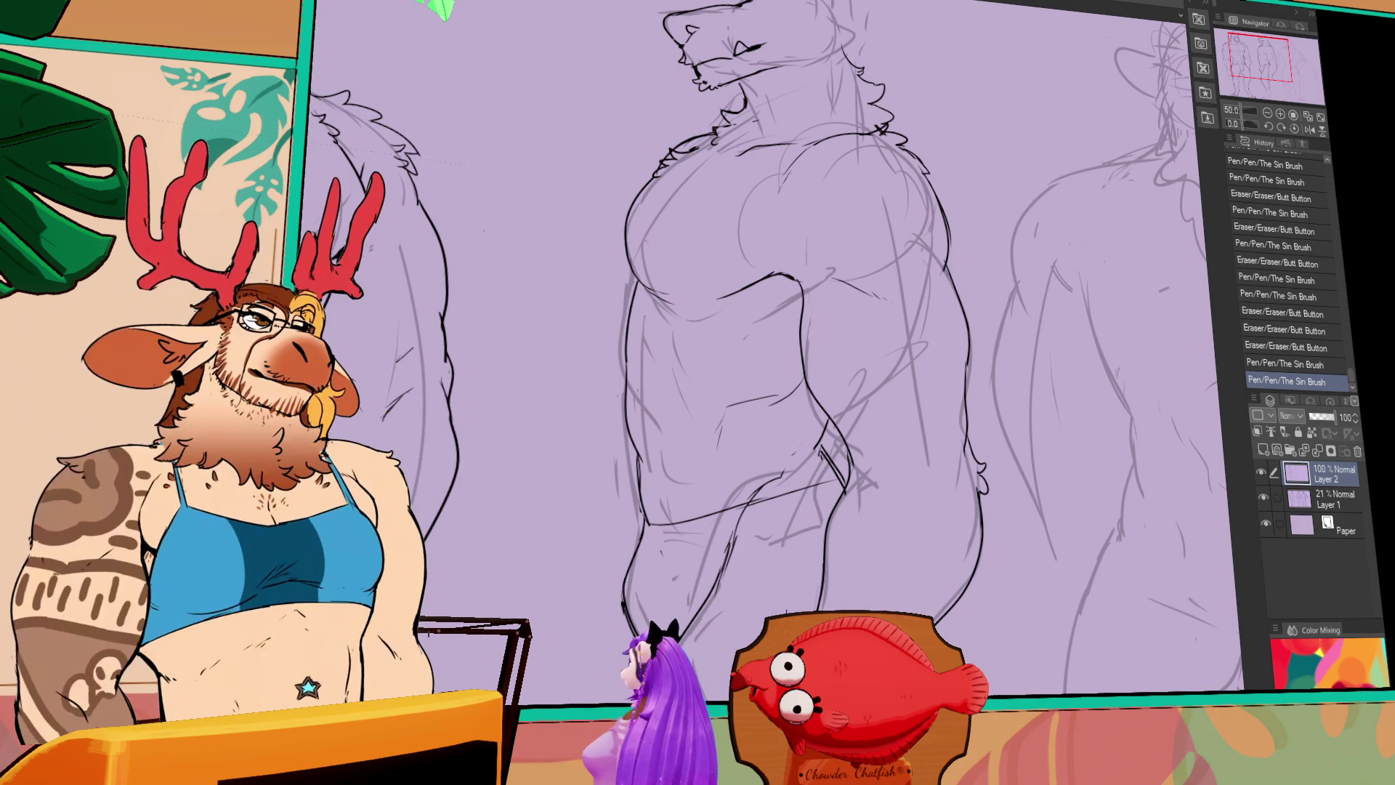
{"action": "left_click_drag", "start_coordinate": [913, 211], "coordinate": [885, 392]}
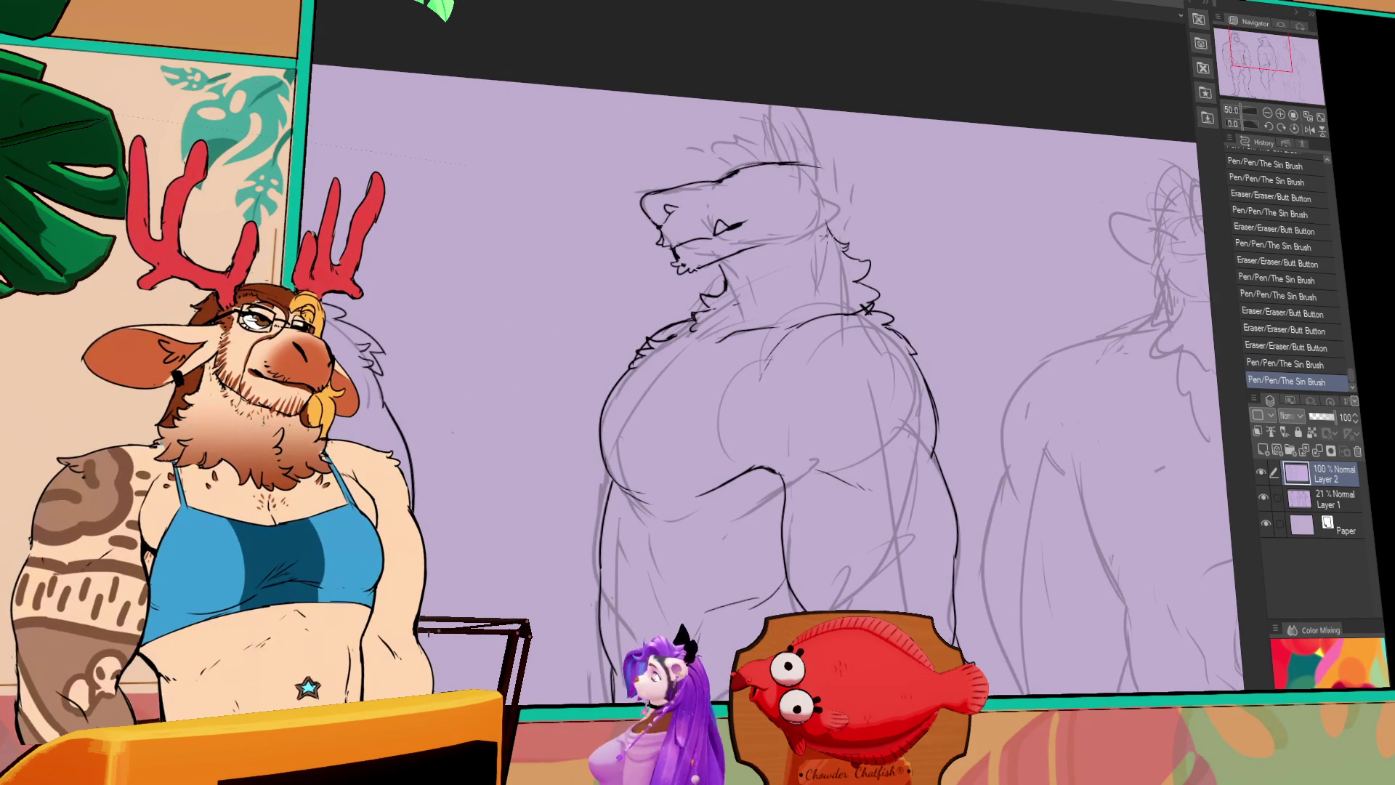
Zoom out to the whole three-figure sheet and resize its canvas boundaries
{"action": "key", "text": "ctrl+minus"}
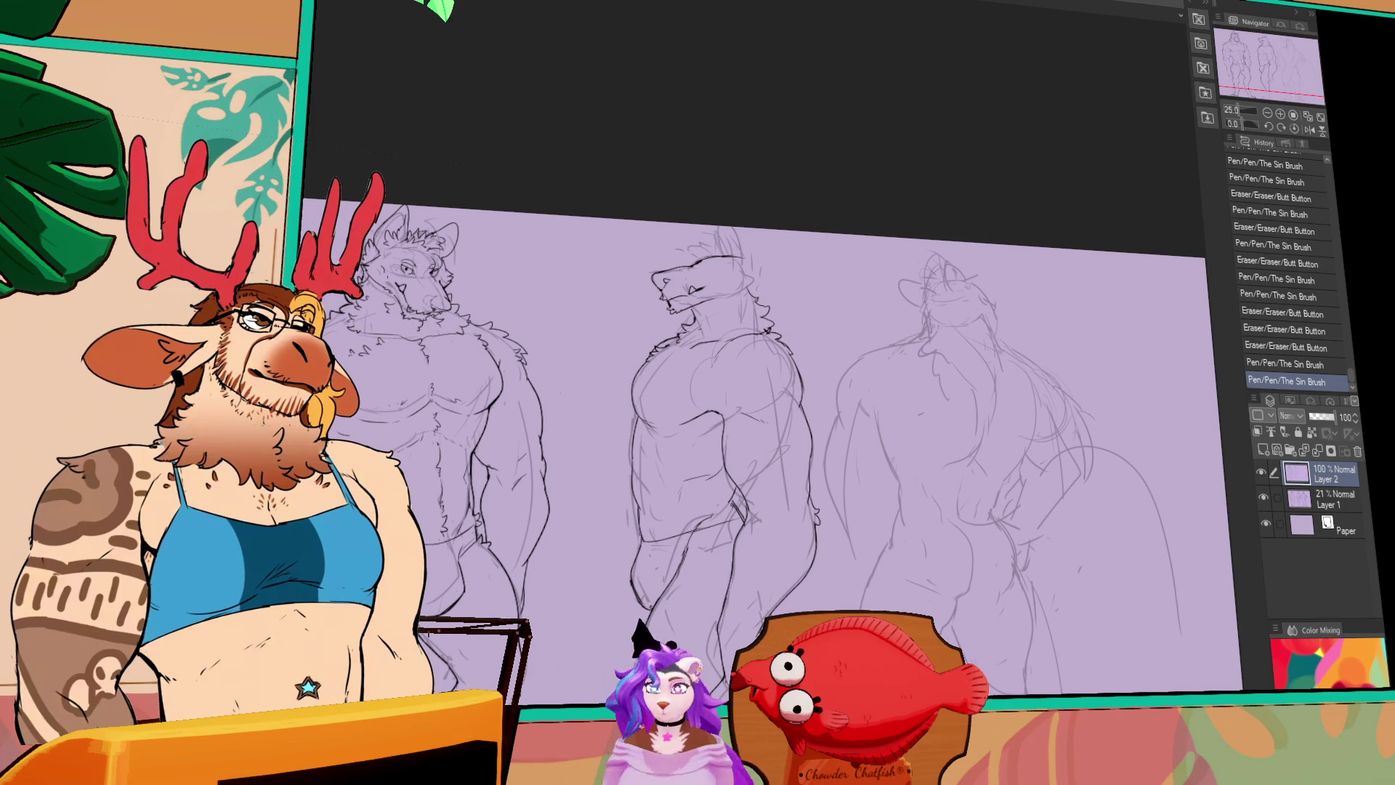
{"action": "key", "text": "ctrl+t"}
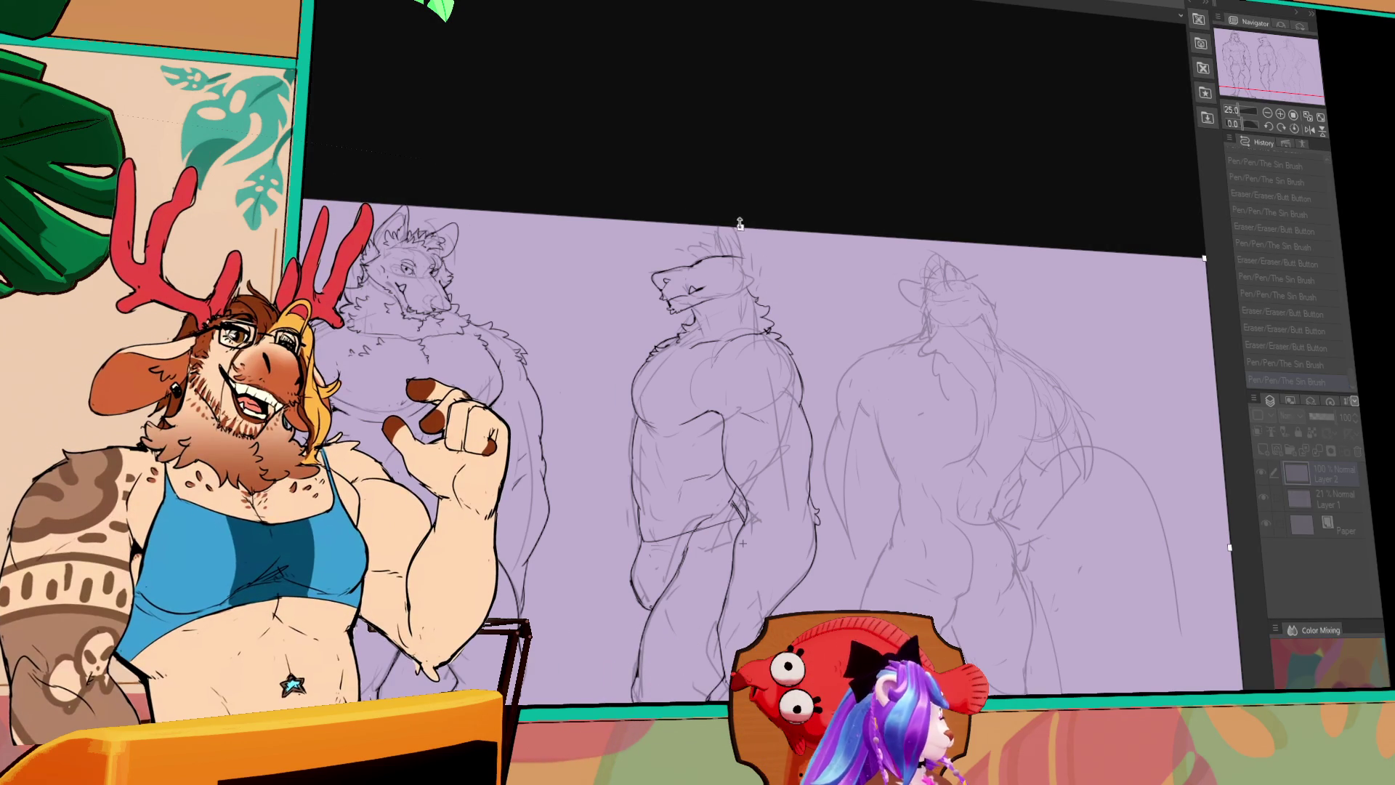
{"action": "key", "text": "Escape"}
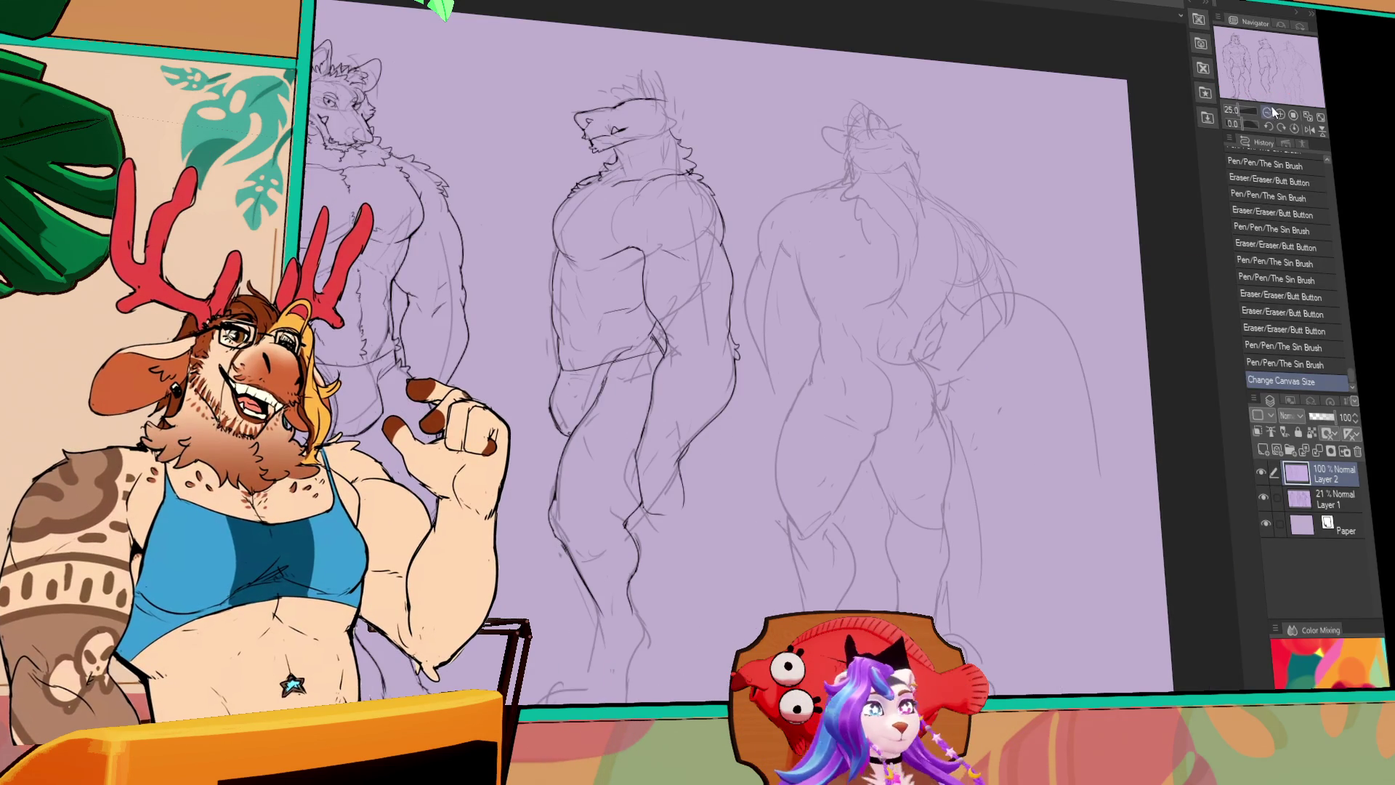
{"action": "scroll", "coordinate": [748, 197], "scroll_direction": "up", "scroll_amount": 2}
Erase stray sketch lines at the middle figure's elbow and body, and touch up its chest contours
{"action": "left_click_drag", "start_coordinate": [788, 380], "coordinate": [732, 347]}
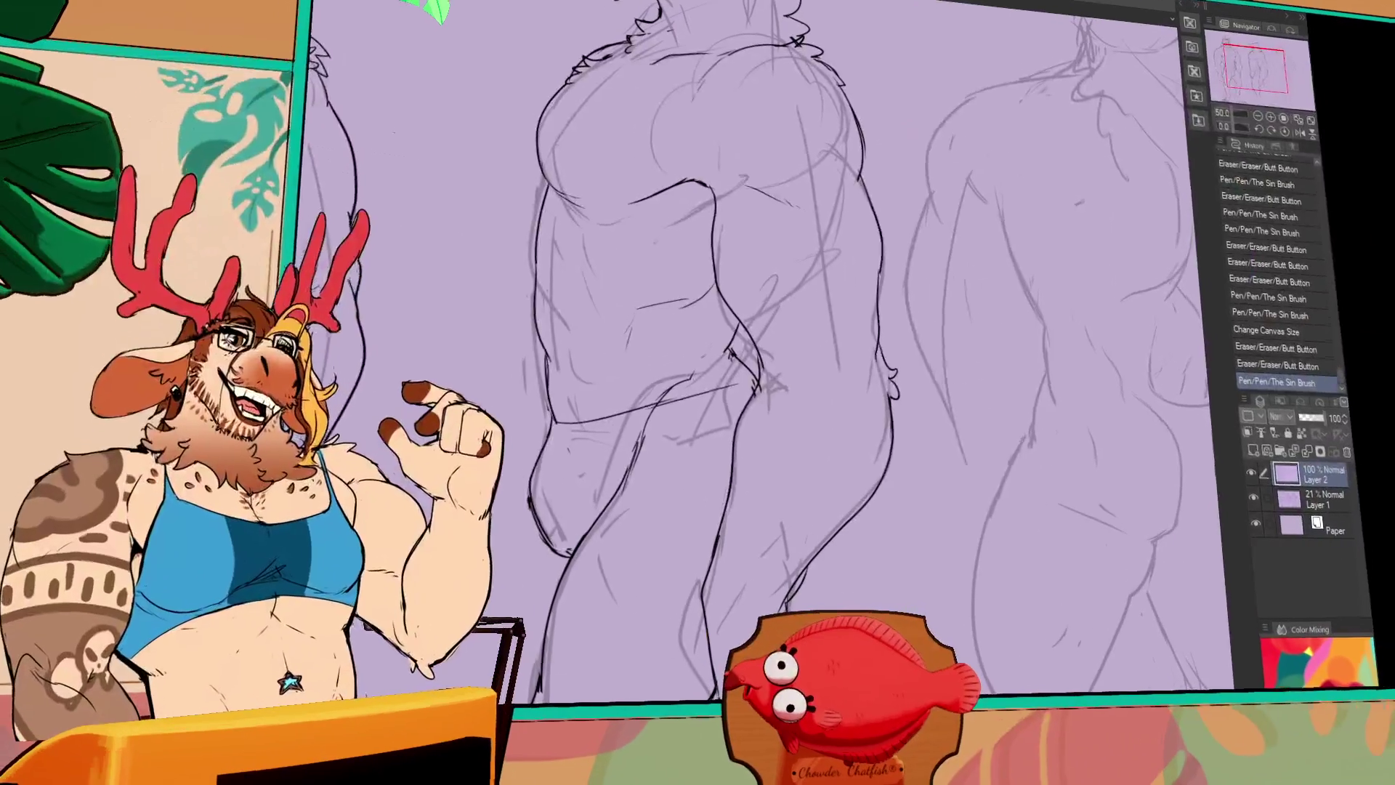
{"action": "left_click_drag", "start_coordinate": [736, 348], "coordinate": [733, 409]}
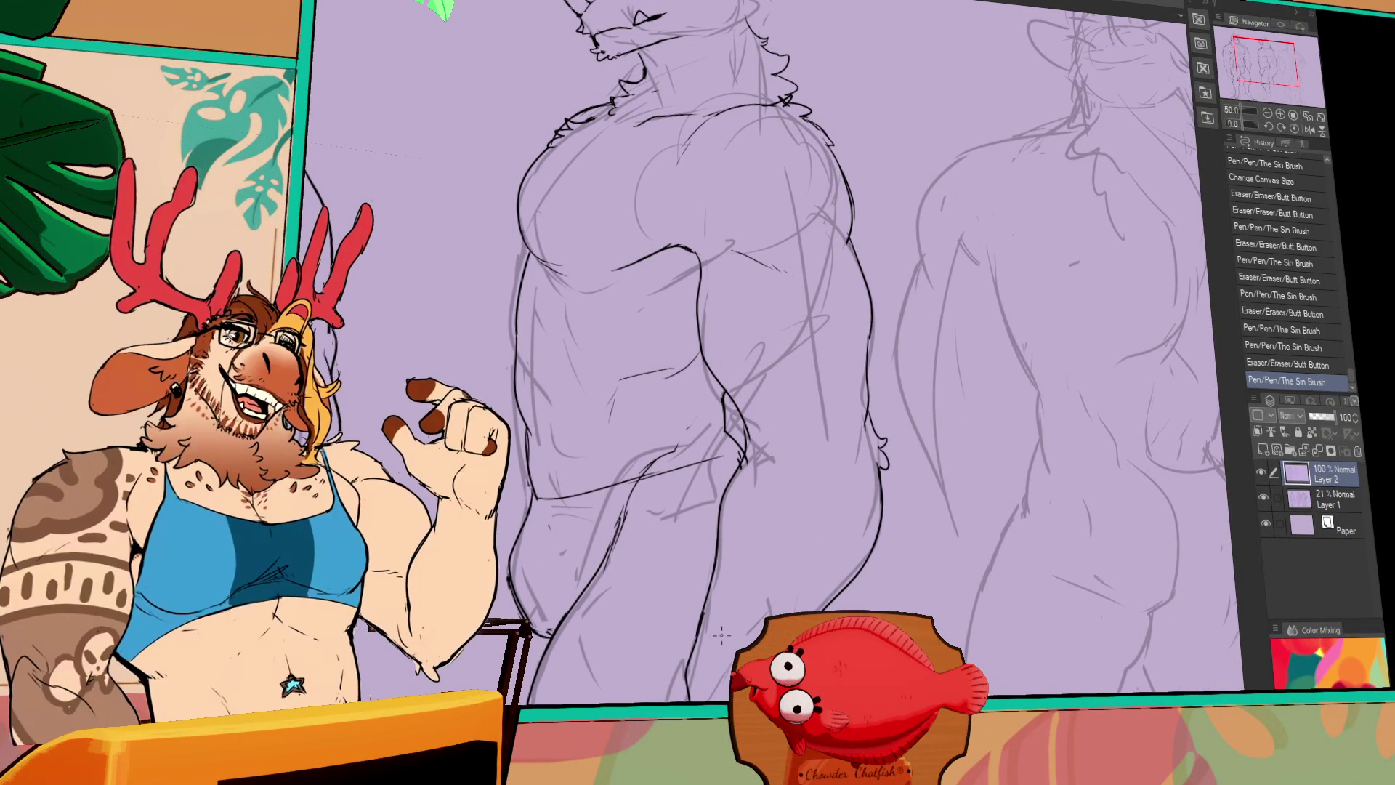
{"action": "left_click_drag", "start_coordinate": [761, 599], "coordinate": [754, 632]}
{"action": "left_click_drag", "start_coordinate": [714, 434], "coordinate": [716, 447]}
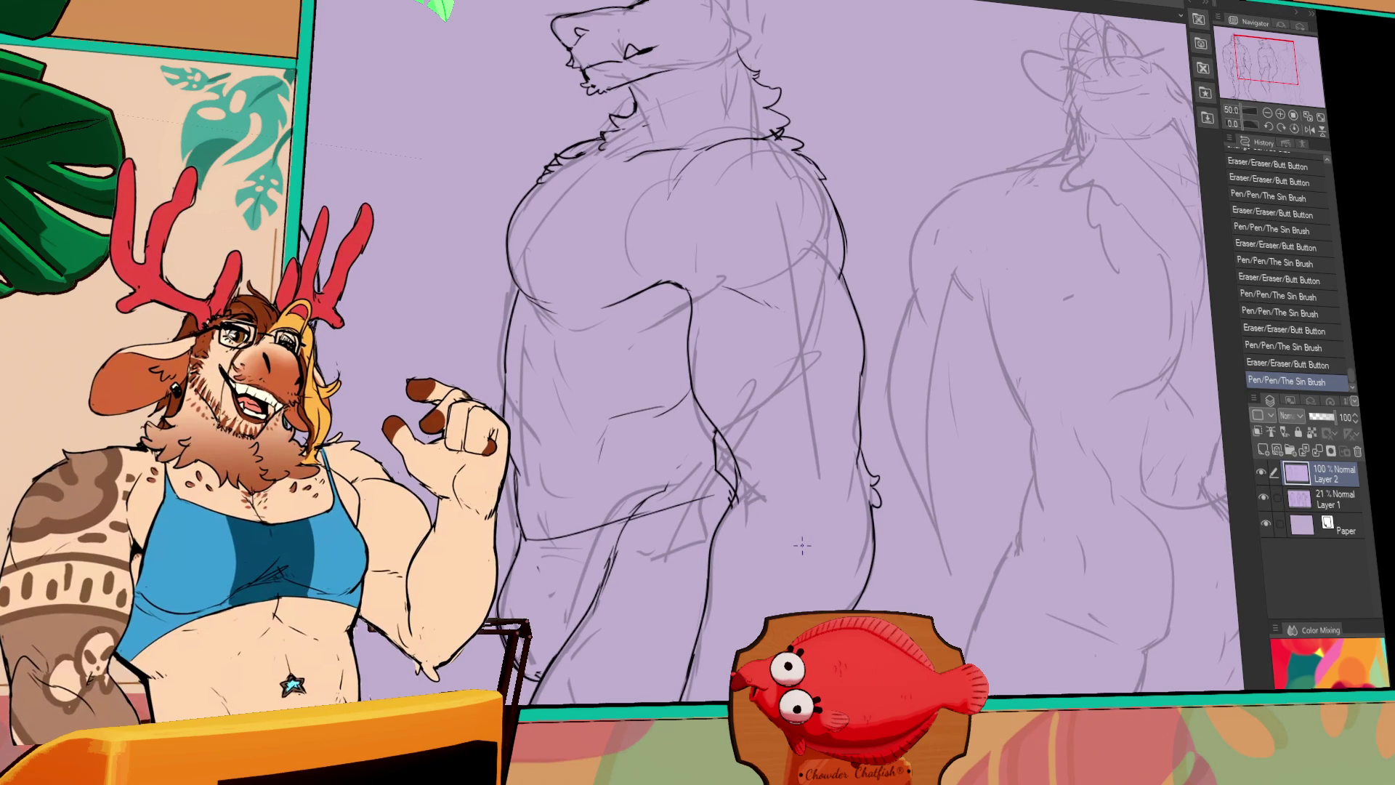
{"action": "left_click_drag", "start_coordinate": [802, 546], "coordinate": [913, 501]}
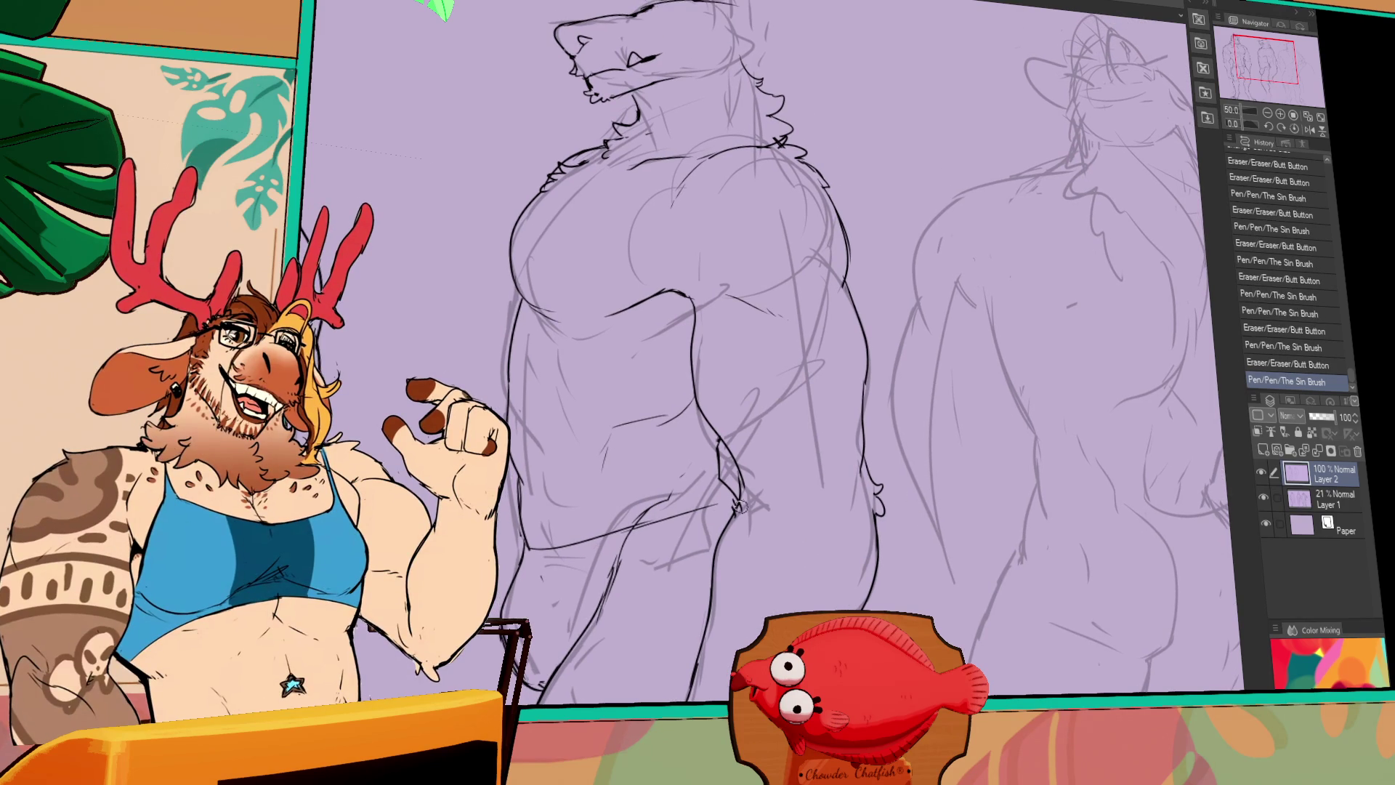
{"action": "mouse_move", "coordinate": [740, 506]}
{"action": "left_mouse_down"}
{"action": "mouse_move", "coordinate": [756, 502]}
{"action": "mouse_move", "coordinate": [760, 529]}
{"action": "mouse_move", "coordinate": [733, 524]}
{"action": "mouse_move", "coordinate": [782, 533]}
{"action": "mouse_move", "coordinate": [797, 473]}
{"action": "mouse_move", "coordinate": [917, 325]}
{"action": "mouse_move", "coordinate": [1006, 365]}
{"action": "left_mouse_up"}
Undo and redo a pen stroke, then add small ink touches to the middle figure's torso
{"action": "key", "text": "ctrl+z"}
{"action": "key", "text": "ctrl+y"}
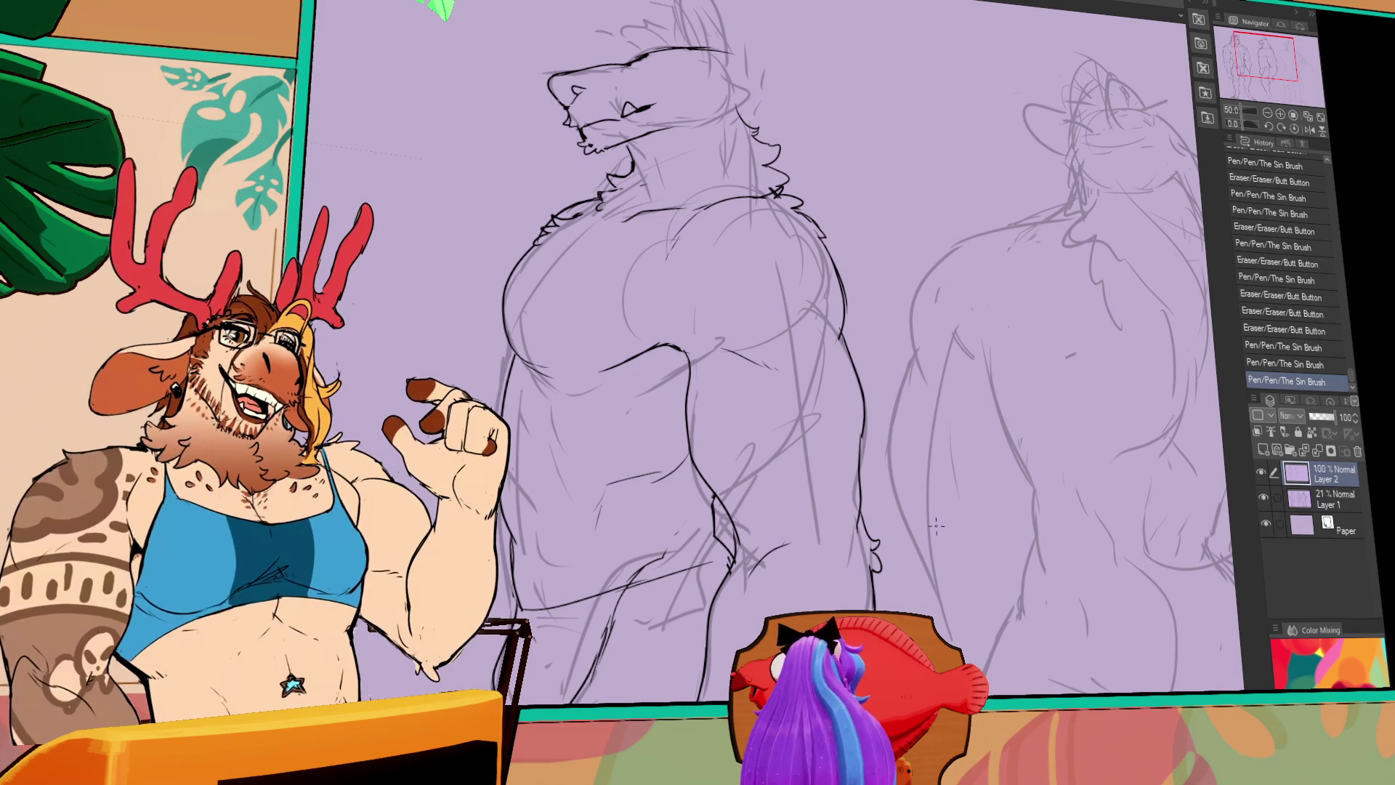
{"action": "left_click_drag", "start_coordinate": [792, 502], "coordinate": [795, 494]}
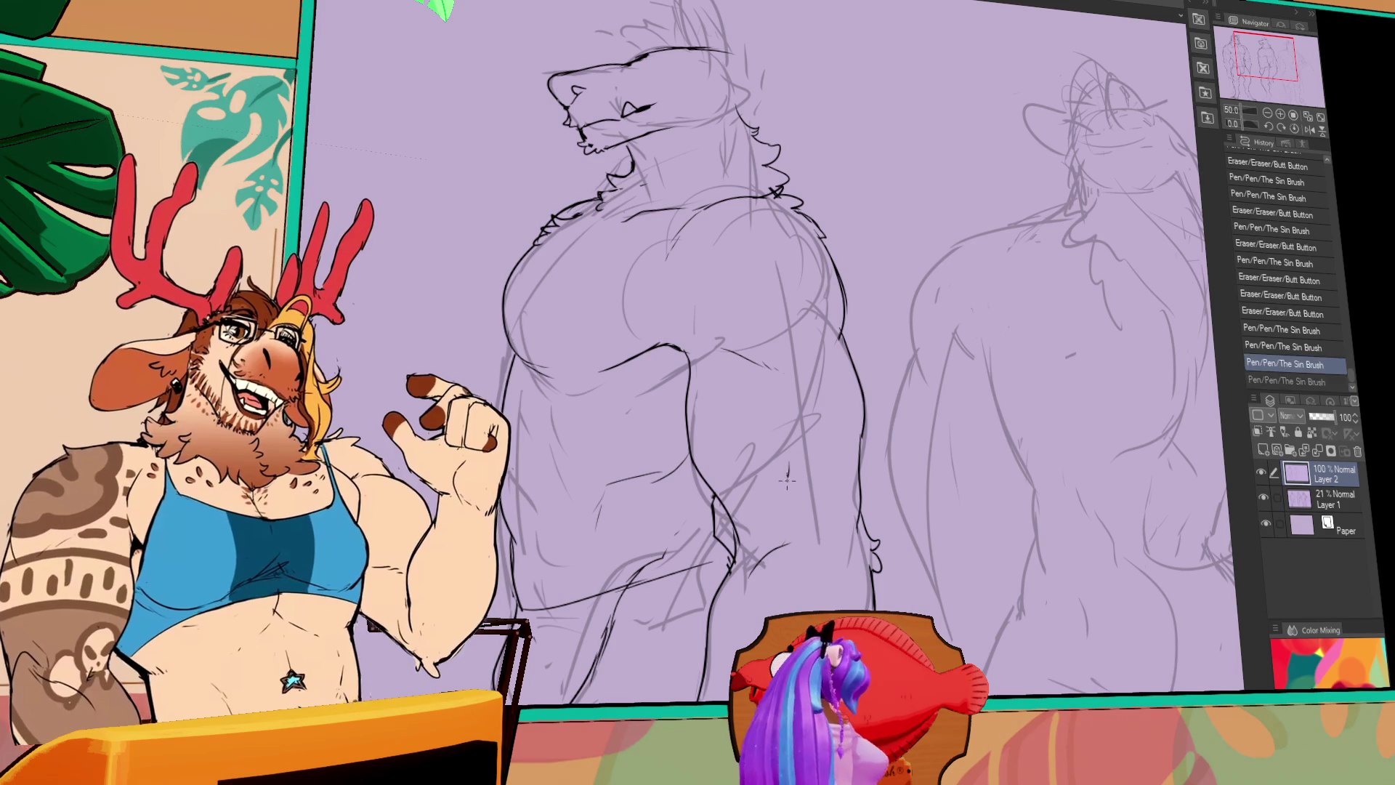
{"action": "left_click_drag", "start_coordinate": [771, 436], "coordinate": [776, 425]}
{"action": "left_click_drag", "start_coordinate": [772, 429], "coordinate": [809, 405]}
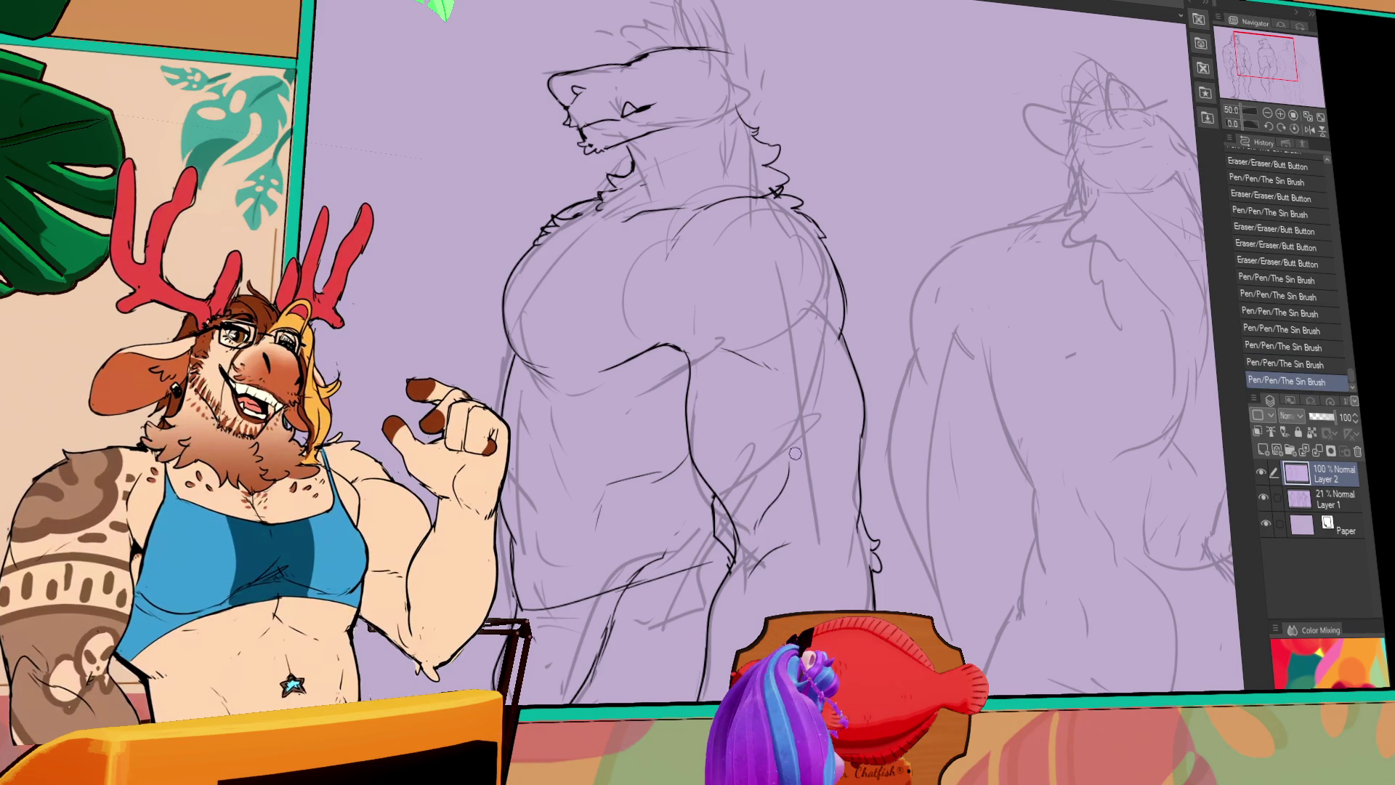
{"action": "mouse_move", "coordinate": [794, 453]}
{"action": "left_mouse_down"}
{"action": "mouse_move", "coordinate": [814, 407]}
{"action": "mouse_move", "coordinate": [832, 407]}
{"action": "left_mouse_up"}
{"action": "left_click_drag", "start_coordinate": [828, 414], "coordinate": [852, 462]}
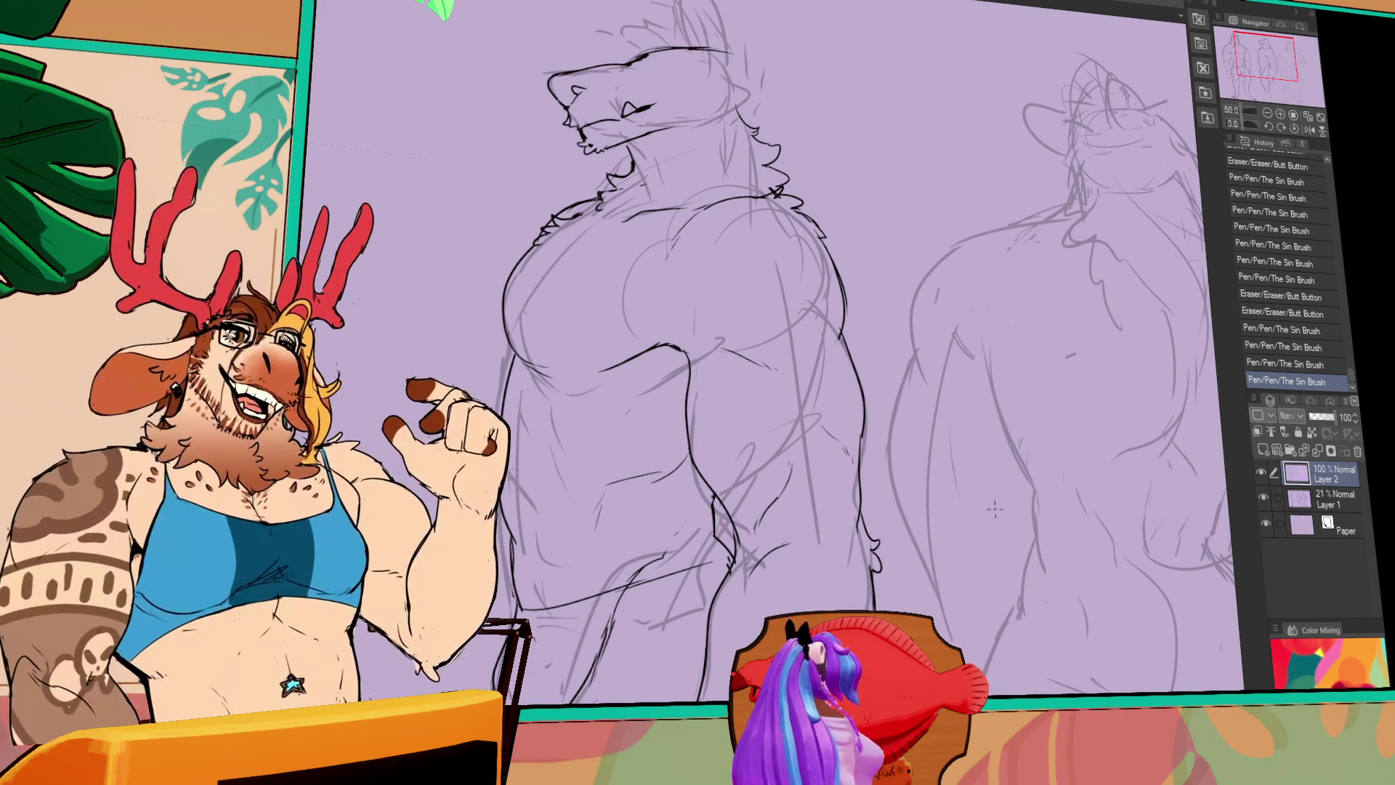
Erase lines at the side figure's waist and extend its leg contour downward
{"action": "left_click_drag", "start_coordinate": [945, 503], "coordinate": [1017, 465]}
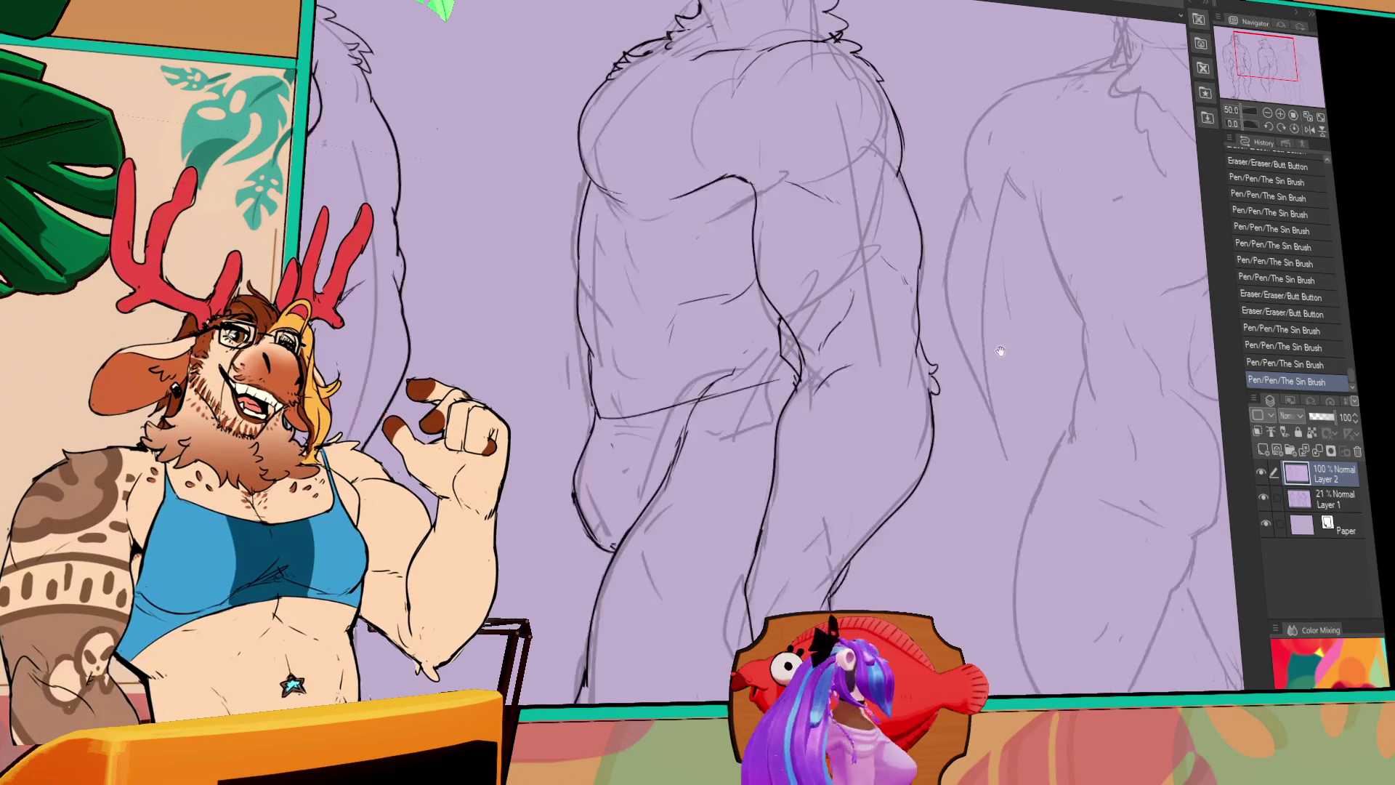
{"action": "left_click_drag", "start_coordinate": [944, 508], "coordinate": [1113, 439]}
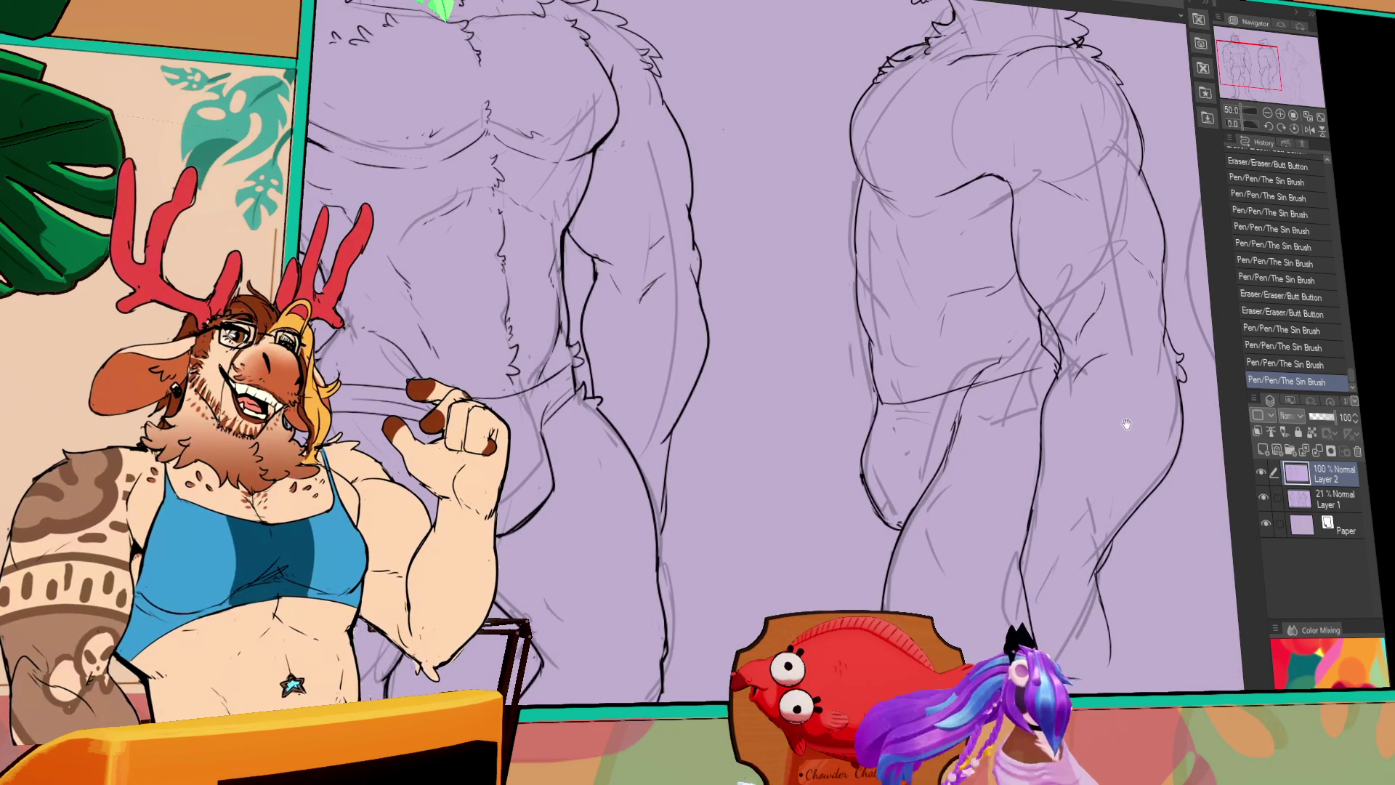
{"action": "left_click_drag", "start_coordinate": [1055, 372], "coordinate": [1044, 418]}
{"action": "mouse_move", "coordinate": [1178, 393]}
{"action": "left_mouse_down"}
{"action": "mouse_move", "coordinate": [1151, 502]}
{"action": "mouse_move", "coordinate": [1171, 444]}
{"action": "left_mouse_up"}
{"action": "left_click_drag", "start_coordinate": [1155, 494], "coordinate": [1120, 534]}
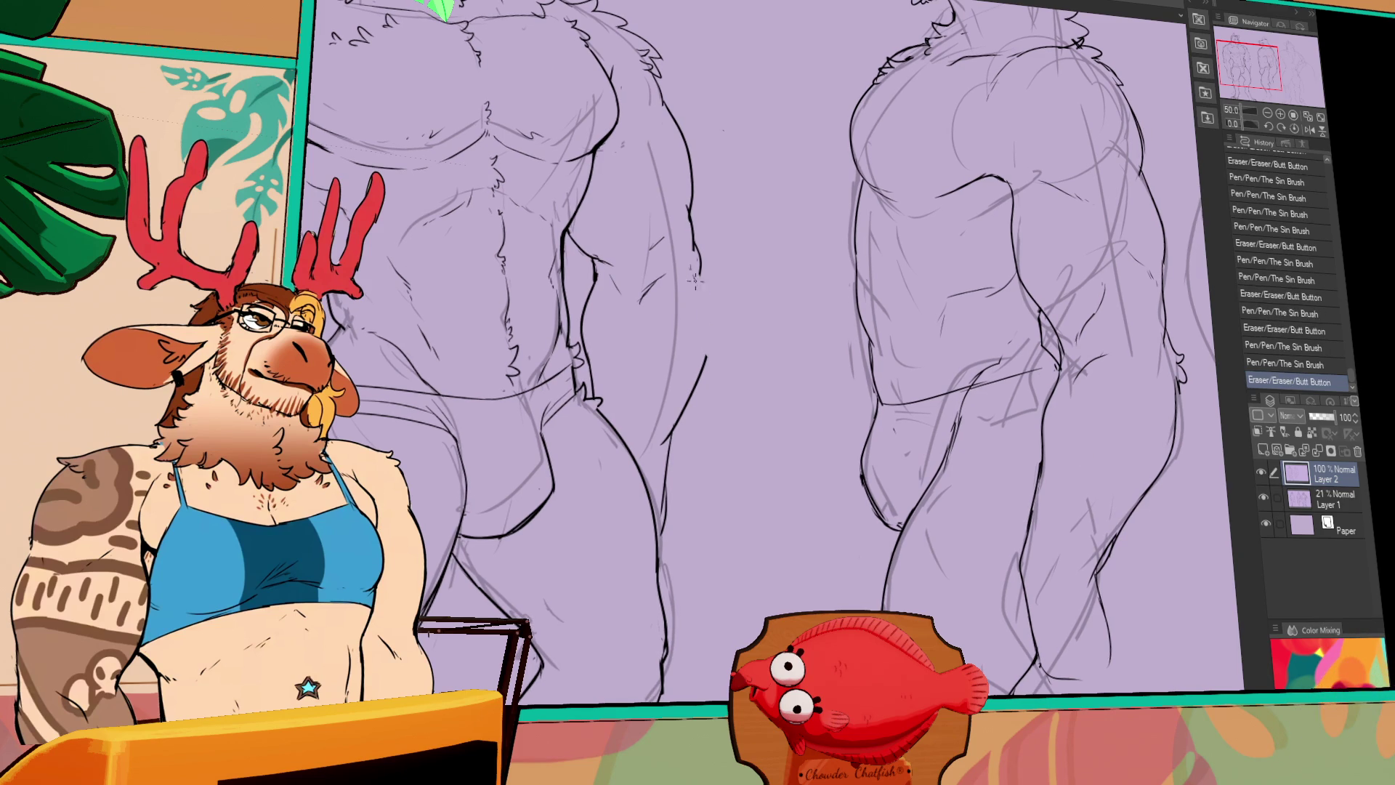
Ink the front figure's arm contour, outer edge and hip edge
{"action": "left_click_drag", "start_coordinate": [703, 276], "coordinate": [698, 418]}
{"action": "left_click_drag", "start_coordinate": [509, 327], "coordinate": [611, 305]}
{"action": "left_click_drag", "start_coordinate": [370, 291], "coordinate": [378, 342]}
{"action": "left_click_drag", "start_coordinate": [396, 266], "coordinate": [369, 374]}
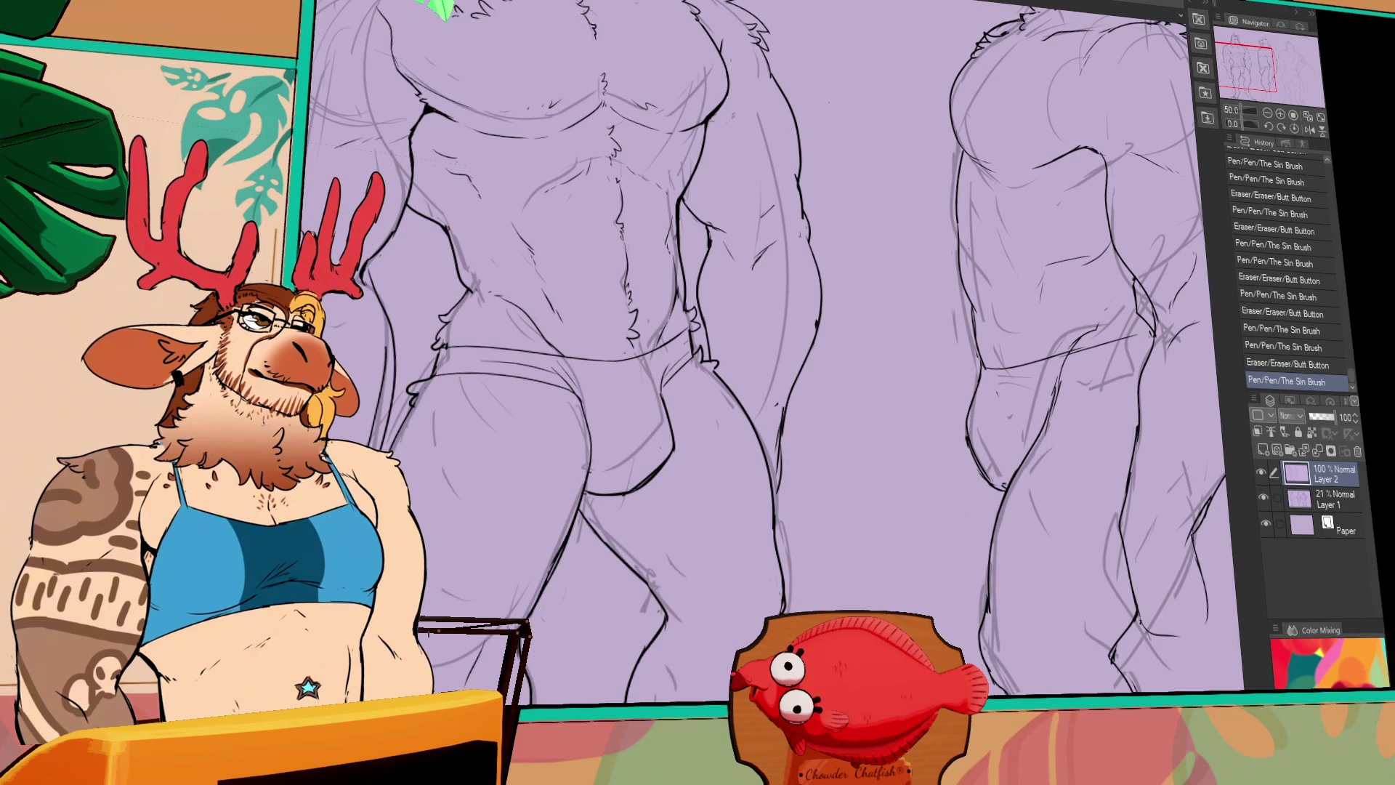
{"action": "left_click_drag", "start_coordinate": [397, 327], "coordinate": [377, 430]}
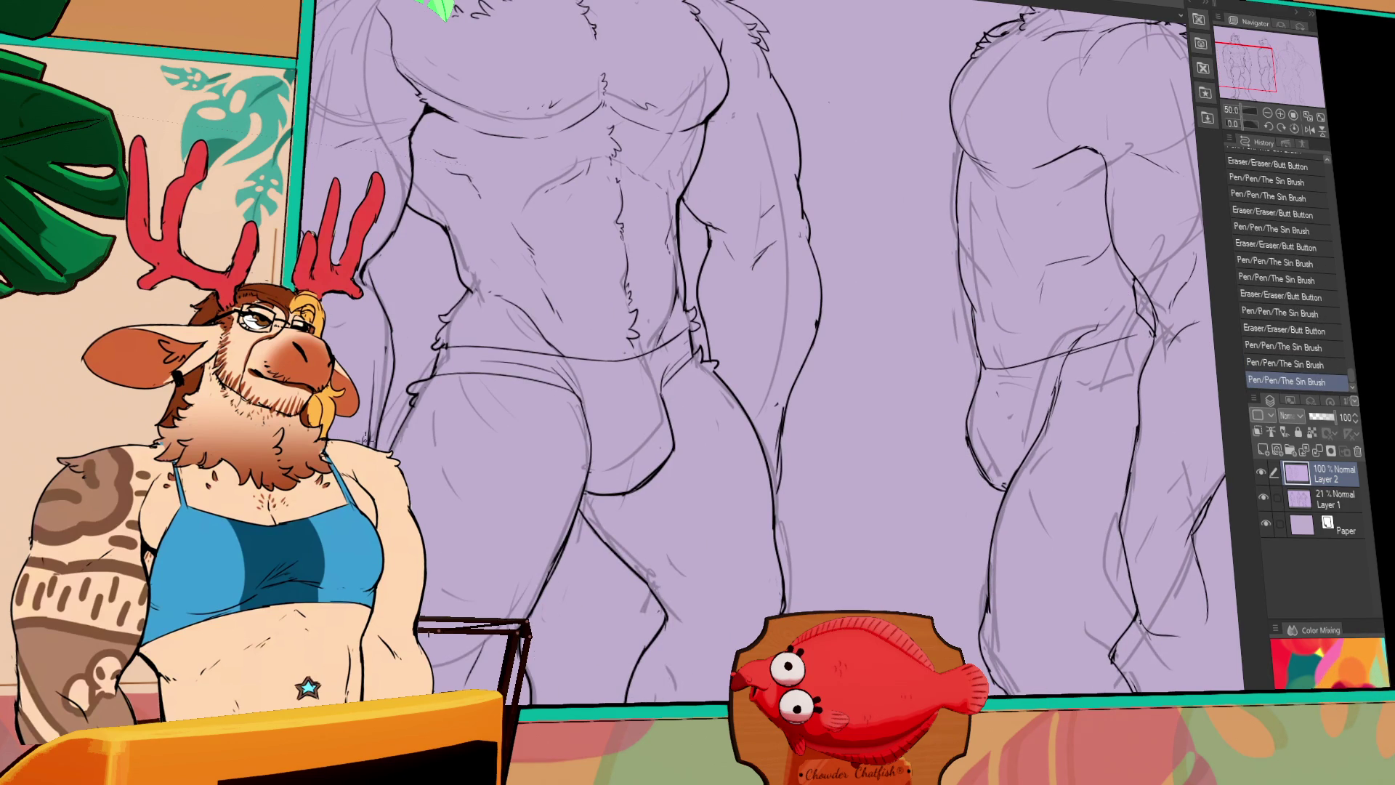
{"action": "mouse_move", "coordinate": [1223, 335]}
{"action": "left_mouse_down"}
{"action": "mouse_move", "coordinate": [944, 337]}
{"action": "mouse_move", "coordinate": [1030, 317]}
{"action": "left_mouse_up"}
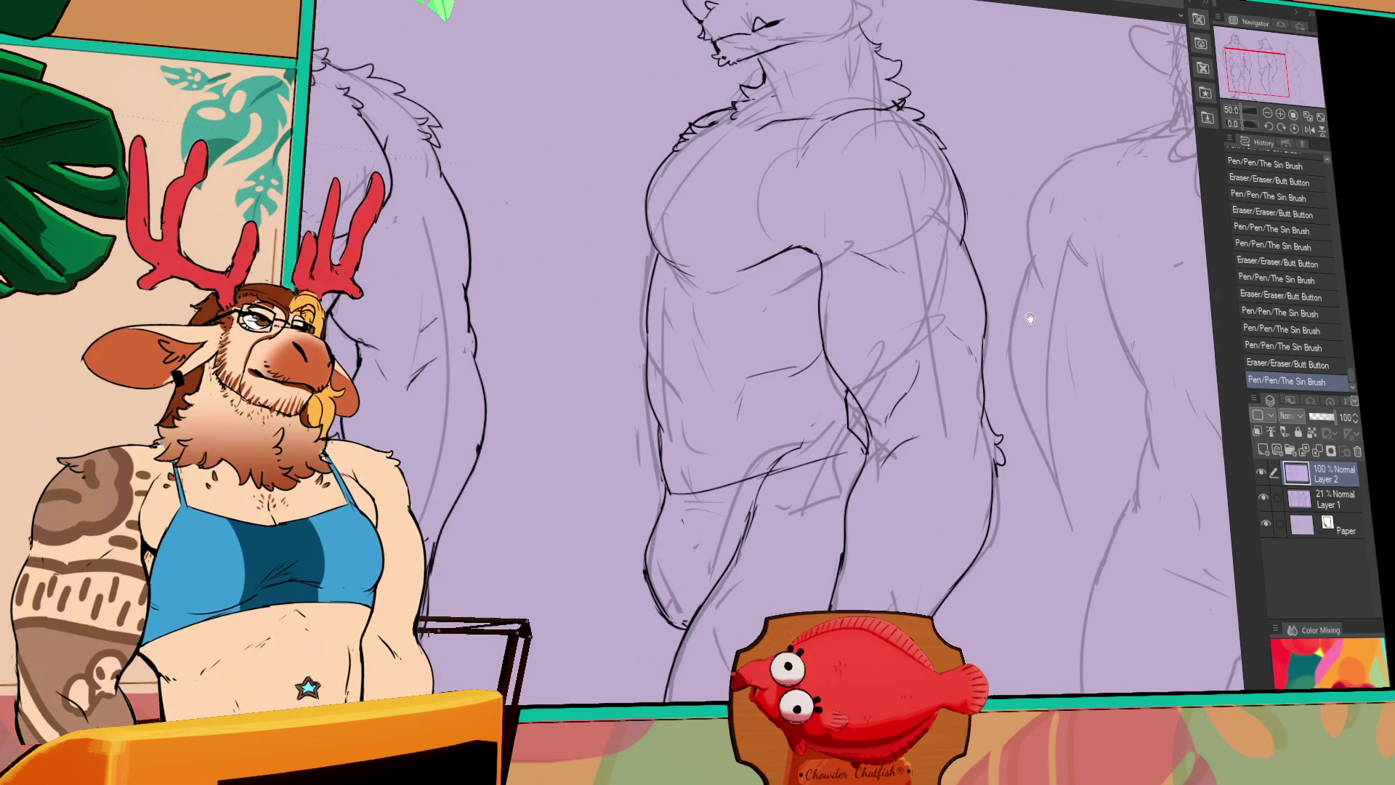
Lasso the middle figure's hip line, scale and rotate it, then deselect
{"action": "left_click", "coordinate": [1268, 115]}
{"action": "left_click_drag", "start_coordinate": [813, 349], "coordinate": [846, 354]}
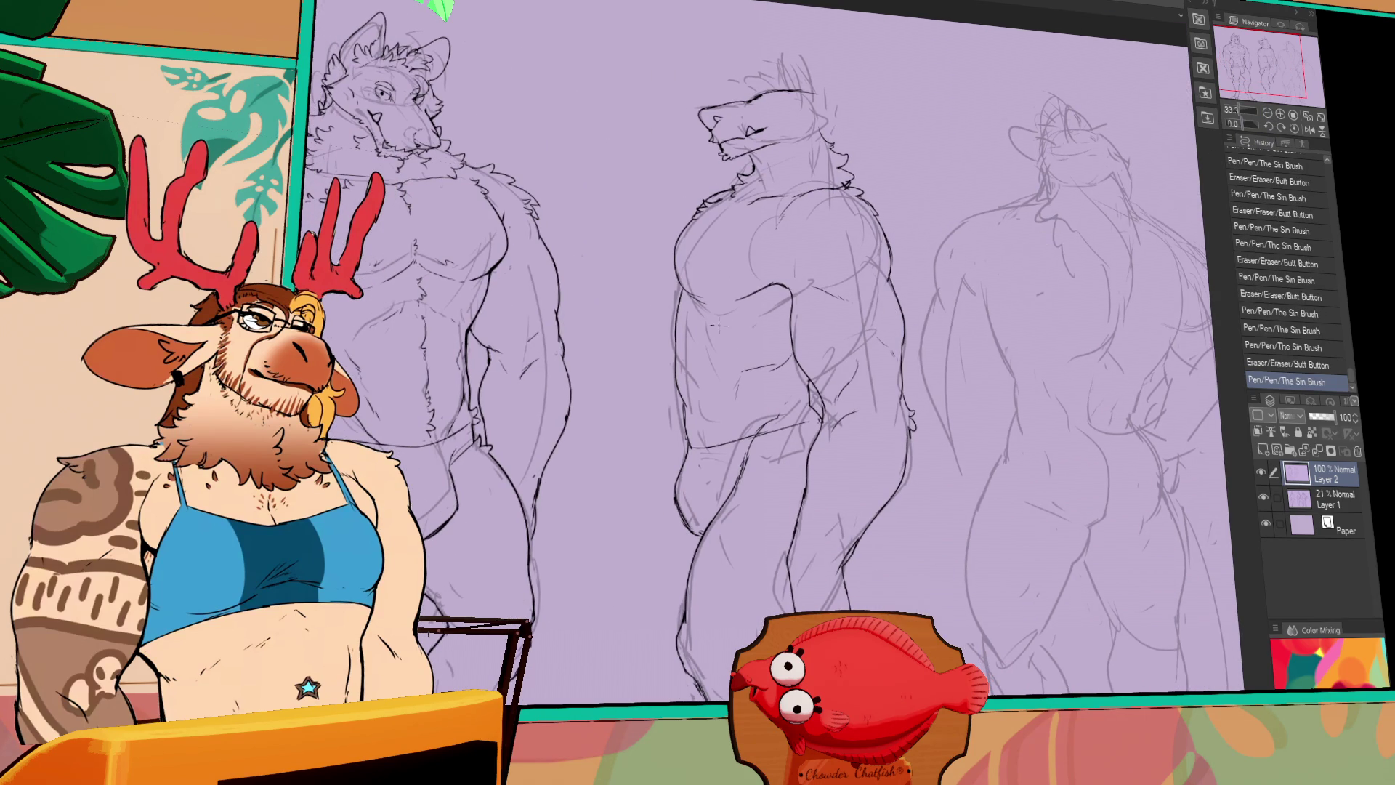
{"action": "left_click_drag", "start_coordinate": [650, 511], "coordinate": [699, 541]}
{"action": "left_click_drag", "start_coordinate": [723, 375], "coordinate": [712, 523]}
{"action": "key", "text": "ctrl+t"}
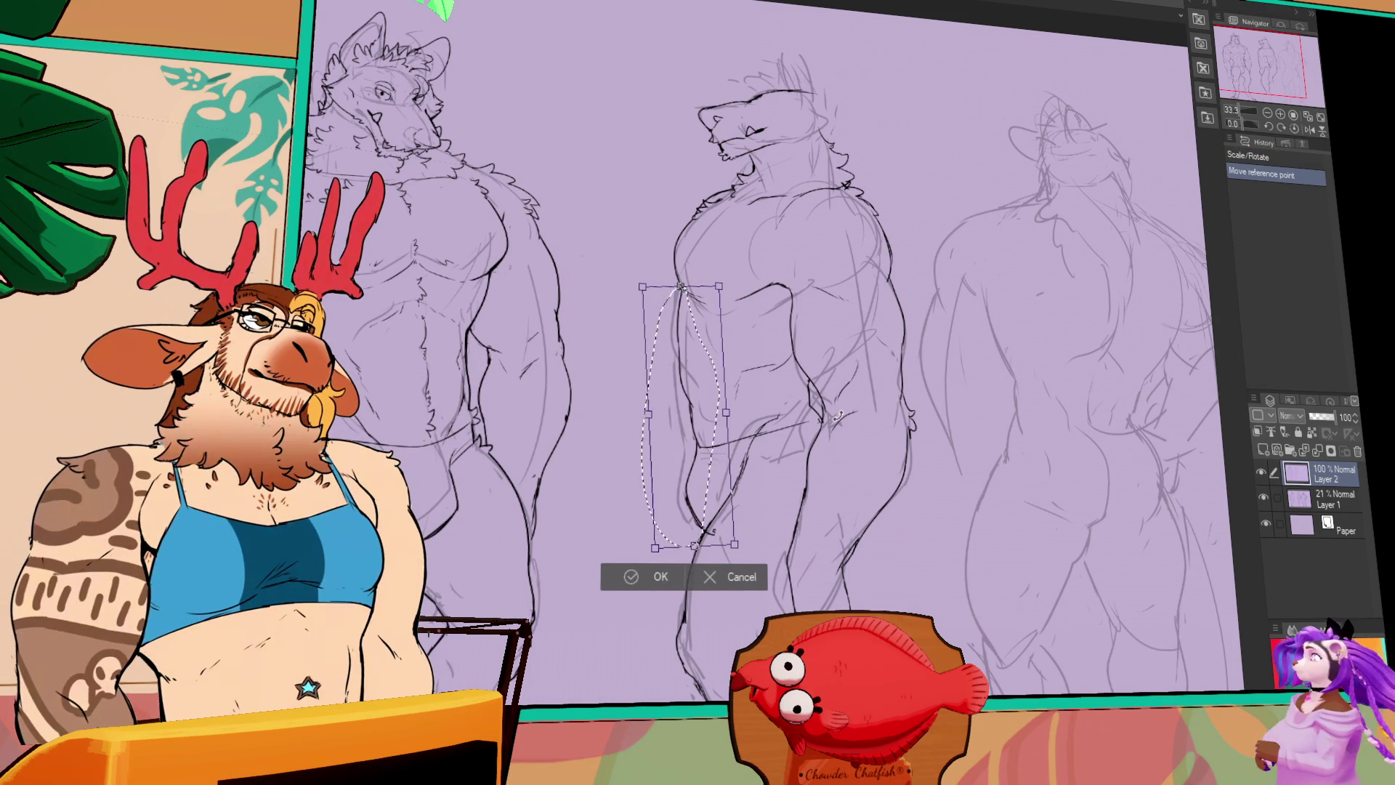
{"action": "key", "text": "Return"}
{"action": "key", "text": "ctrl+d"}
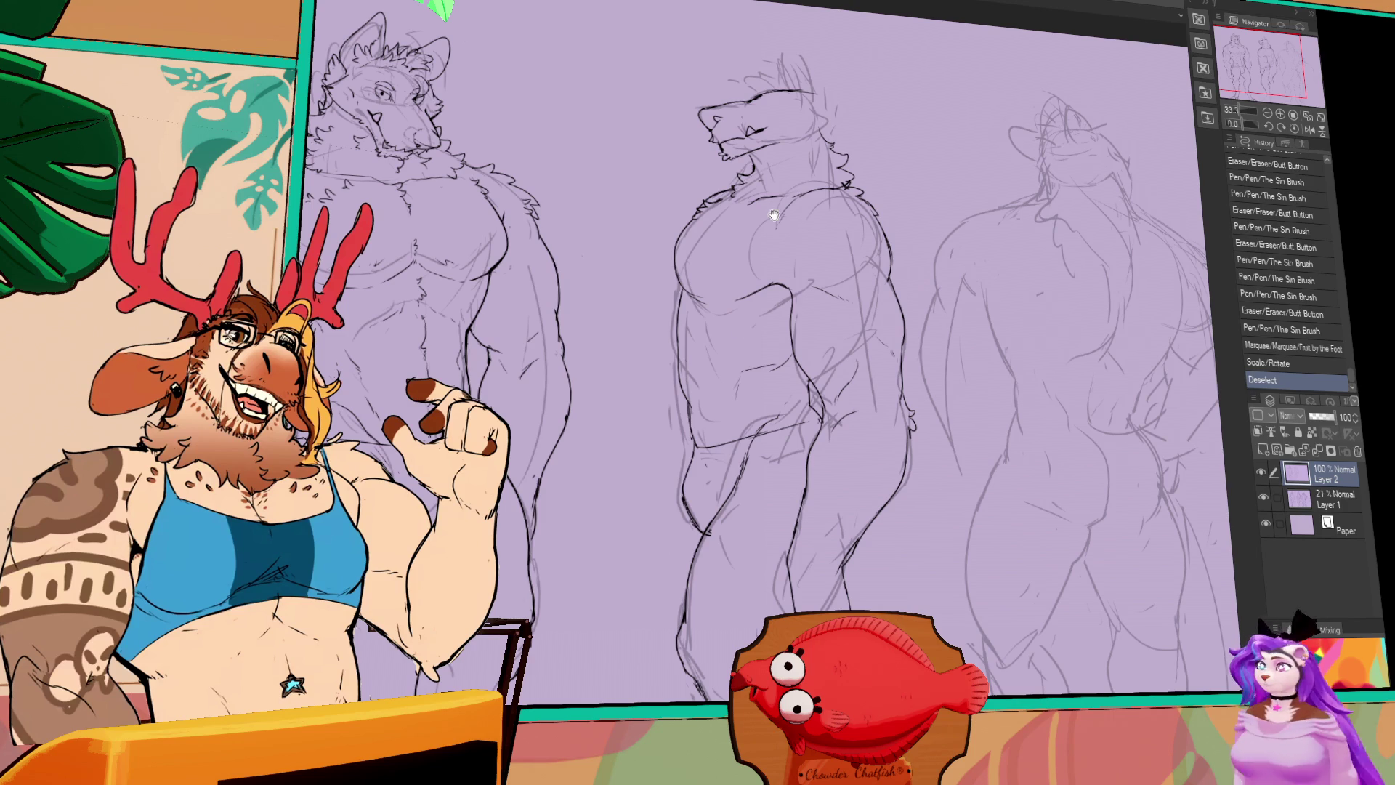
Touch up the figures' leg linework with small pen fixes
{"action": "left_click_drag", "start_coordinate": [595, 555], "coordinate": [658, 392]}
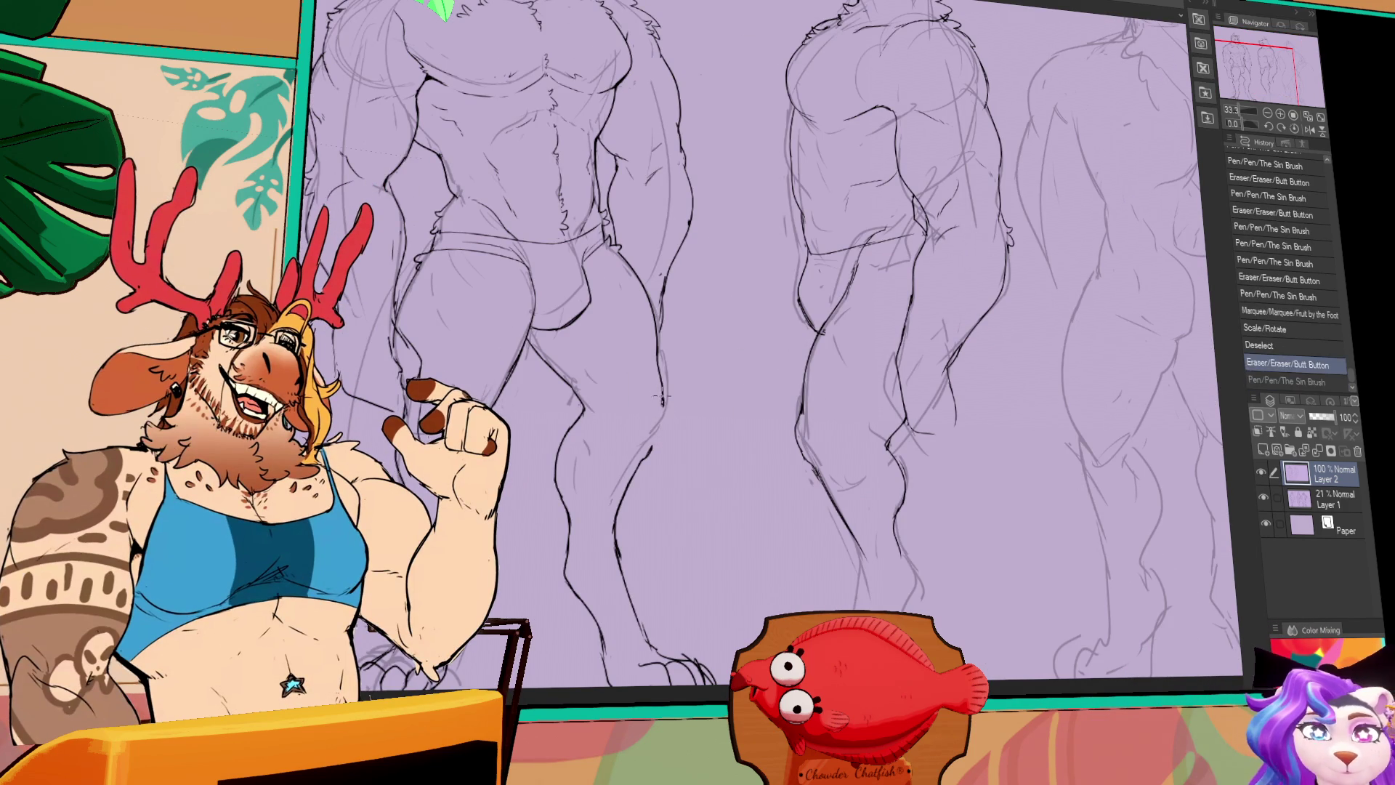
{"action": "left_click_drag", "start_coordinate": [659, 435], "coordinate": [651, 448]}
{"action": "left_click_drag", "start_coordinate": [658, 447], "coordinate": [644, 472]}
{"action": "mouse_move", "coordinate": [656, 454]}
{"action": "left_mouse_down"}
{"action": "mouse_move", "coordinate": [645, 483]}
{"action": "mouse_move", "coordinate": [527, 499]}
{"action": "left_mouse_up"}
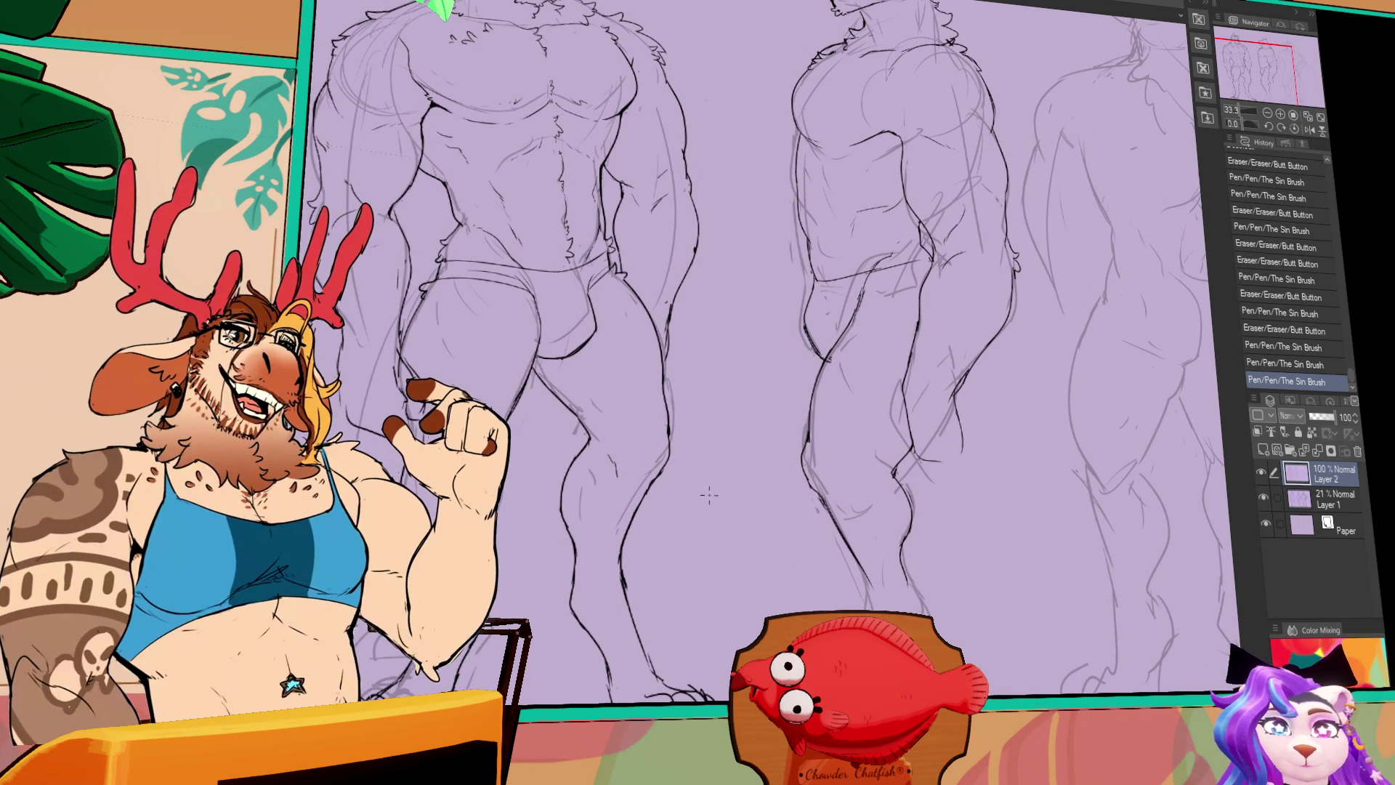
Erase stray marks on the middle figure's thigh and refine its thigh lines
{"action": "mouse_move", "coordinate": [828, 433]}
{"action": "left_mouse_down"}
{"action": "mouse_move", "coordinate": [925, 460]}
{"action": "mouse_move", "coordinate": [846, 468]}
{"action": "left_mouse_up"}
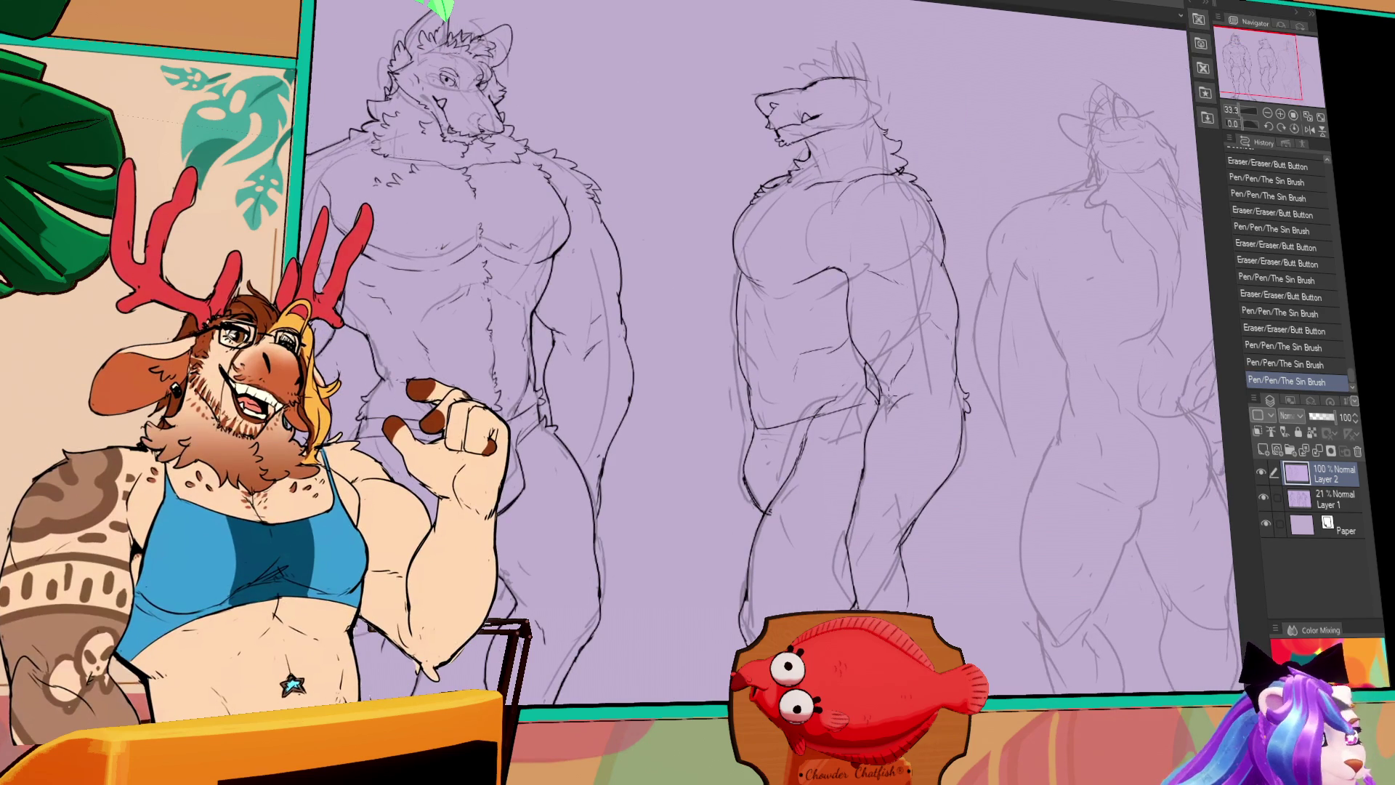
{"action": "left_click_drag", "start_coordinate": [763, 535], "coordinate": [794, 485]}
{"action": "key", "text": "ctrl+z"}
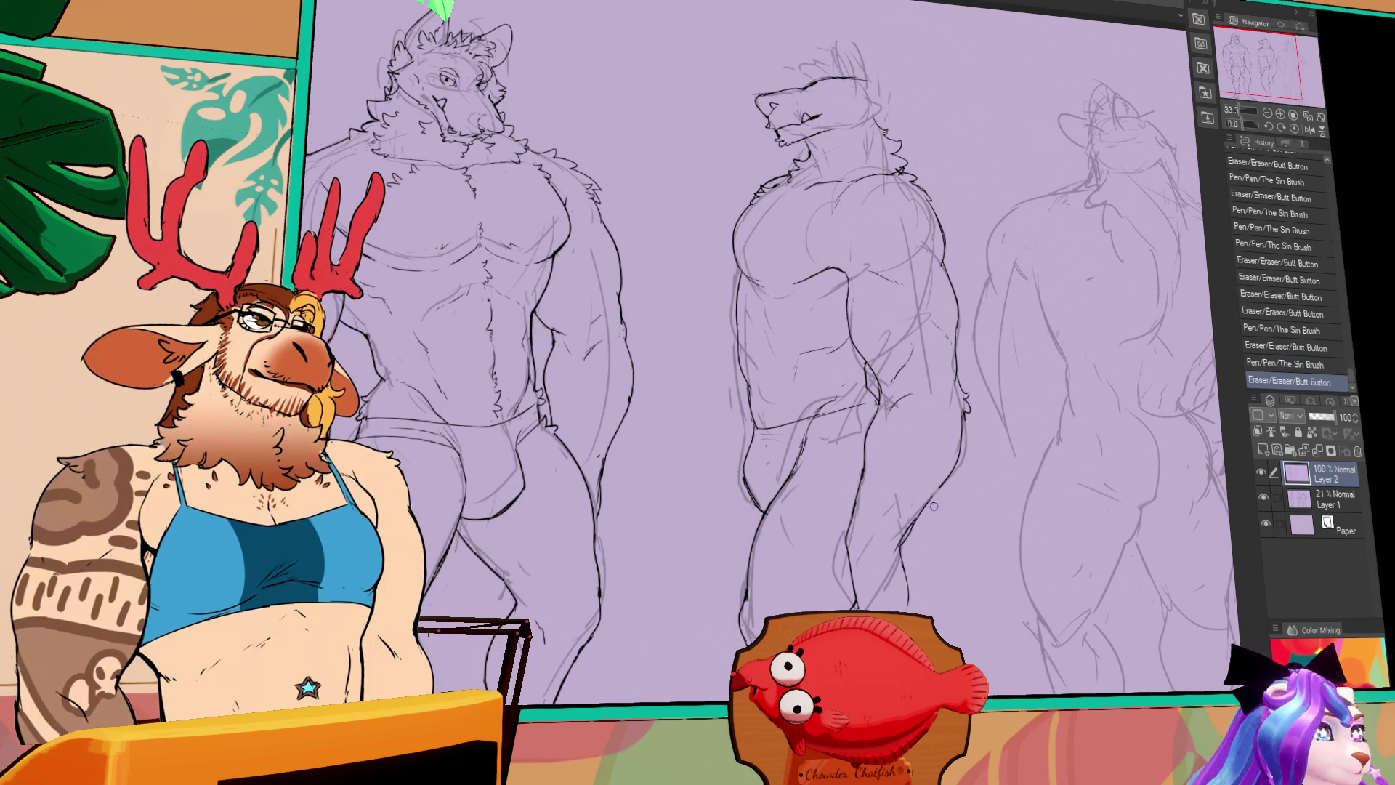
{"action": "key", "text": "ctrl+y"}
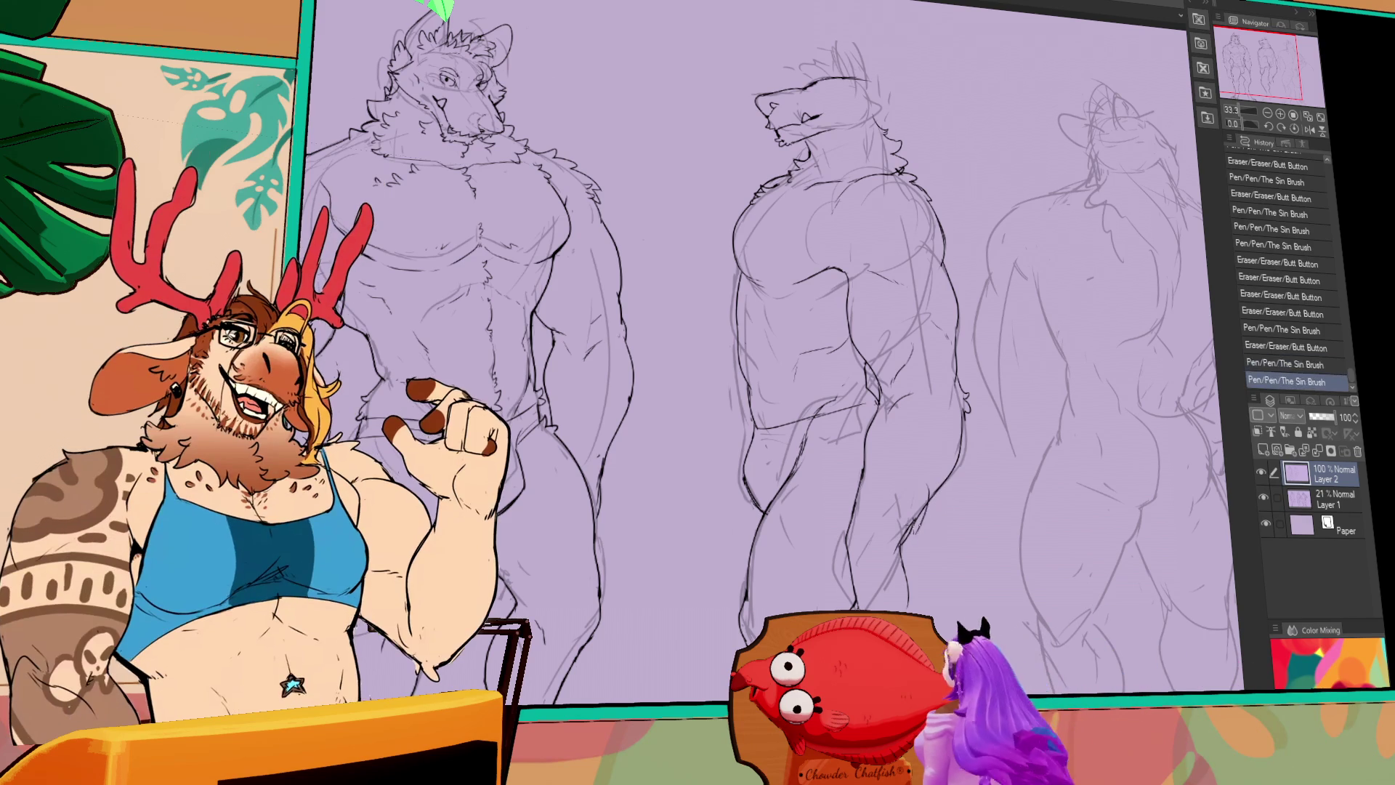
{"action": "mouse_move", "coordinate": [923, 497]}
{"action": "left_mouse_down"}
{"action": "mouse_move", "coordinate": [934, 510]}
{"action": "mouse_move", "coordinate": [942, 462]}
{"action": "left_mouse_up"}
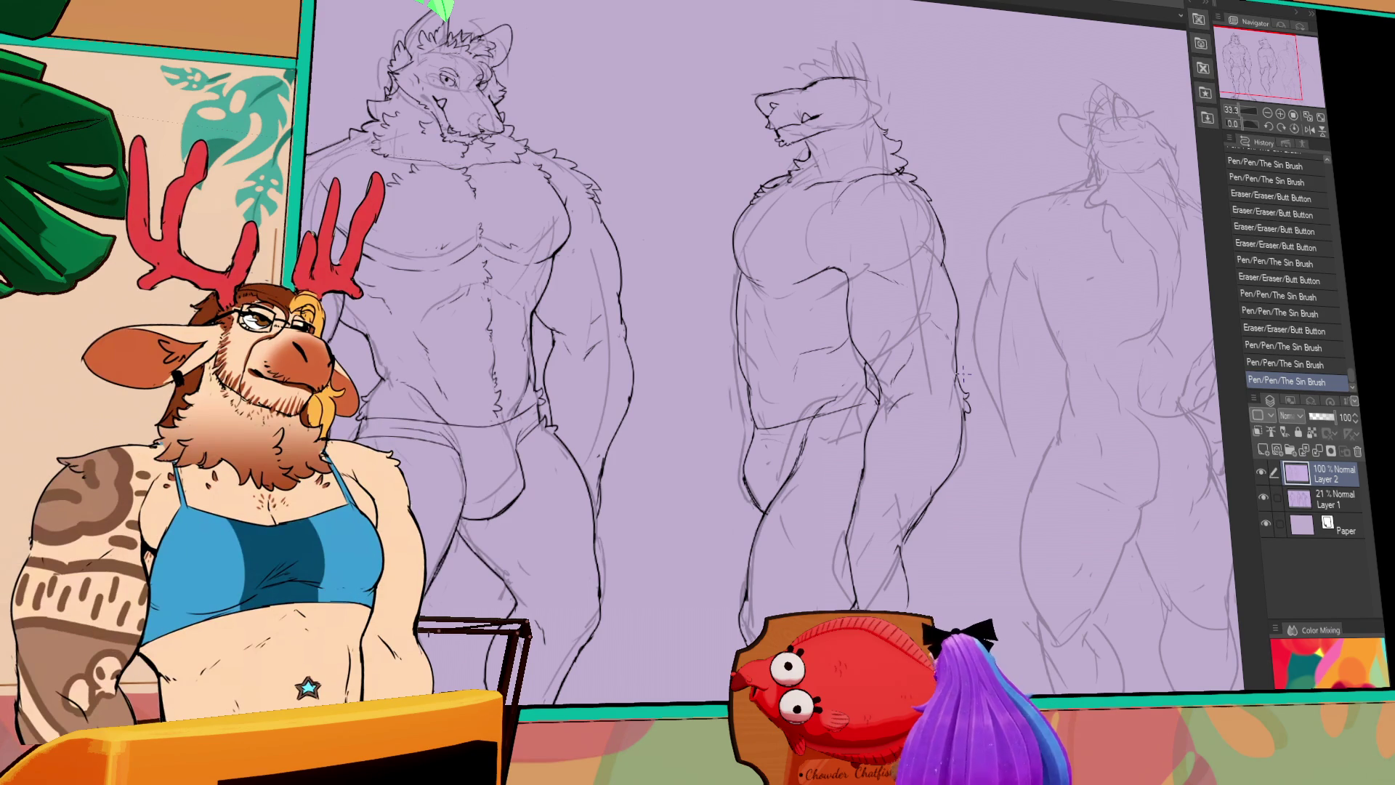
Draw a freehand lasso selection around the middle figure's torso lines
{"action": "scroll", "coordinate": [938, 305], "scroll_direction": "down", "scroll_amount": 2}
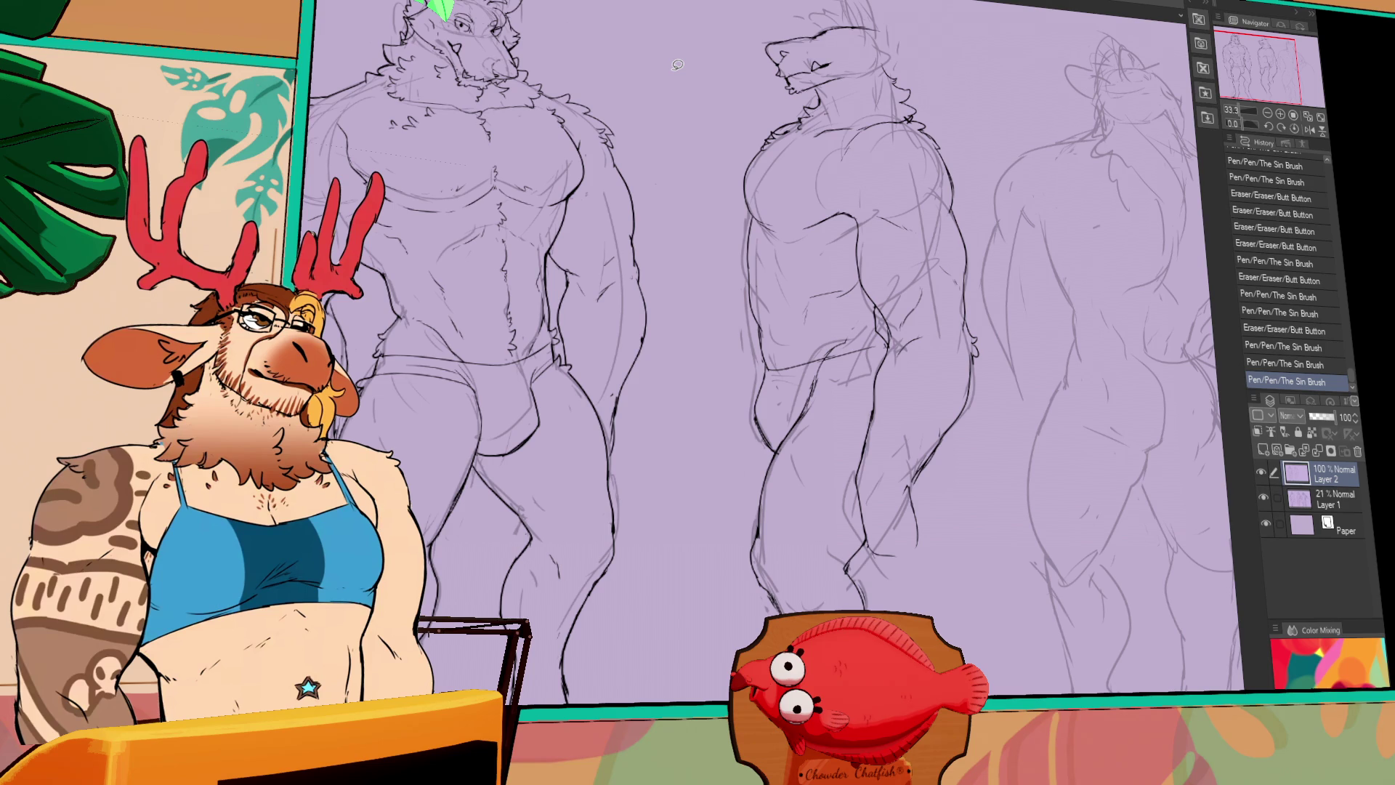
{"action": "left_click_drag", "start_coordinate": [909, 284], "coordinate": [914, 298]}
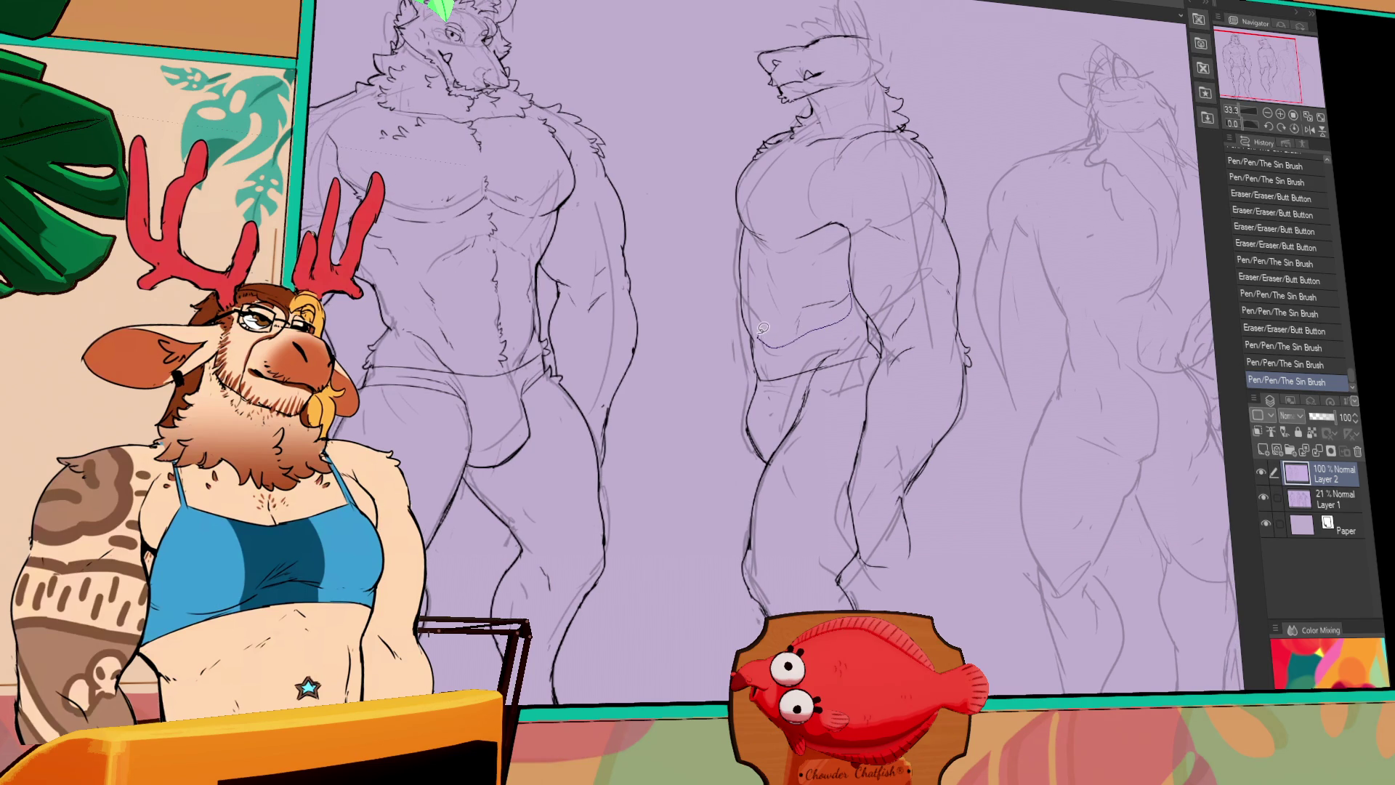
{"action": "mouse_move", "coordinate": [855, 181]}
{"action": "left_mouse_down"}
{"action": "mouse_move", "coordinate": [859, 232]}
{"action": "mouse_move", "coordinate": [831, 250]}
{"action": "left_mouse_up"}
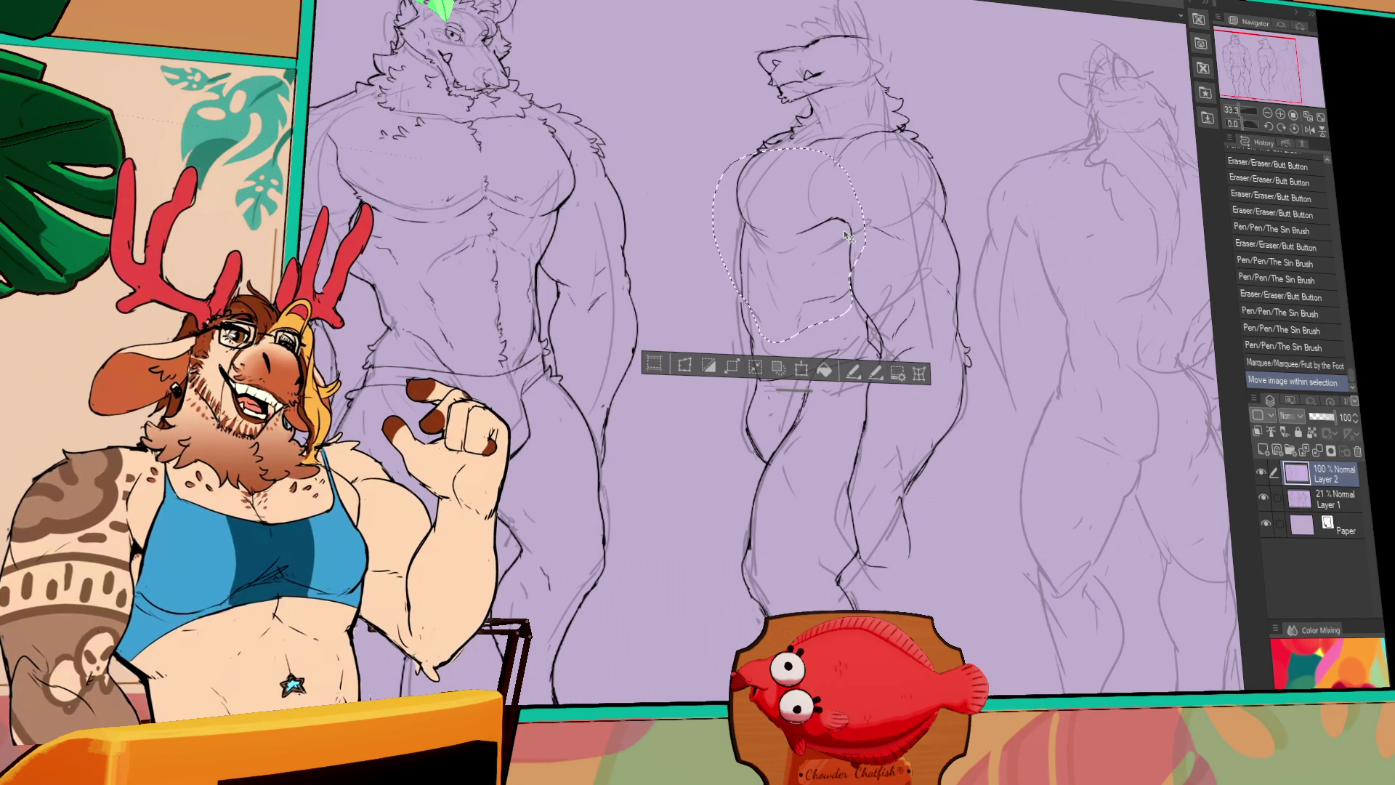
Nudge the selected torso lines, deselect, and clean up strokes on the middle figure's side
{"action": "left_click_drag", "start_coordinate": [847, 234], "coordinate": [843, 230]}
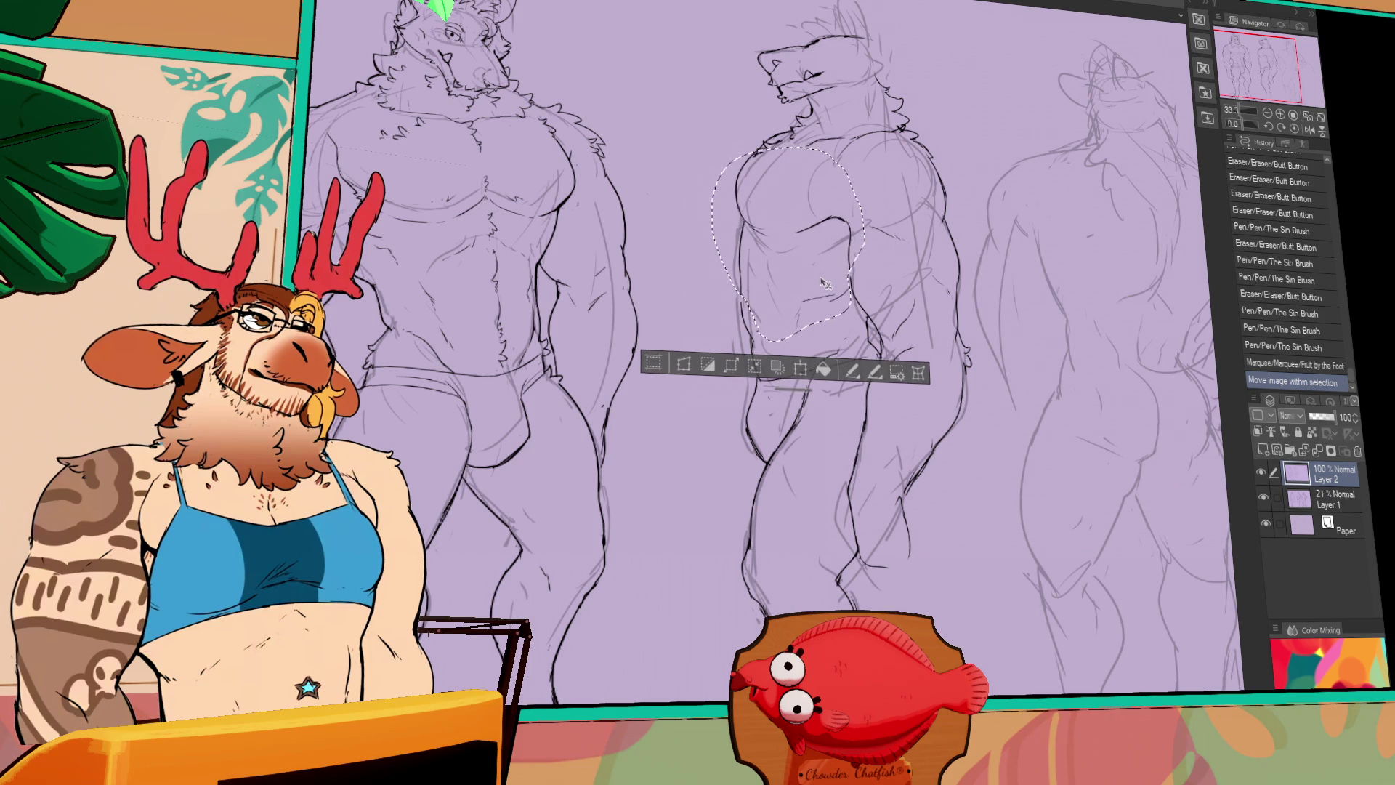
{"action": "key", "text": "ctrl+d"}
{"action": "left_click_drag", "start_coordinate": [750, 292], "coordinate": [738, 332]}
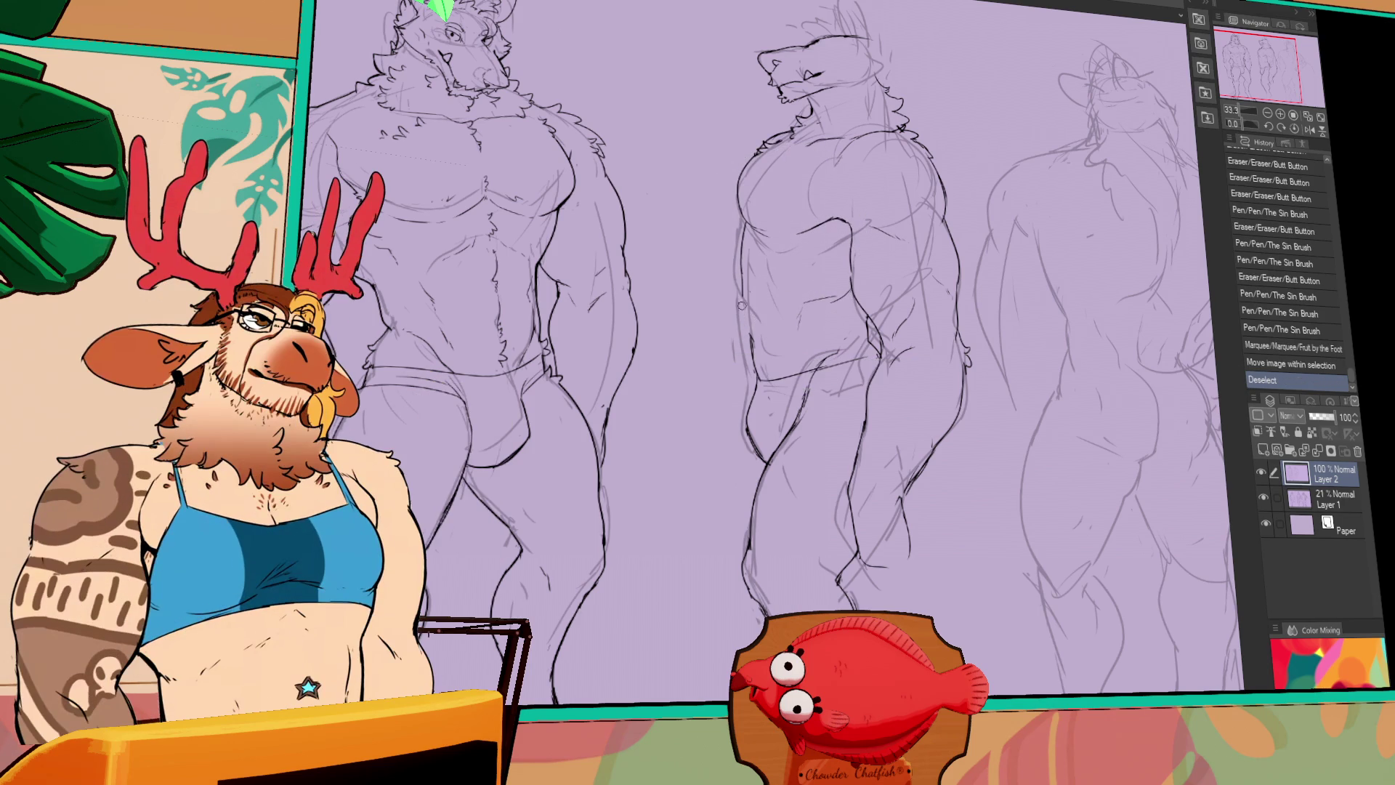
{"action": "left_click_drag", "start_coordinate": [761, 280], "coordinate": [745, 343]}
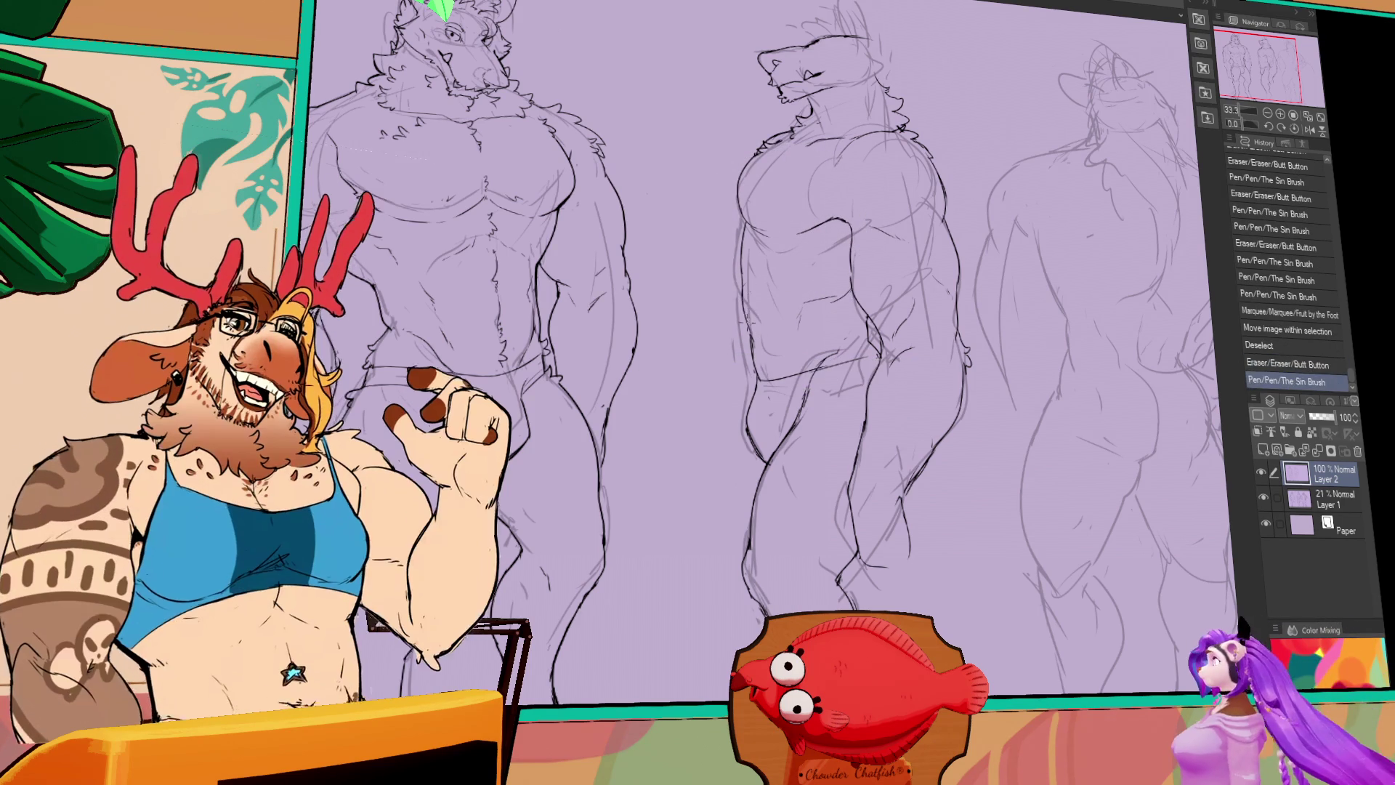
{"action": "left_click_drag", "start_coordinate": [756, 331], "coordinate": [763, 346]}
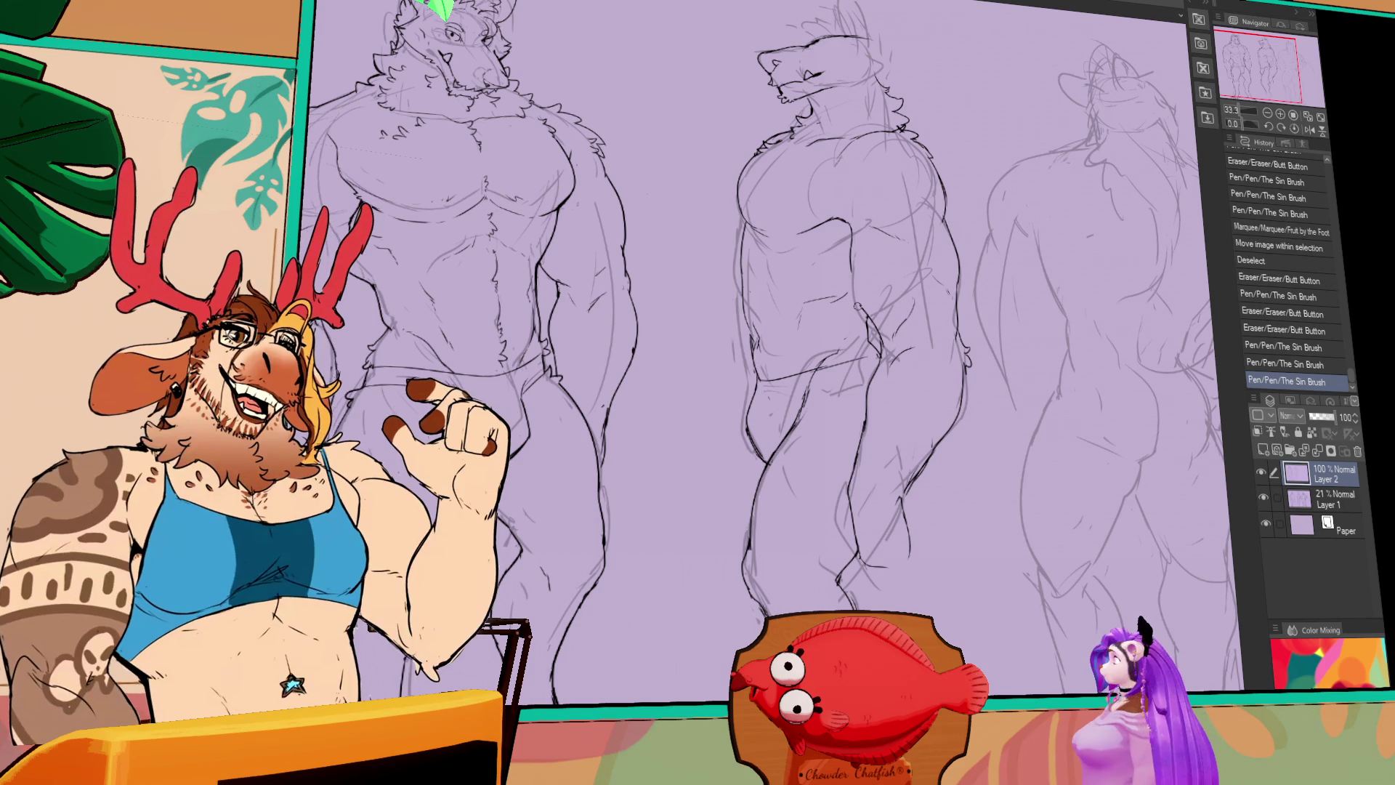
{"action": "left_click_drag", "start_coordinate": [855, 276], "coordinate": [872, 336]}
{"action": "key", "text": "ctrl+z"}
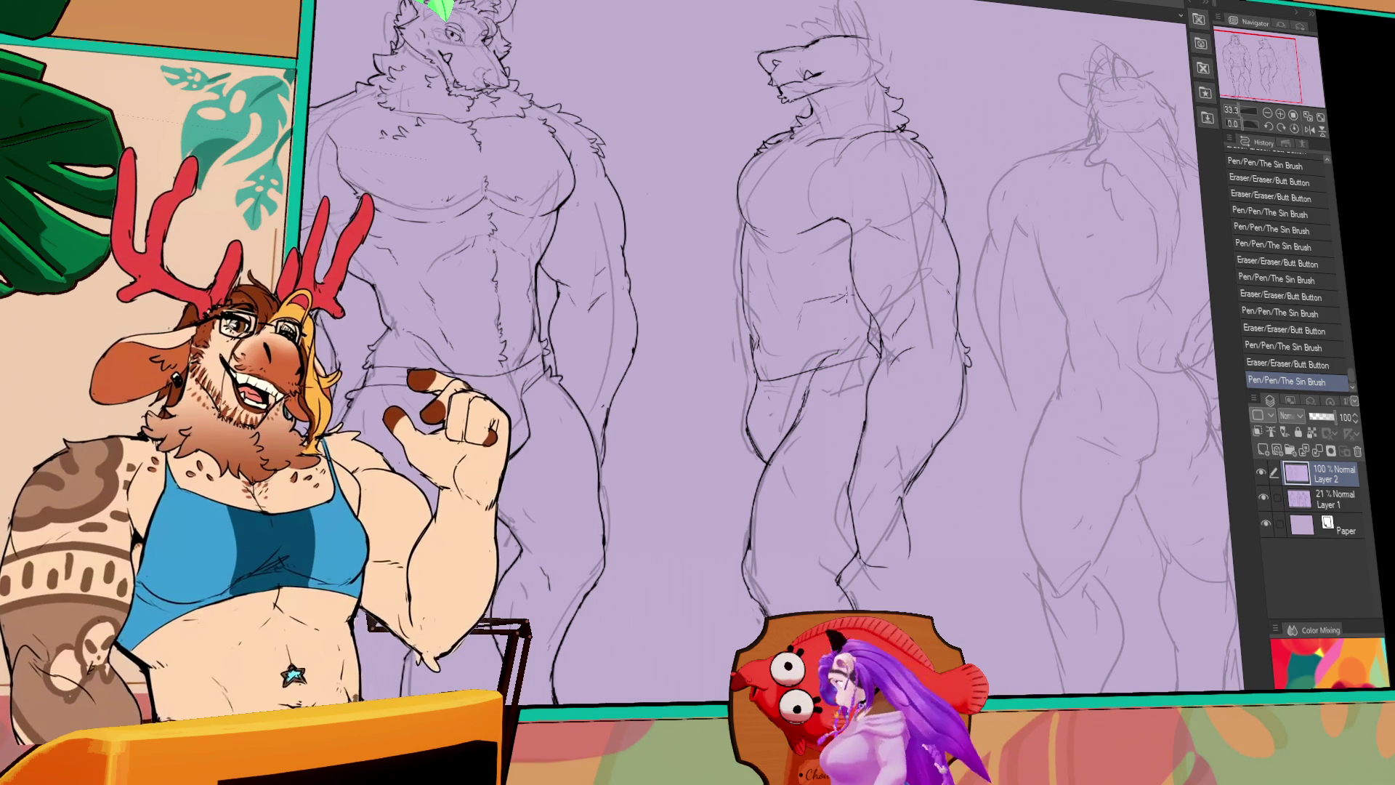
Ink and rework the middle figure's lower leg lines
{"action": "mouse_move", "coordinate": [863, 357]}
{"action": "left_mouse_down"}
{"action": "mouse_move", "coordinate": [874, 366]}
{"action": "mouse_move", "coordinate": [760, 396]}
{"action": "mouse_move", "coordinate": [764, 465]}
{"action": "left_mouse_up"}
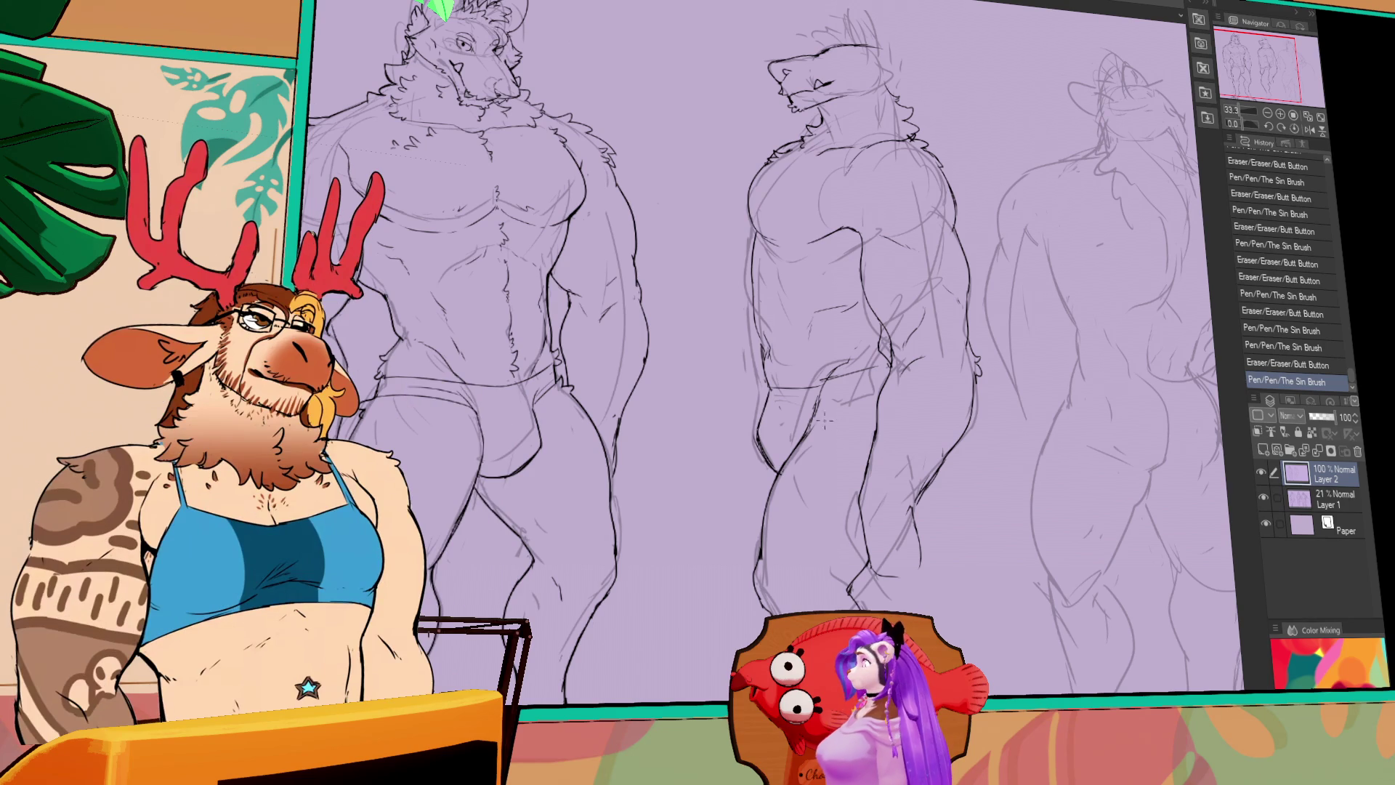
{"action": "left_click_drag", "start_coordinate": [946, 383], "coordinate": [919, 289]}
{"action": "left_click_drag", "start_coordinate": [897, 483], "coordinate": [883, 439]}
{"action": "left_click_drag", "start_coordinate": [817, 494], "coordinate": [807, 463]}
{"action": "mouse_move", "coordinate": [775, 527]}
{"action": "left_mouse_down"}
{"action": "mouse_move", "coordinate": [740, 645]}
{"action": "mouse_move", "coordinate": [693, 672]}
{"action": "mouse_move", "coordinate": [704, 651]}
{"action": "left_mouse_up"}
{"action": "left_click_drag", "start_coordinate": [824, 544], "coordinate": [808, 573]}
{"action": "left_click_drag", "start_coordinate": [799, 511], "coordinate": [817, 591]}
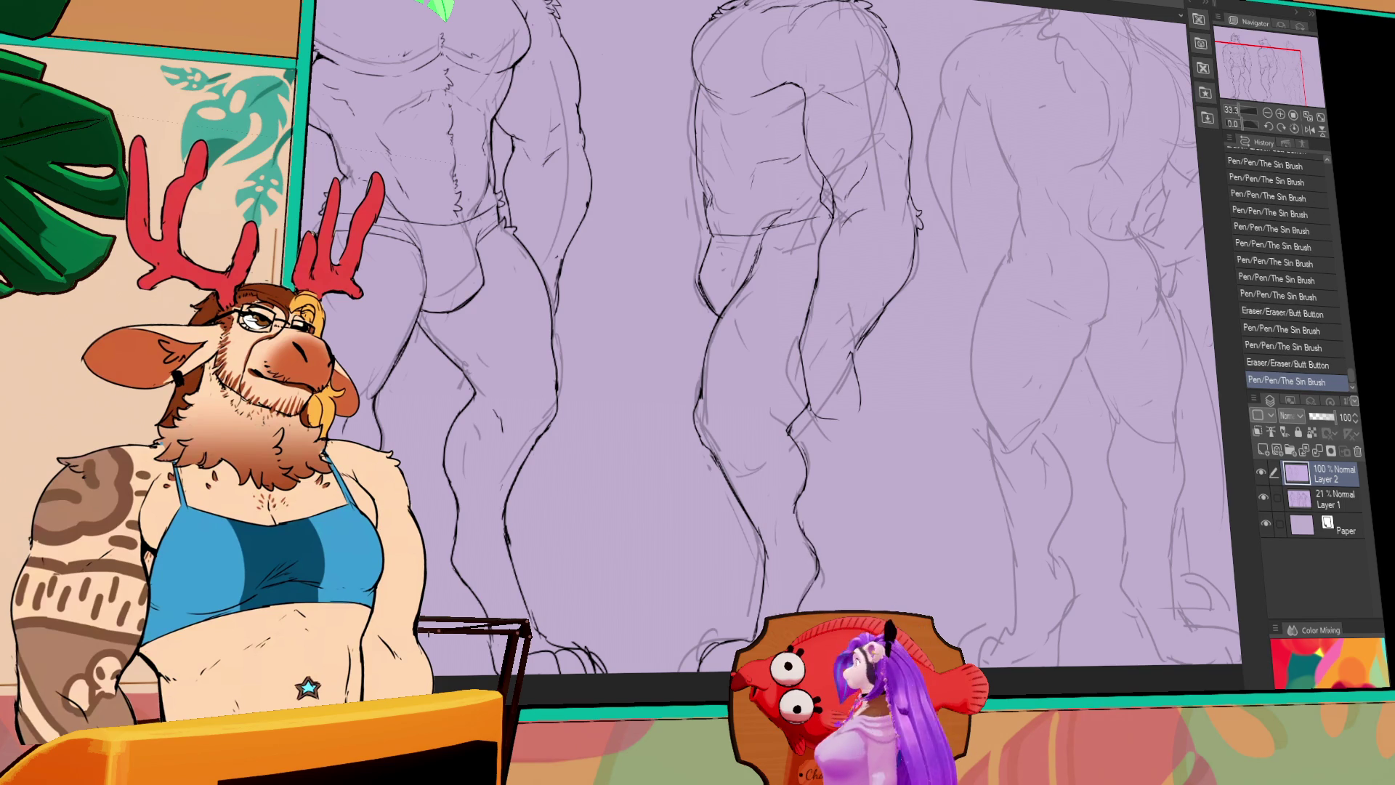
{"action": "mouse_move", "coordinate": [1093, 433]}
{"action": "left_mouse_down"}
{"action": "mouse_move", "coordinate": [1047, 442]}
{"action": "mouse_move", "coordinate": [707, 686]}
{"action": "left_mouse_up"}
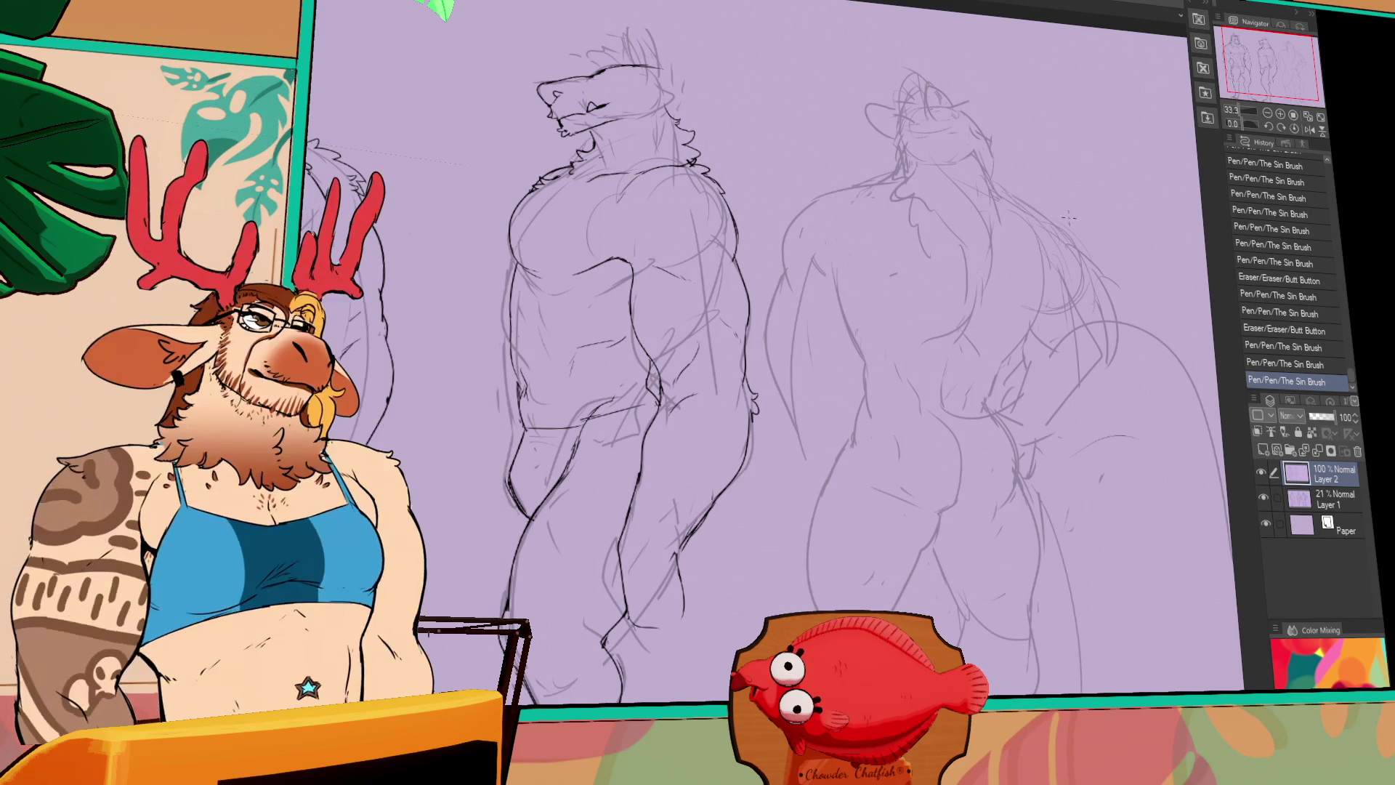
Erase and redraw the line at the middle figure's shoulder
{"action": "scroll", "coordinate": [632, 291], "scroll_direction": "up", "scroll_amount": 1}
{"action": "mouse_move", "coordinate": [761, 537]}
{"action": "left_mouse_down"}
{"action": "mouse_move", "coordinate": [968, 566]}
{"action": "mouse_move", "coordinate": [1042, 472]}
{"action": "mouse_move", "coordinate": [1101, 446]}
{"action": "mouse_move", "coordinate": [939, 449]}
{"action": "left_mouse_up"}
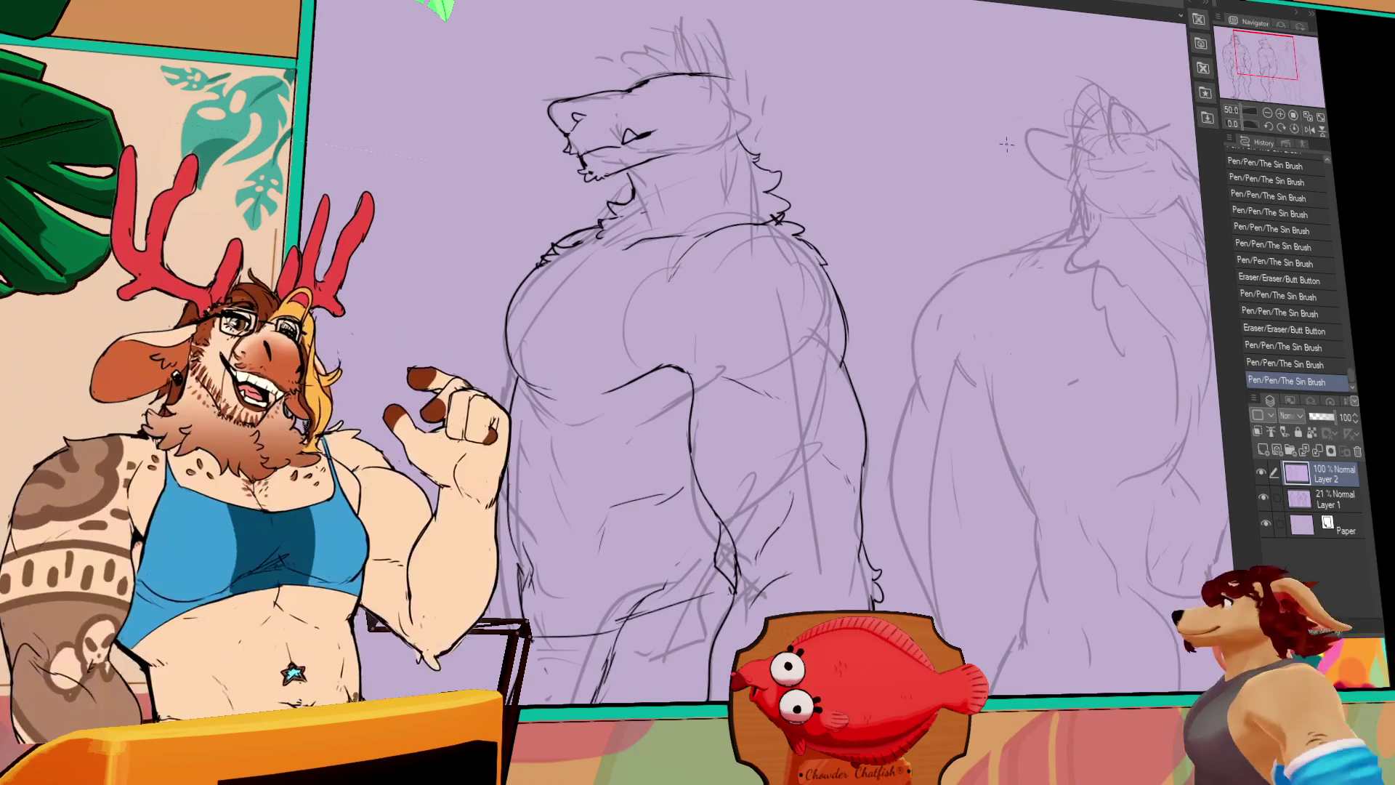
{"action": "key", "text": "e"}
{"action": "left_click_drag", "start_coordinate": [828, 273], "coordinate": [843, 305]}
{"action": "key", "text": "p"}
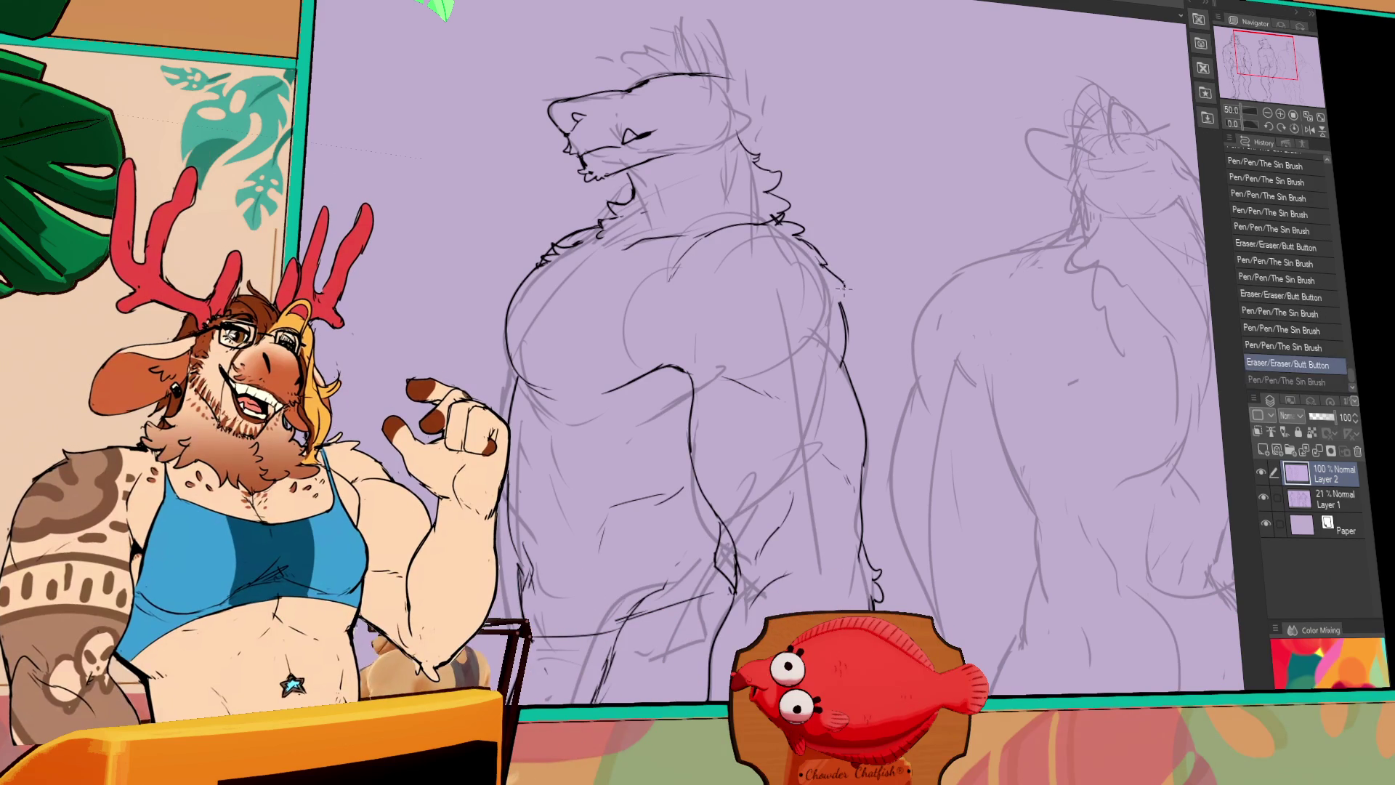
Draw fur tuft strokes on the middle figure's shoulder, alternating pen and eraser
{"action": "mouse_move", "coordinate": [972, 316]}
{"action": "left_mouse_down"}
{"action": "mouse_move", "coordinate": [936, 367]}
{"action": "mouse_move", "coordinate": [967, 301]}
{"action": "mouse_move", "coordinate": [922, 319]}
{"action": "mouse_move", "coordinate": [880, 377]}
{"action": "left_mouse_up"}
{"action": "key", "text": "e"}
{"action": "key", "text": "p"}
{"action": "key", "text": "e"}
{"action": "mouse_move", "coordinate": [945, 312]}
{"action": "left_mouse_down"}
{"action": "mouse_move", "coordinate": [880, 341]}
{"action": "mouse_move", "coordinate": [931, 354]}
{"action": "left_mouse_up"}
{"action": "key", "text": "p"}
{"action": "key", "text": "e"}
{"action": "key", "text": "p"}
{"action": "left_click_drag", "start_coordinate": [1061, 350], "coordinate": [1014, 336]}
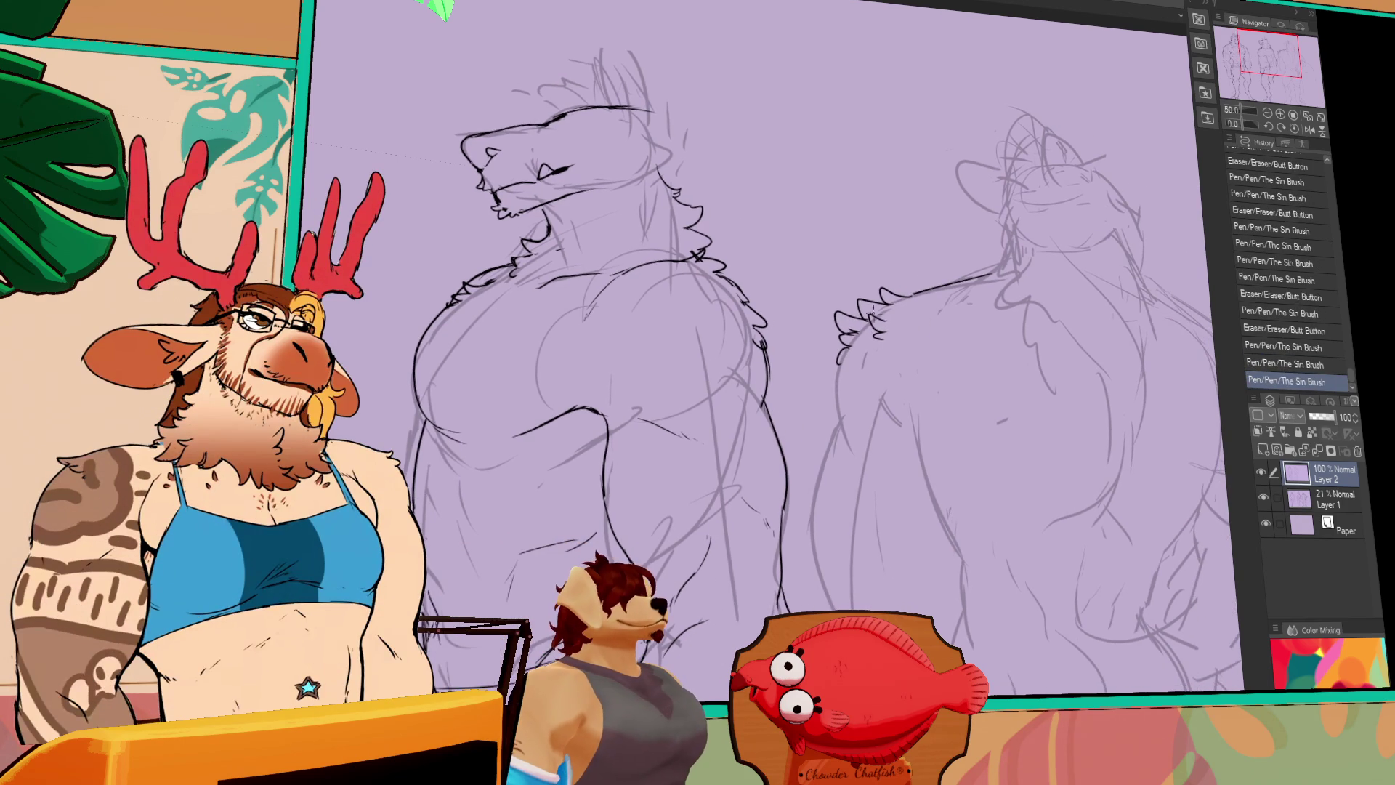
{"action": "mouse_move", "coordinate": [866, 316]}
{"action": "left_mouse_down"}
{"action": "mouse_move", "coordinate": [882, 336]}
{"action": "mouse_move", "coordinate": [886, 324]}
{"action": "left_mouse_up"}
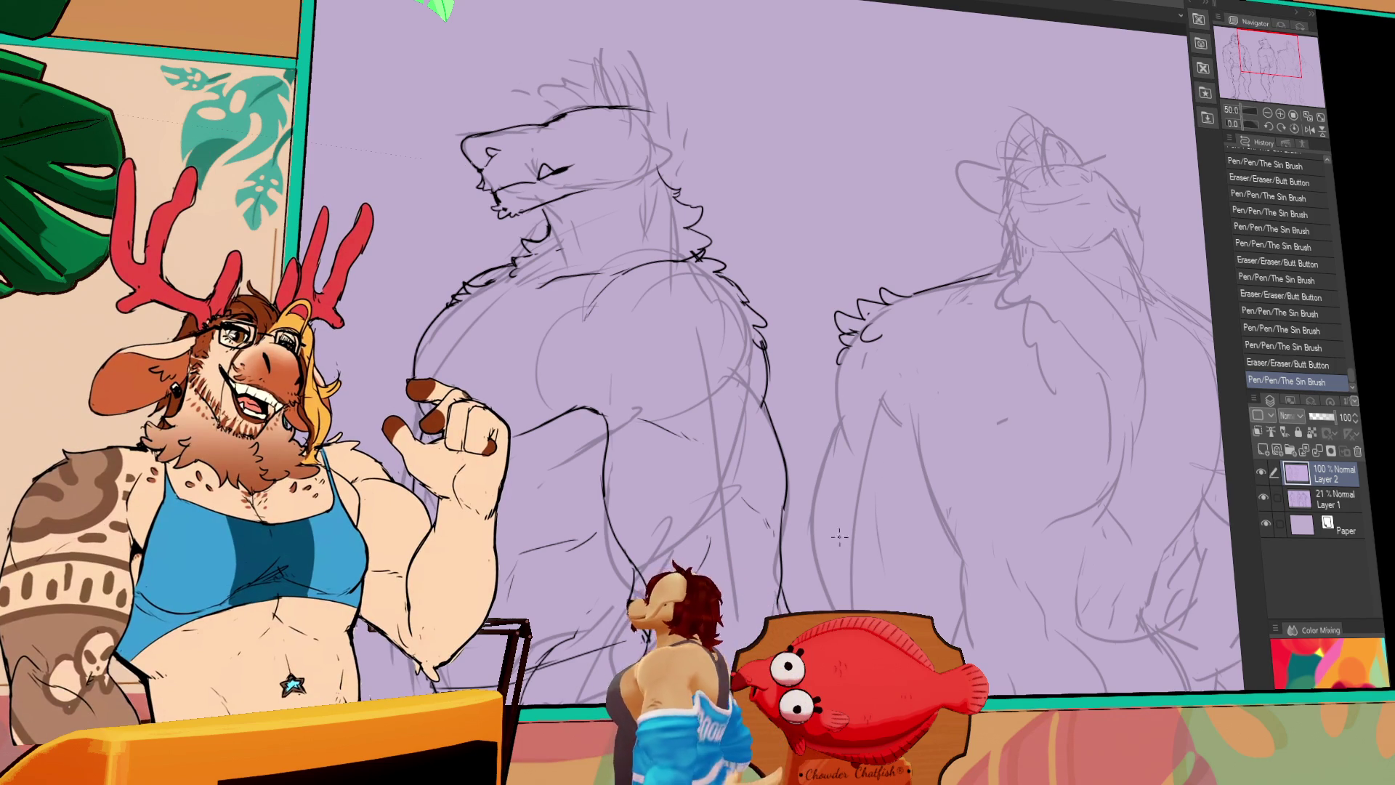
Touch up the middle figure's leg outline
{"action": "scroll", "coordinate": [839, 536], "scroll_direction": "down", "scroll_amount": 5}
{"action": "scroll", "coordinate": [754, 524], "scroll_direction": "down", "scroll_amount": 4}
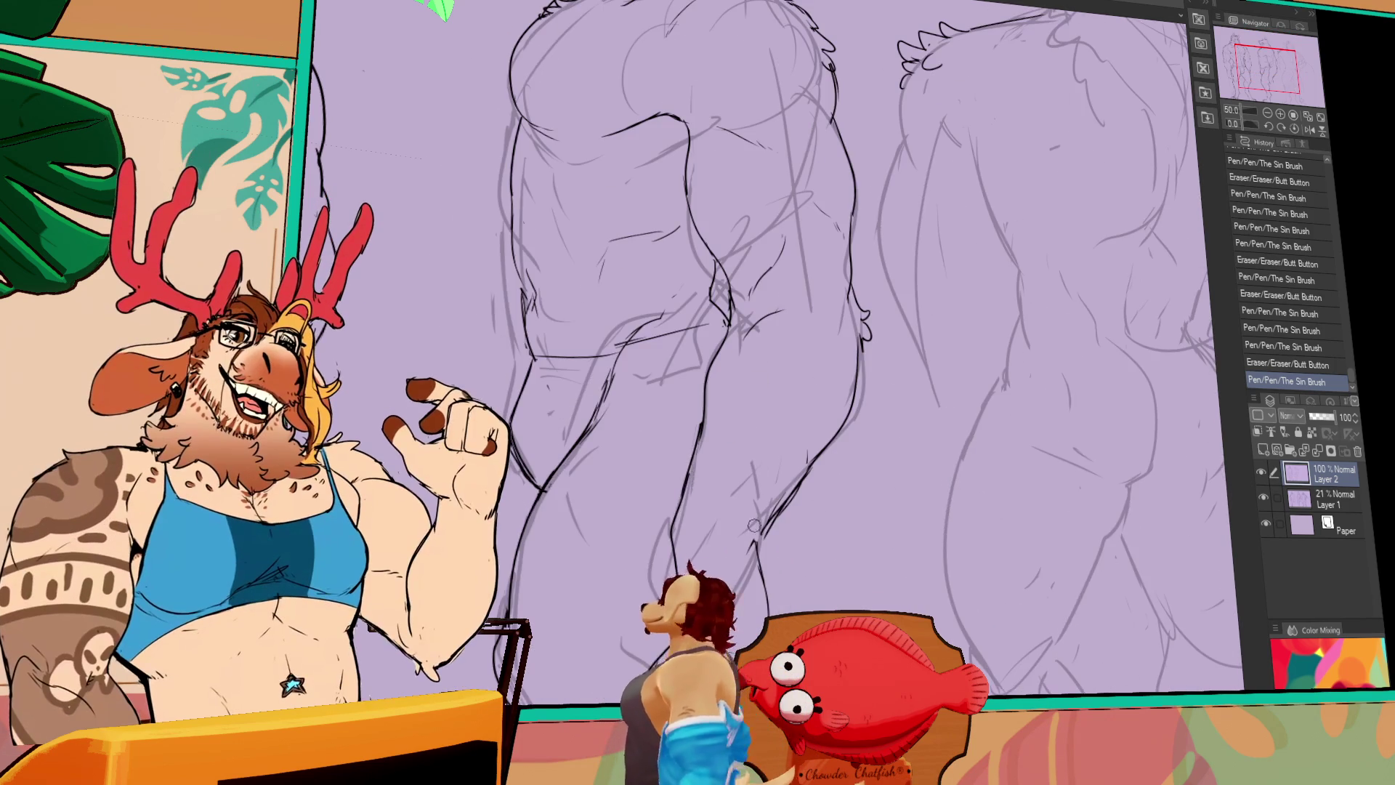
{"action": "left_click_drag", "start_coordinate": [756, 523], "coordinate": [784, 508]}
{"action": "left_click_drag", "start_coordinate": [788, 512], "coordinate": [810, 461]}
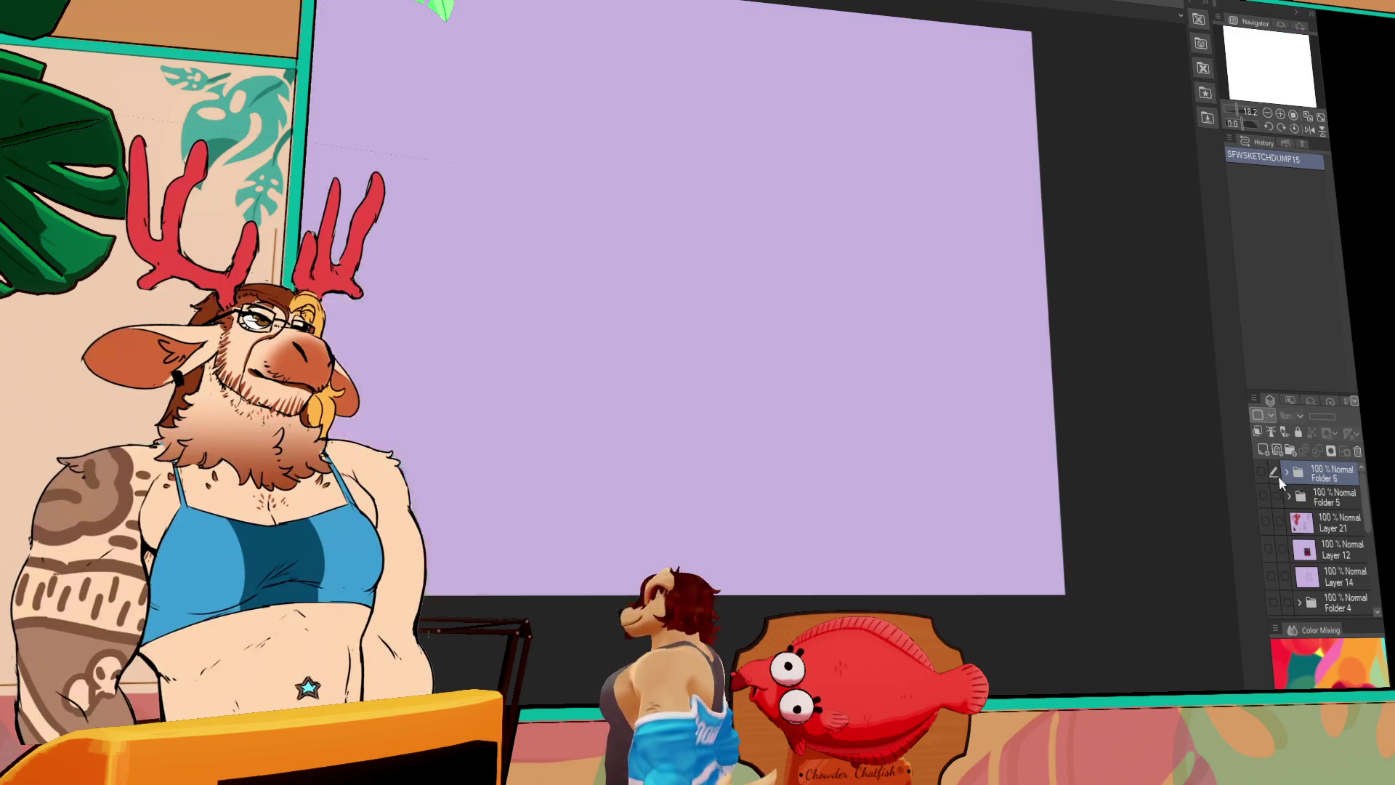
Show Layers 7, 15 and 8, then zoom and pan across the two coloured characters
{"action": "scroll", "coordinate": [1361, 507], "scroll_direction": "down", "scroll_amount": 5}
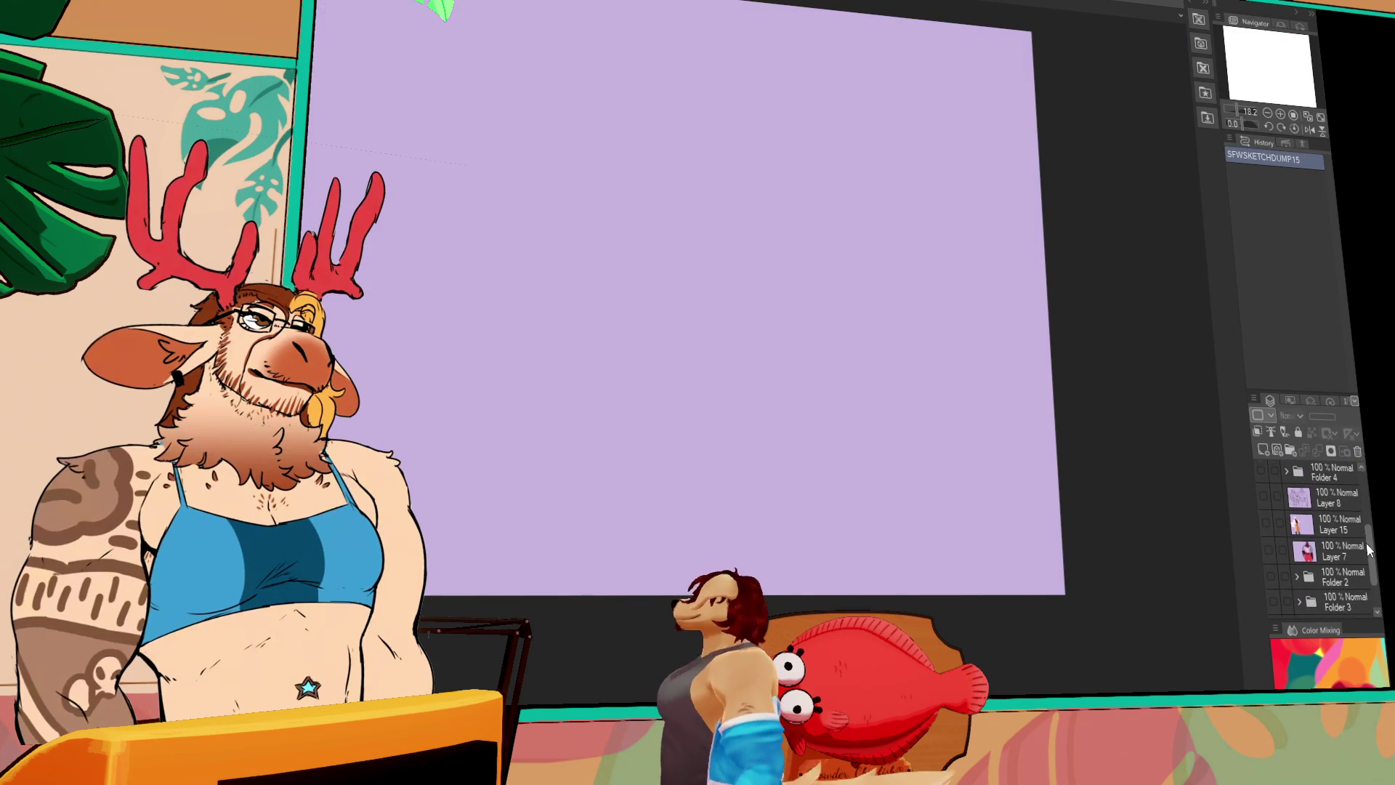
{"action": "left_click_drag", "start_coordinate": [1267, 552], "coordinate": [1264, 501]}
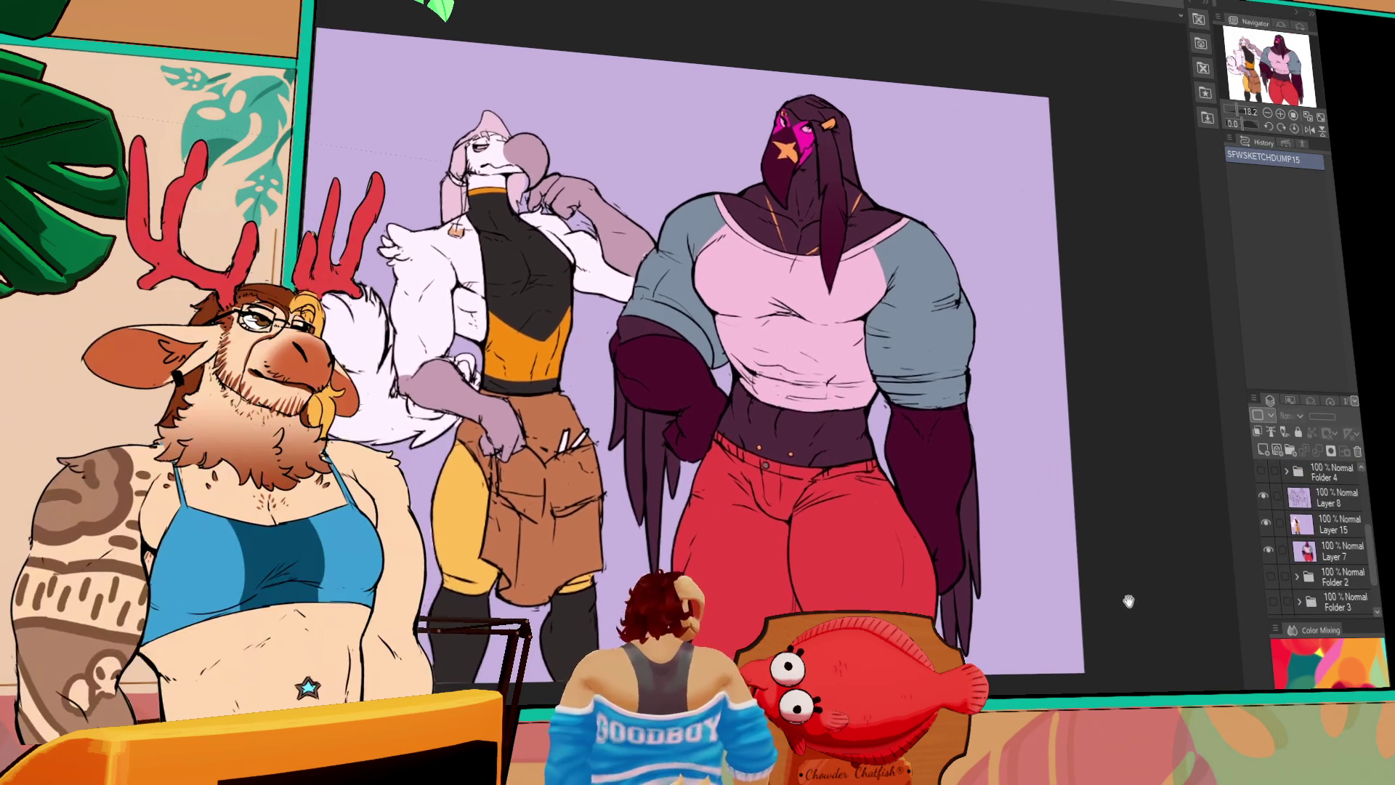
{"action": "left_click_drag", "start_coordinate": [1129, 589], "coordinate": [1164, 598]}
{"action": "left_click", "coordinate": [1281, 115]}
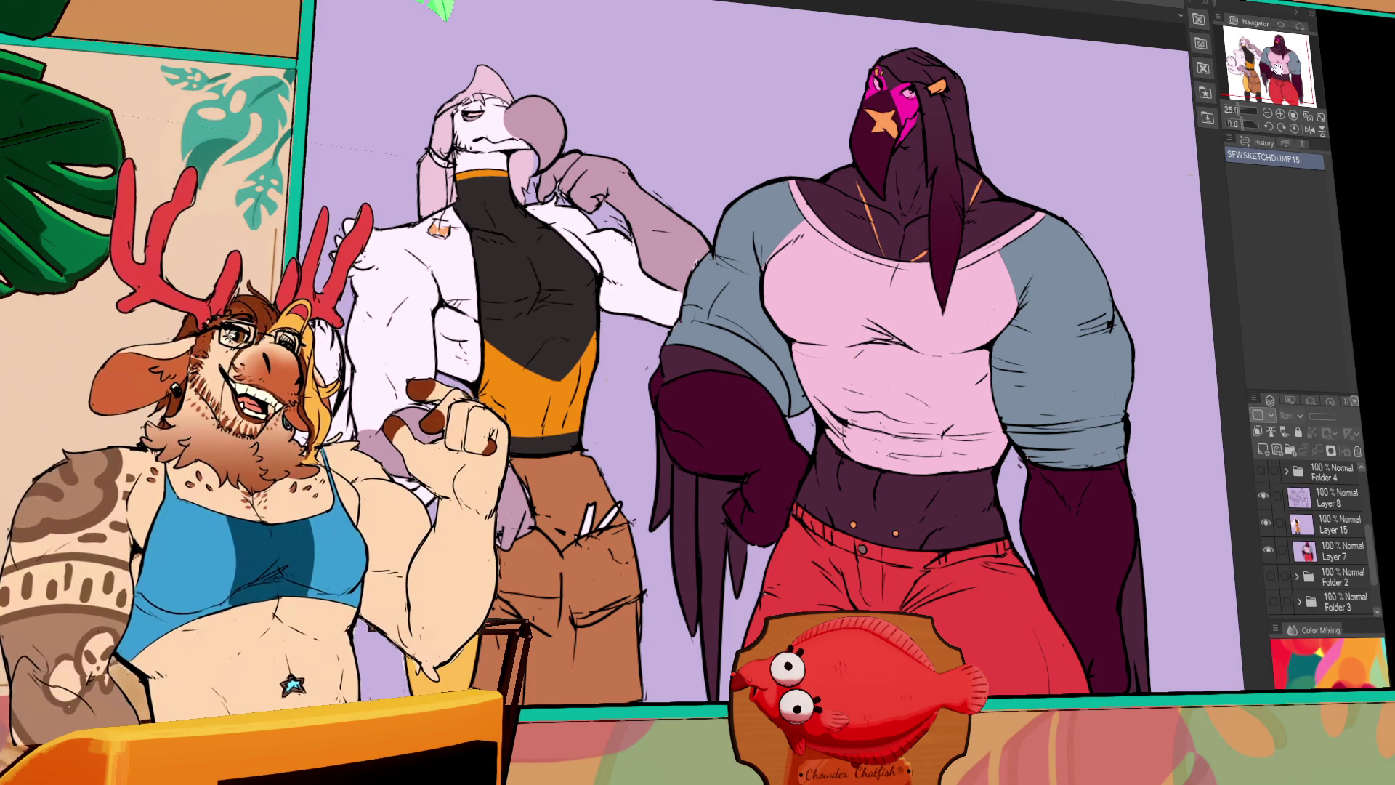
{"action": "left_click_drag", "start_coordinate": [1276, 68], "coordinate": [1271, 67]}
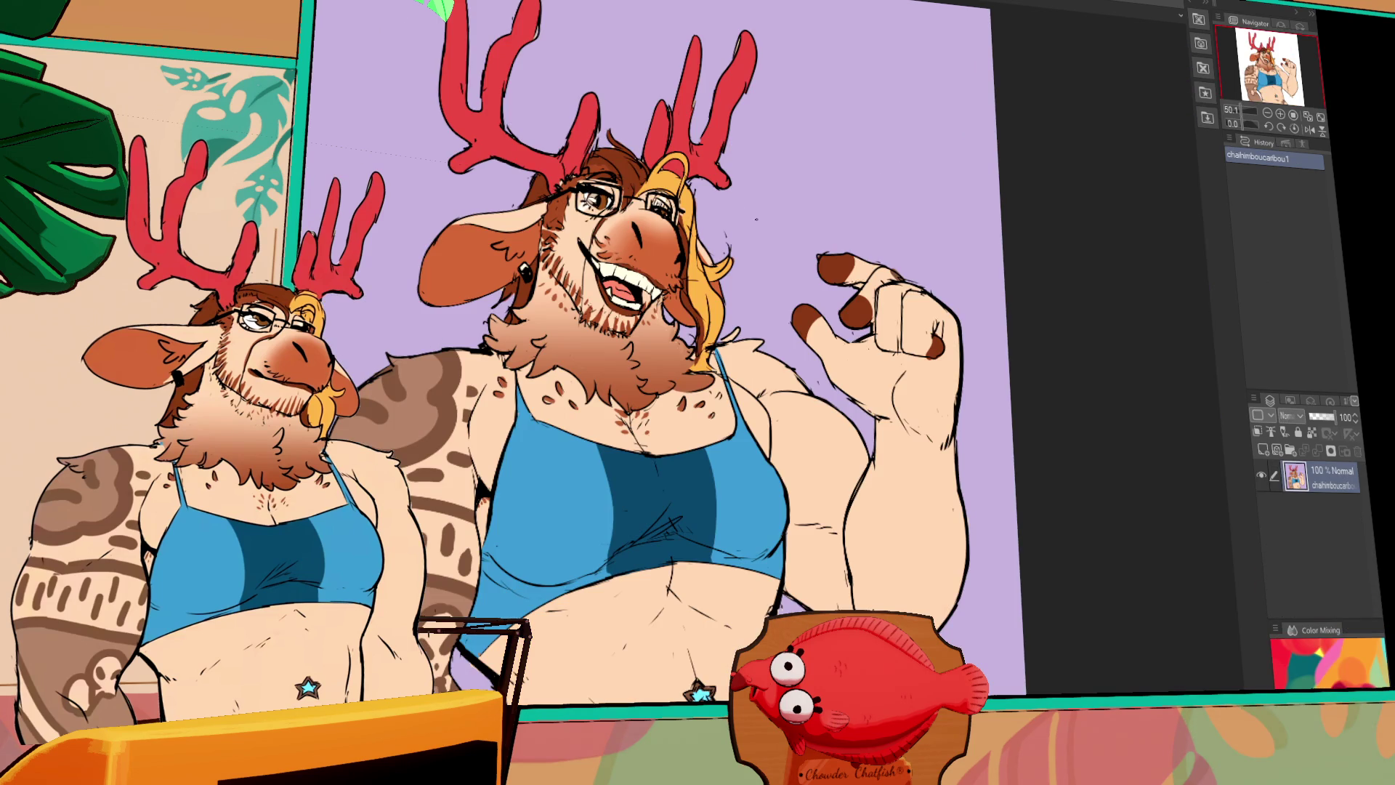
{"action": "scroll", "coordinate": [756, 218], "scroll_direction": "up", "scroll_amount": 8}
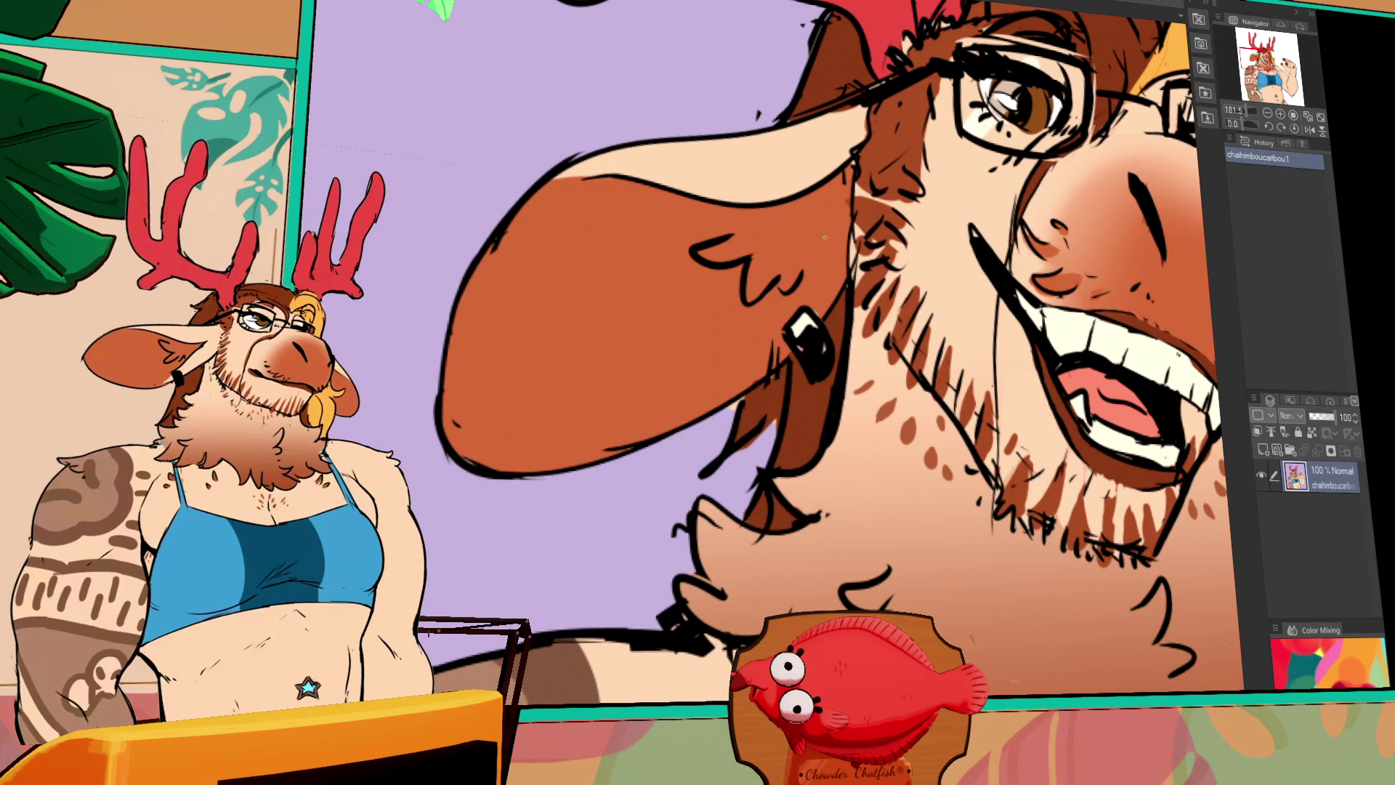
Draw and redo a hair stroke near the earring, then fill the gap there
{"action": "mouse_move", "coordinate": [826, 237]}
{"action": "left_mouse_down"}
{"action": "mouse_move", "coordinate": [840, 219]}
{"action": "mouse_move", "coordinate": [810, 305]}
{"action": "left_mouse_up"}
{"action": "key", "text": "ctrl+z"}
{"action": "key", "text": "ctrl+z"}
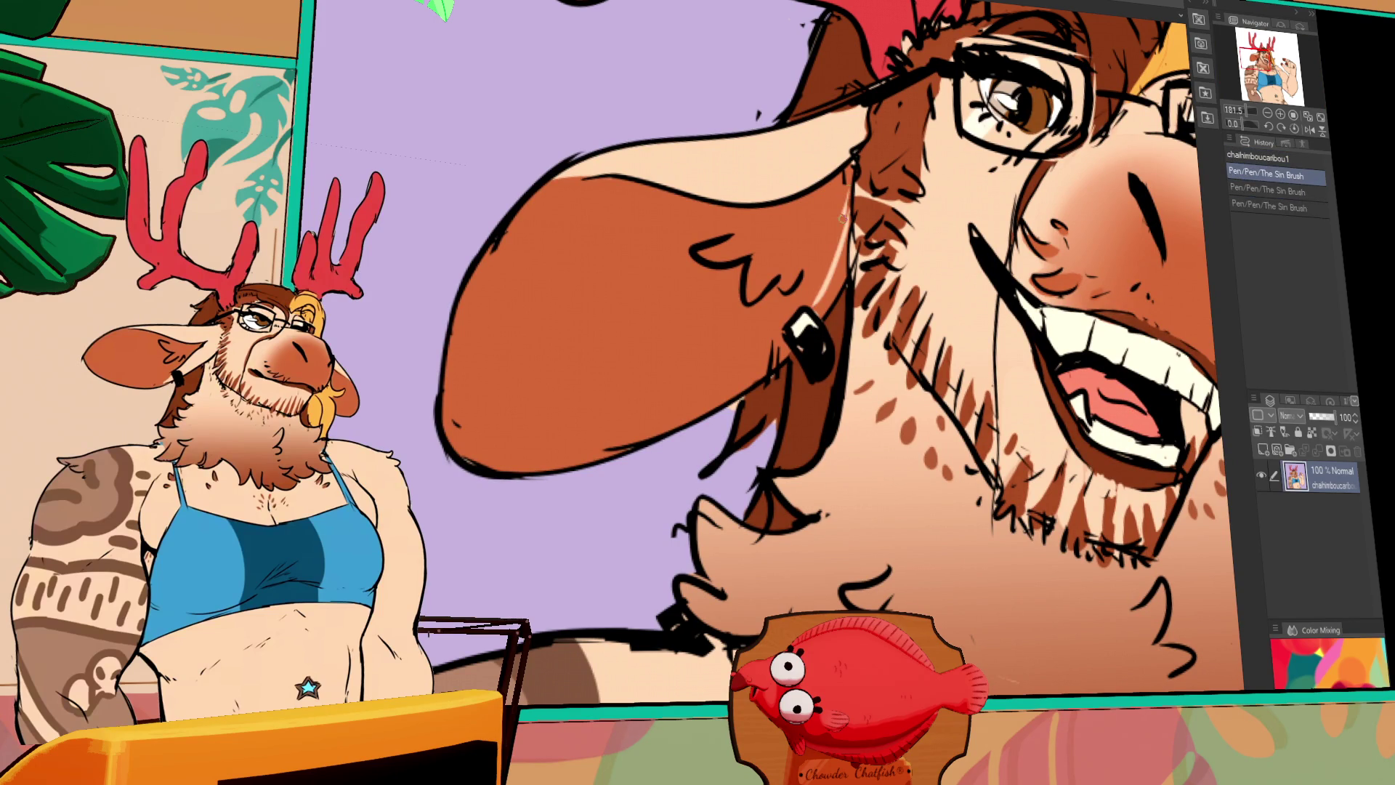
{"action": "left_click_drag", "start_coordinate": [836, 242], "coordinate": [812, 306]}
{"action": "left_click_drag", "start_coordinate": [835, 241], "coordinate": [815, 301]}
{"action": "left_click", "coordinate": [825, 299]}
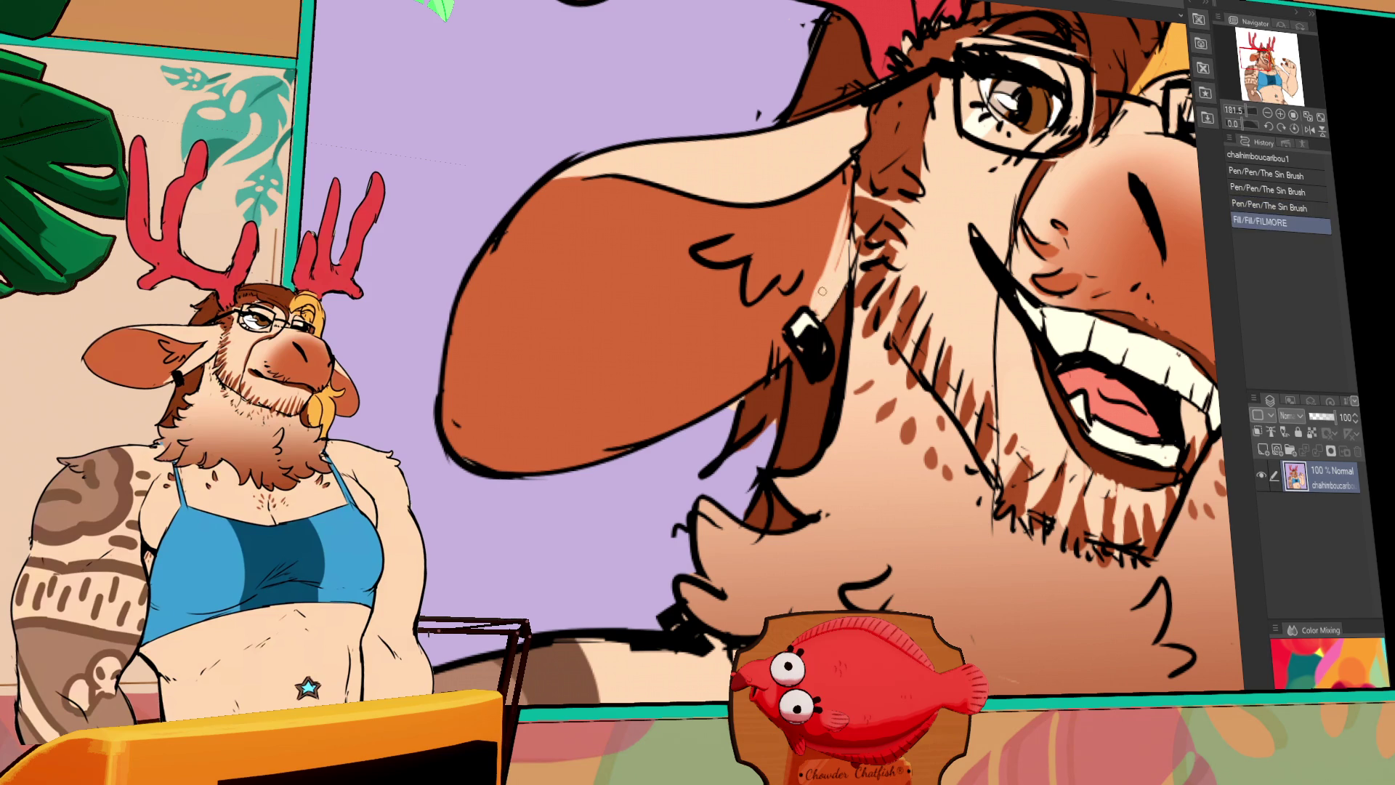
Add short hair strokes along the portrait's ear edge
{"action": "left_click_drag", "start_coordinate": [847, 199], "coordinate": [843, 257]}
{"action": "left_click_drag", "start_coordinate": [850, 184], "coordinate": [842, 238]}
{"action": "mouse_move", "coordinate": [847, 180]}
{"action": "left_mouse_down"}
{"action": "mouse_move", "coordinate": [810, 298]}
{"action": "mouse_move", "coordinate": [749, 386]}
{"action": "mouse_move", "coordinate": [785, 356]}
{"action": "left_mouse_up"}
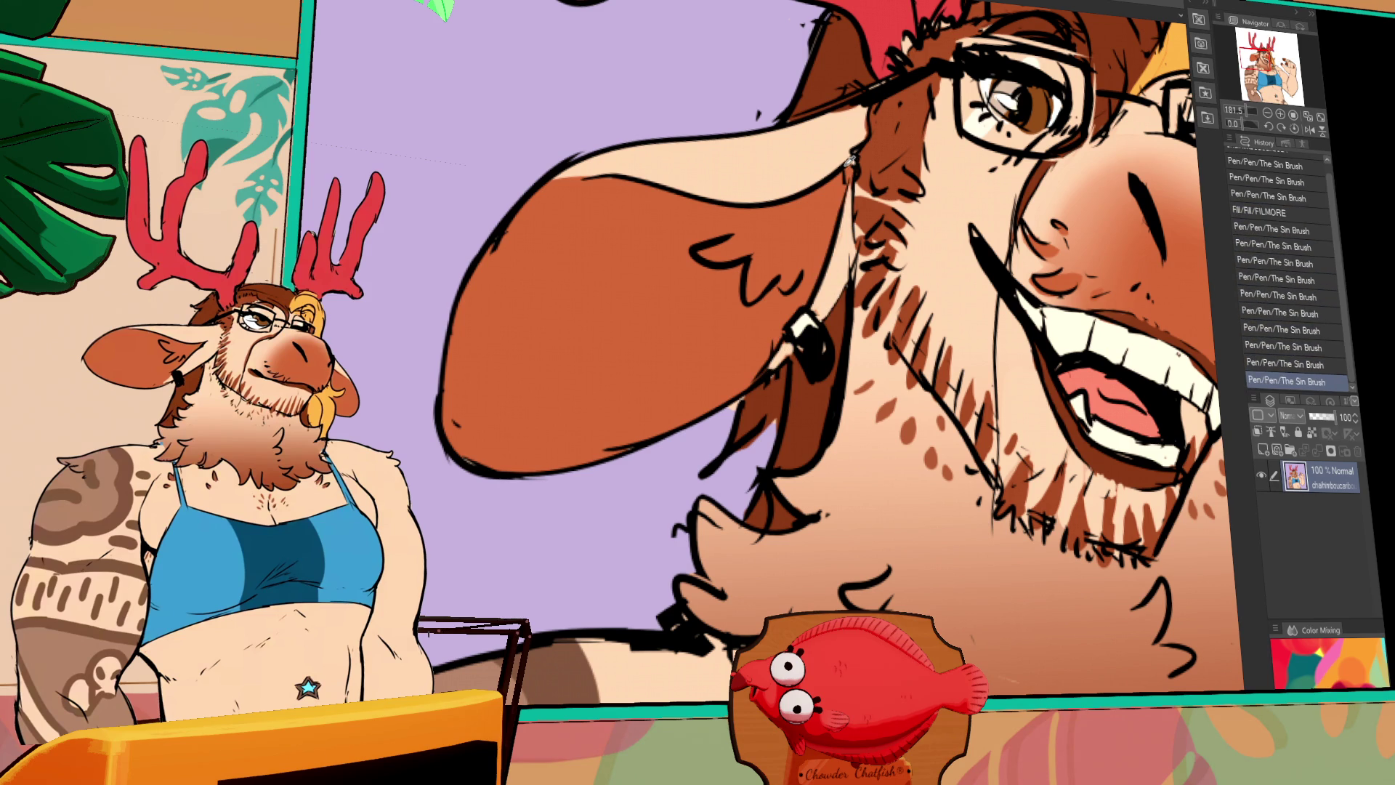
{"action": "left_click_drag", "start_coordinate": [830, 179], "coordinate": [834, 193]}
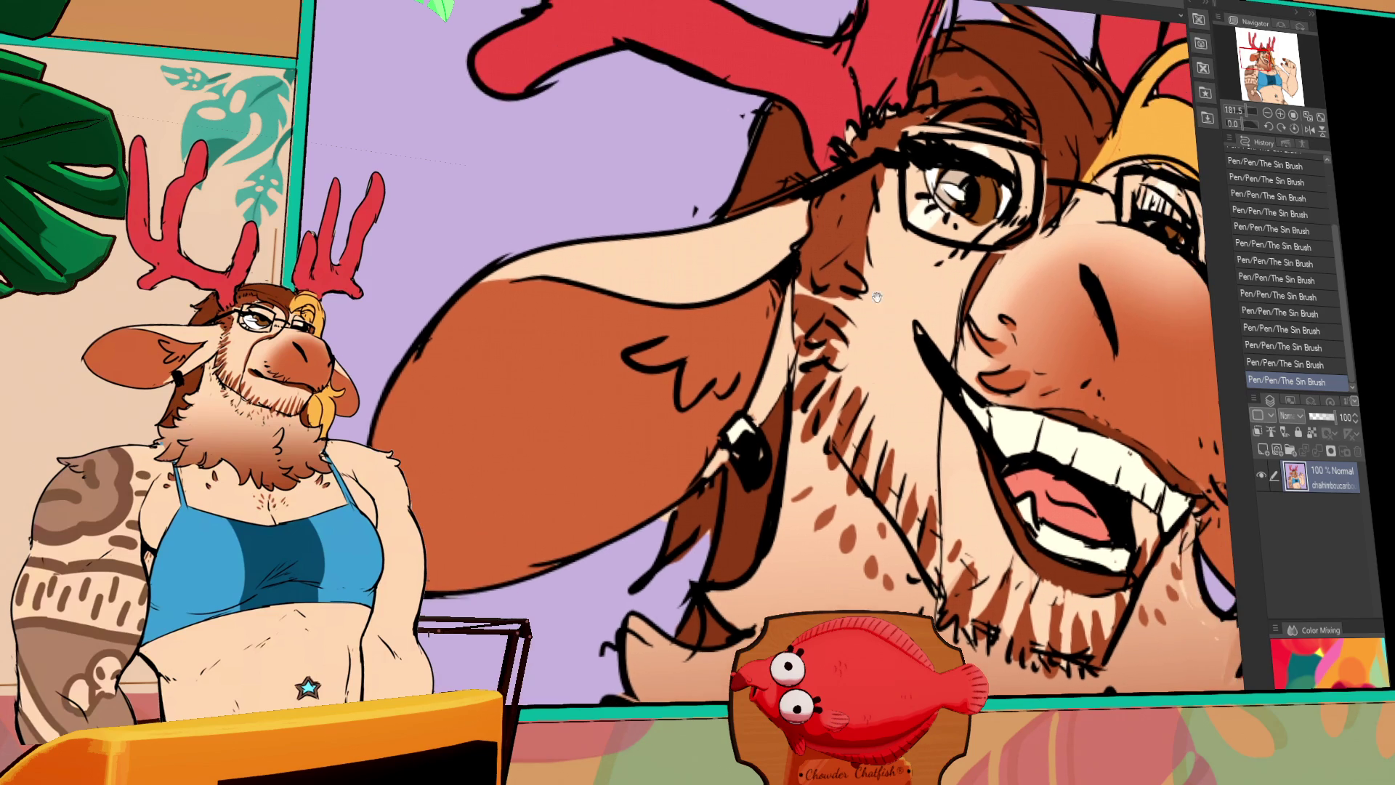
{"action": "scroll", "coordinate": [835, 218], "scroll_direction": "up", "scroll_amount": 2}
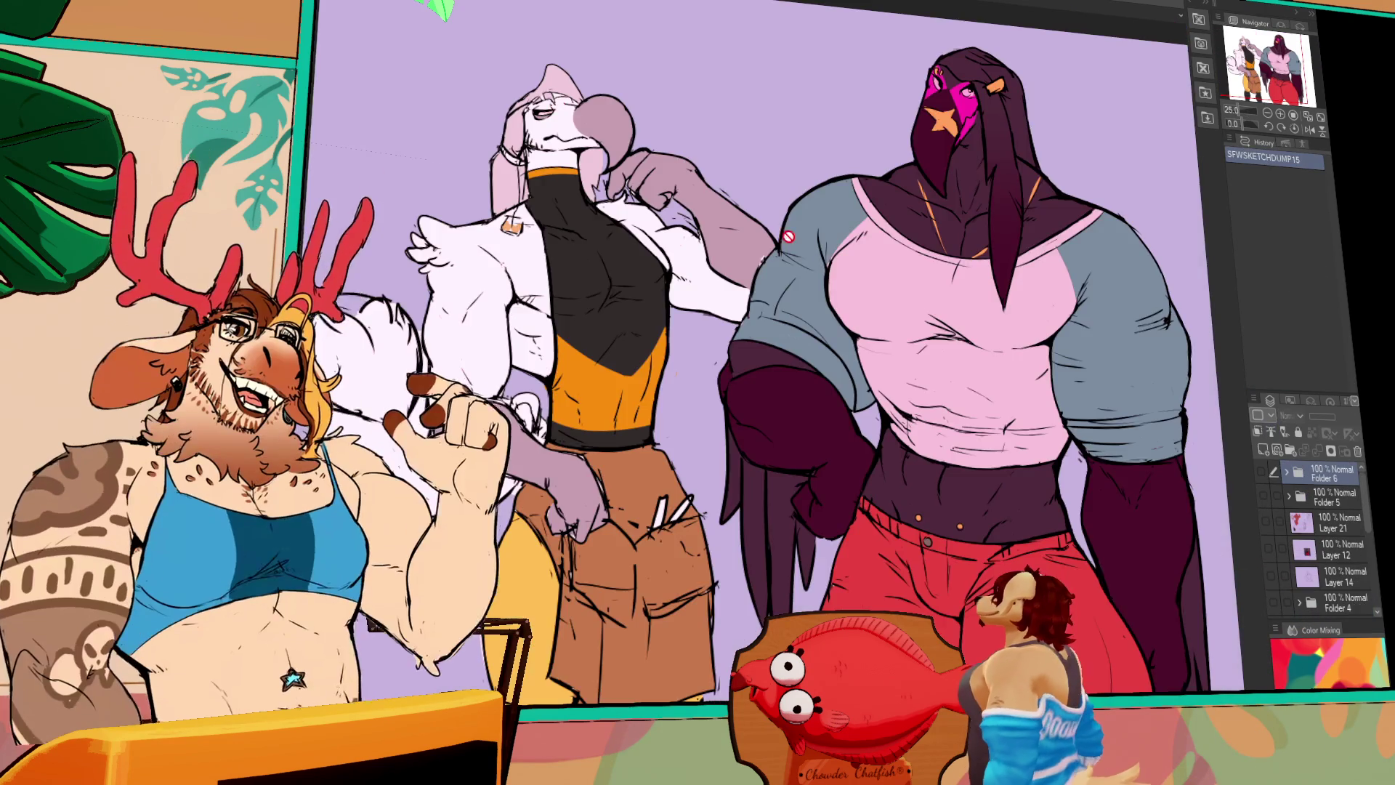
Pan across the coloured SPSKETCHDUMP15 illustration to view the characters
{"action": "left_click_drag", "start_coordinate": [788, 236], "coordinate": [703, 212]}
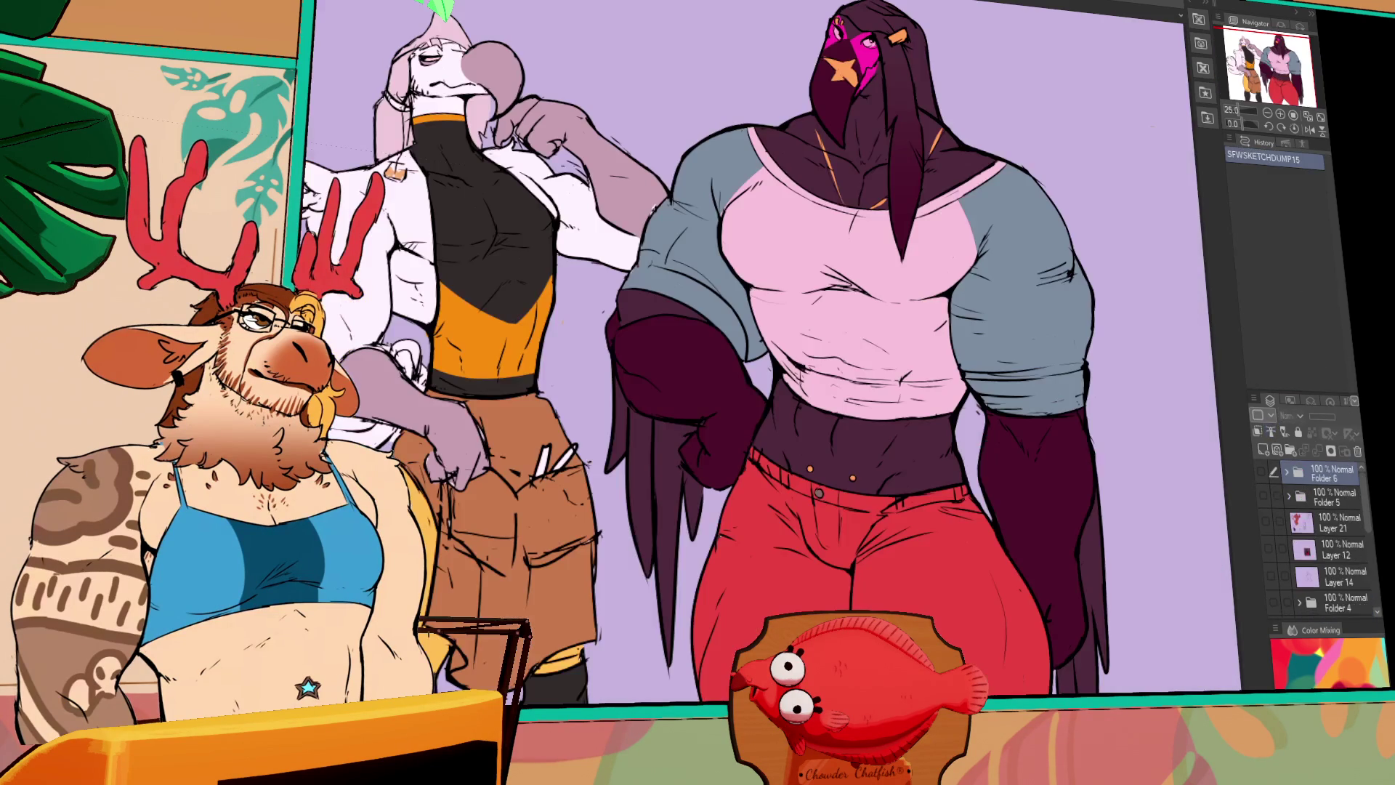
Scroll the lavender three-figure sketch canvas back into view for inking
{"action": "scroll", "coordinate": [792, 278], "scroll_direction": "down", "scroll_amount": 2}
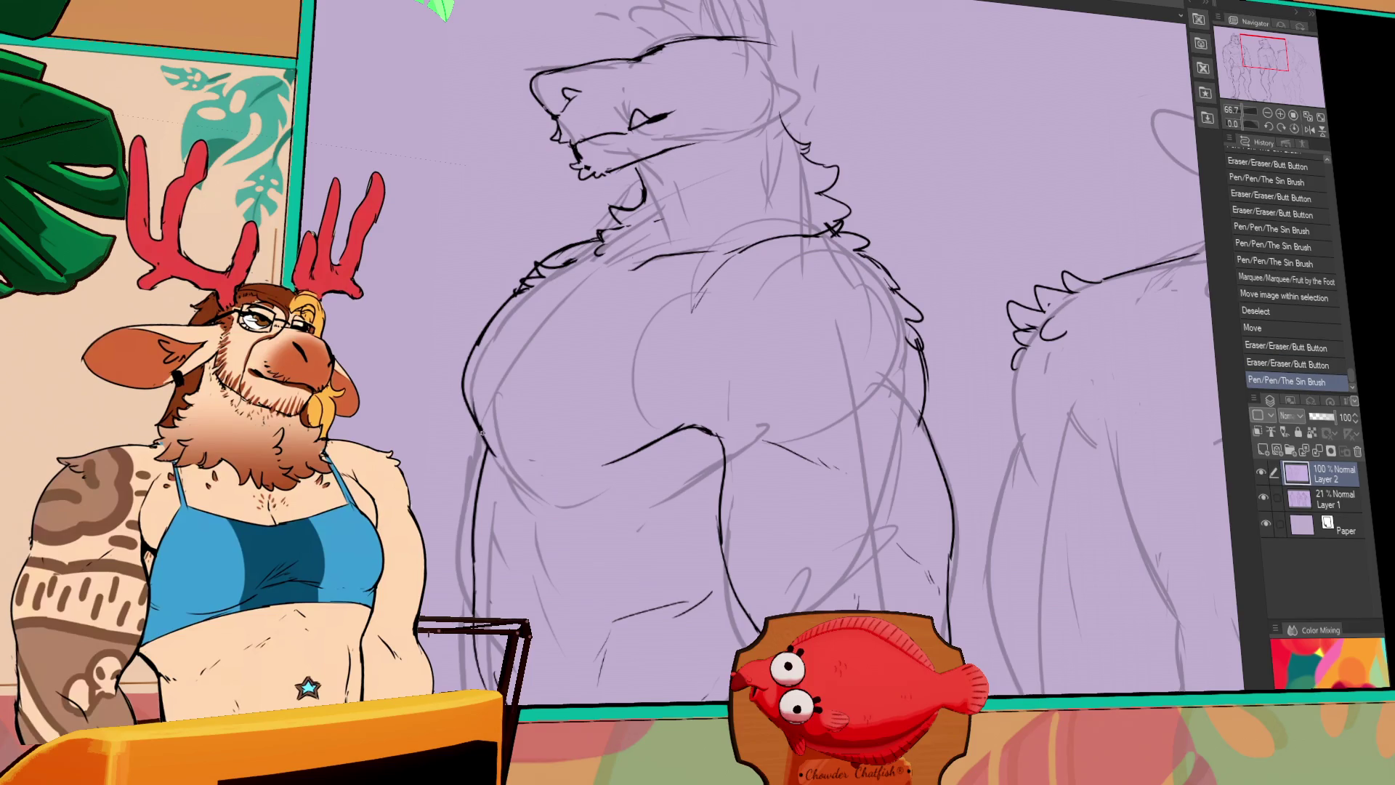
Pan to the next sketched figure and ink small strokes along its arm
{"action": "mouse_move", "coordinate": [673, 377]}
{"action": "left_mouse_down"}
{"action": "mouse_move", "coordinate": [891, 373]}
{"action": "mouse_move", "coordinate": [1003, 254]}
{"action": "mouse_move", "coordinate": [1004, 275]}
{"action": "left_mouse_up"}
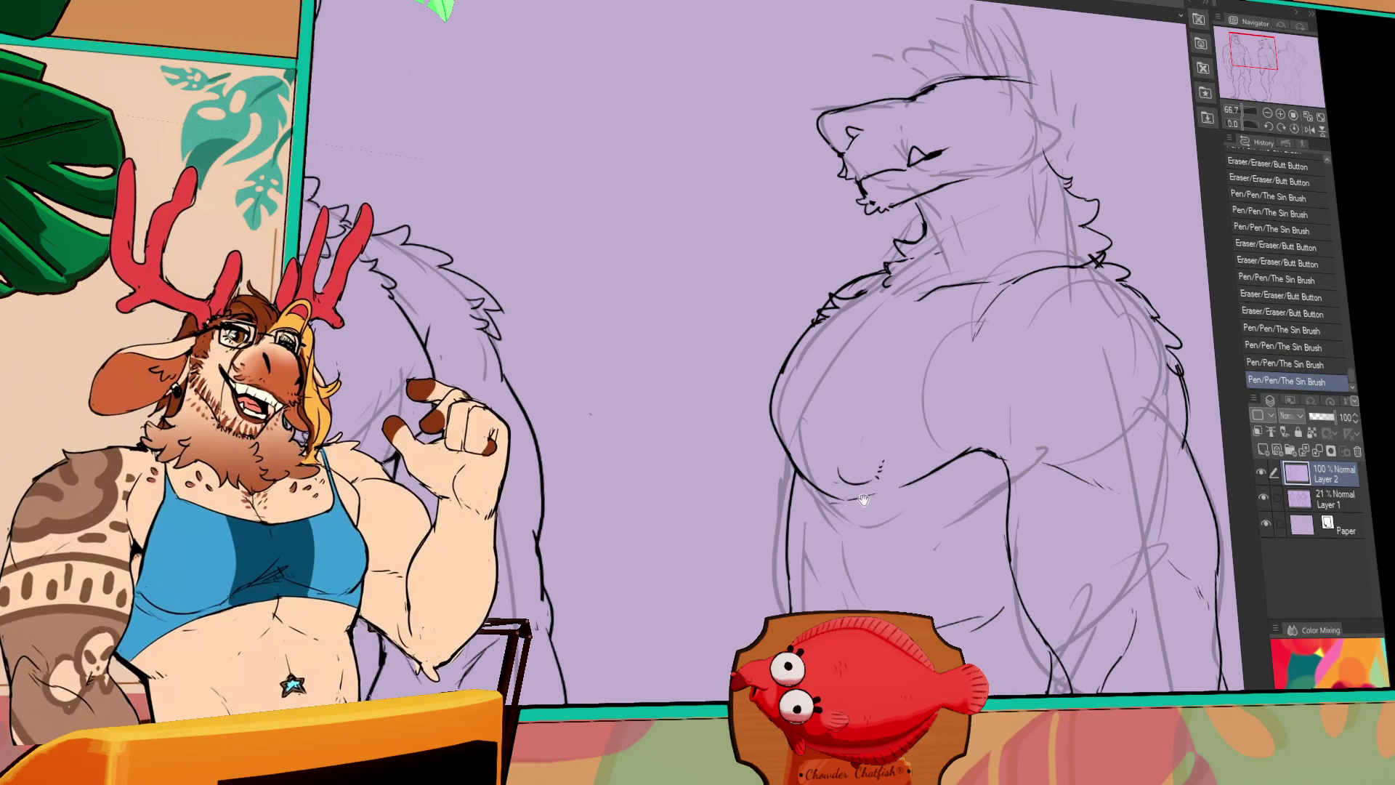
{"action": "left_click_drag", "start_coordinate": [938, 482], "coordinate": [1213, 460]}
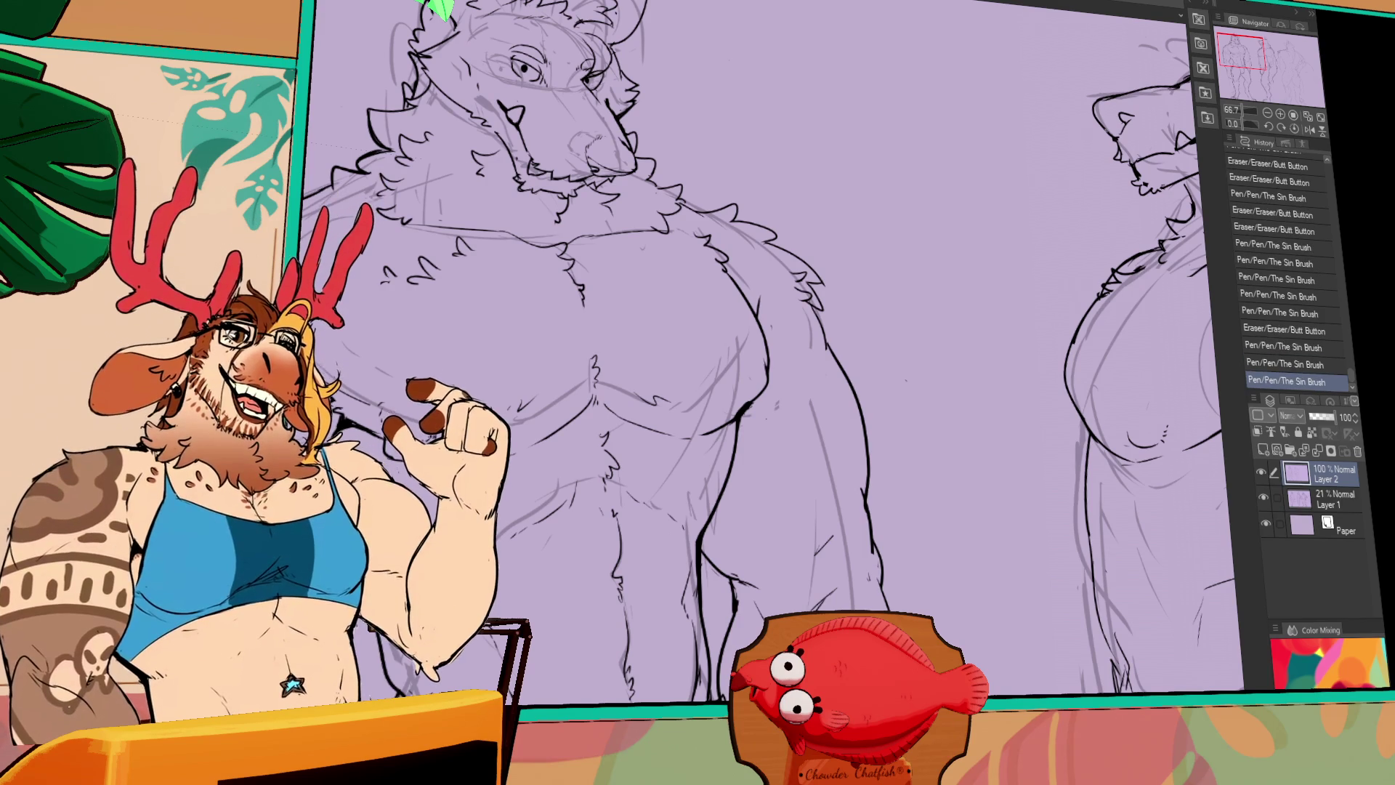
{"action": "key", "text": "ctrl+z"}
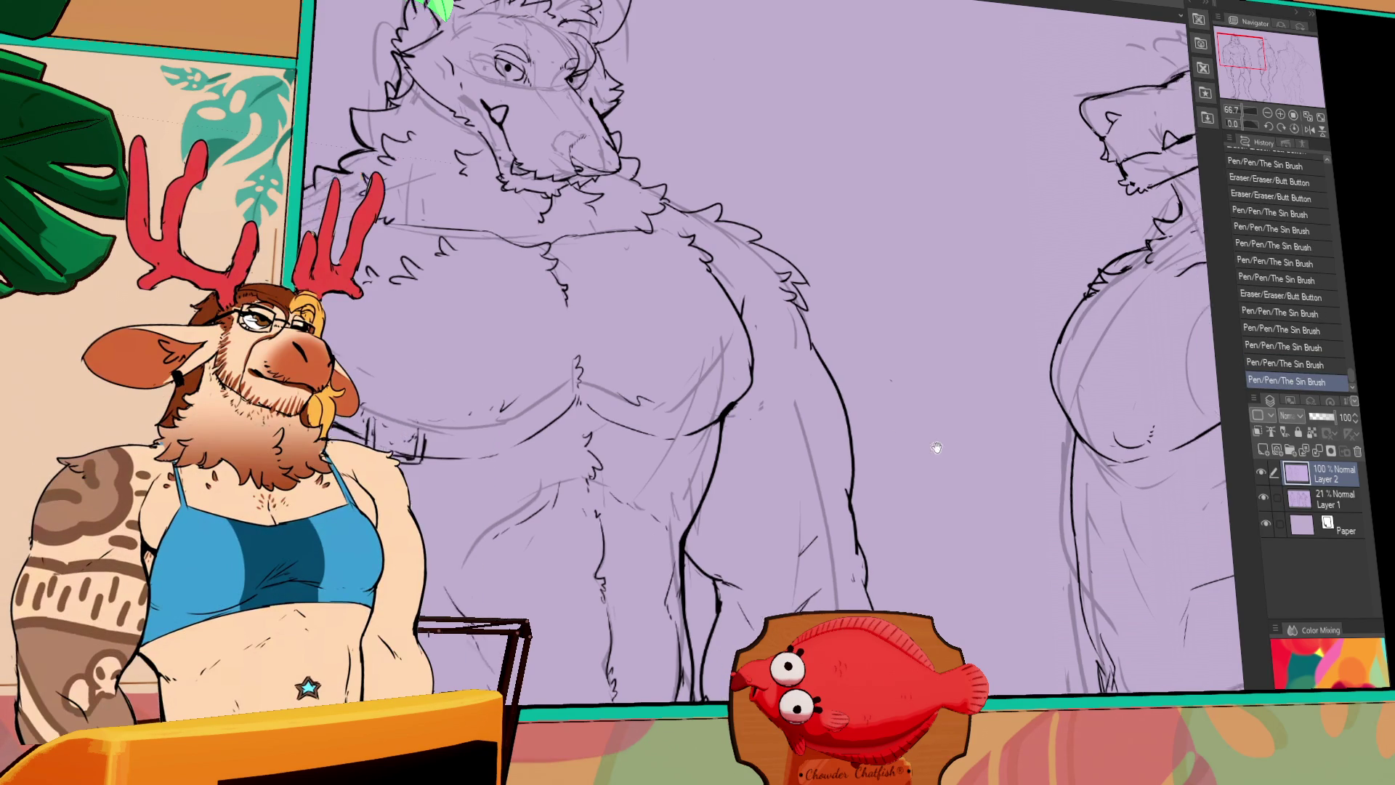
{"action": "left_click_drag", "start_coordinate": [1231, 383], "coordinate": [1030, 400]}
{"action": "mouse_move", "coordinate": [483, 432]}
{"action": "left_mouse_down"}
{"action": "mouse_move", "coordinate": [512, 462]}
{"action": "mouse_move", "coordinate": [530, 454]}
{"action": "left_mouse_up"}
{"action": "left_click_drag", "start_coordinate": [904, 382], "coordinate": [905, 383]}
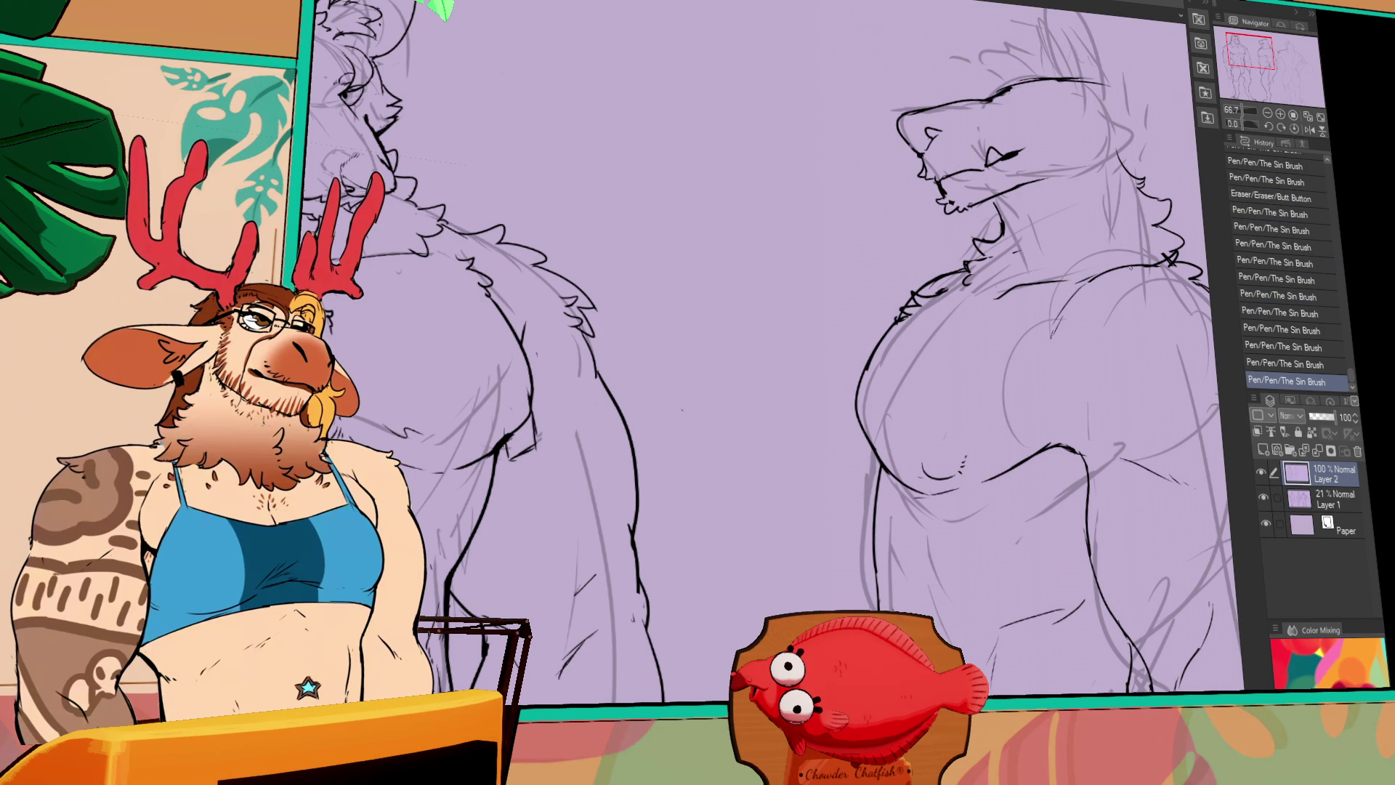
Ink small strokes on the figure's body and a short line on the chest
{"action": "left_click_drag", "start_coordinate": [1089, 333], "coordinate": [987, 268]}
{"action": "left_click_drag", "start_coordinate": [868, 321], "coordinate": [847, 339]}
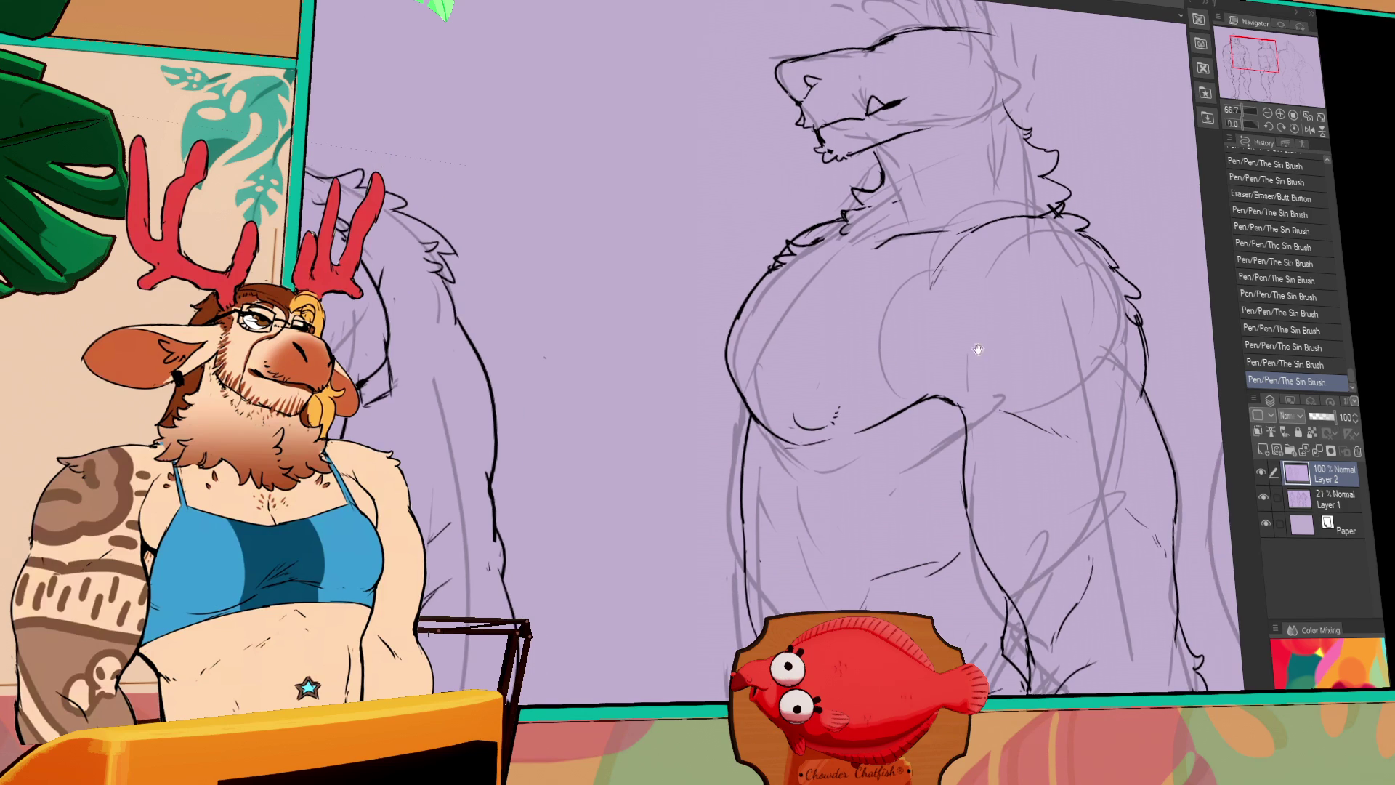
{"action": "left_click_drag", "start_coordinate": [972, 342], "coordinate": [985, 358]}
{"action": "left_click_drag", "start_coordinate": [735, 318], "coordinate": [735, 349]}
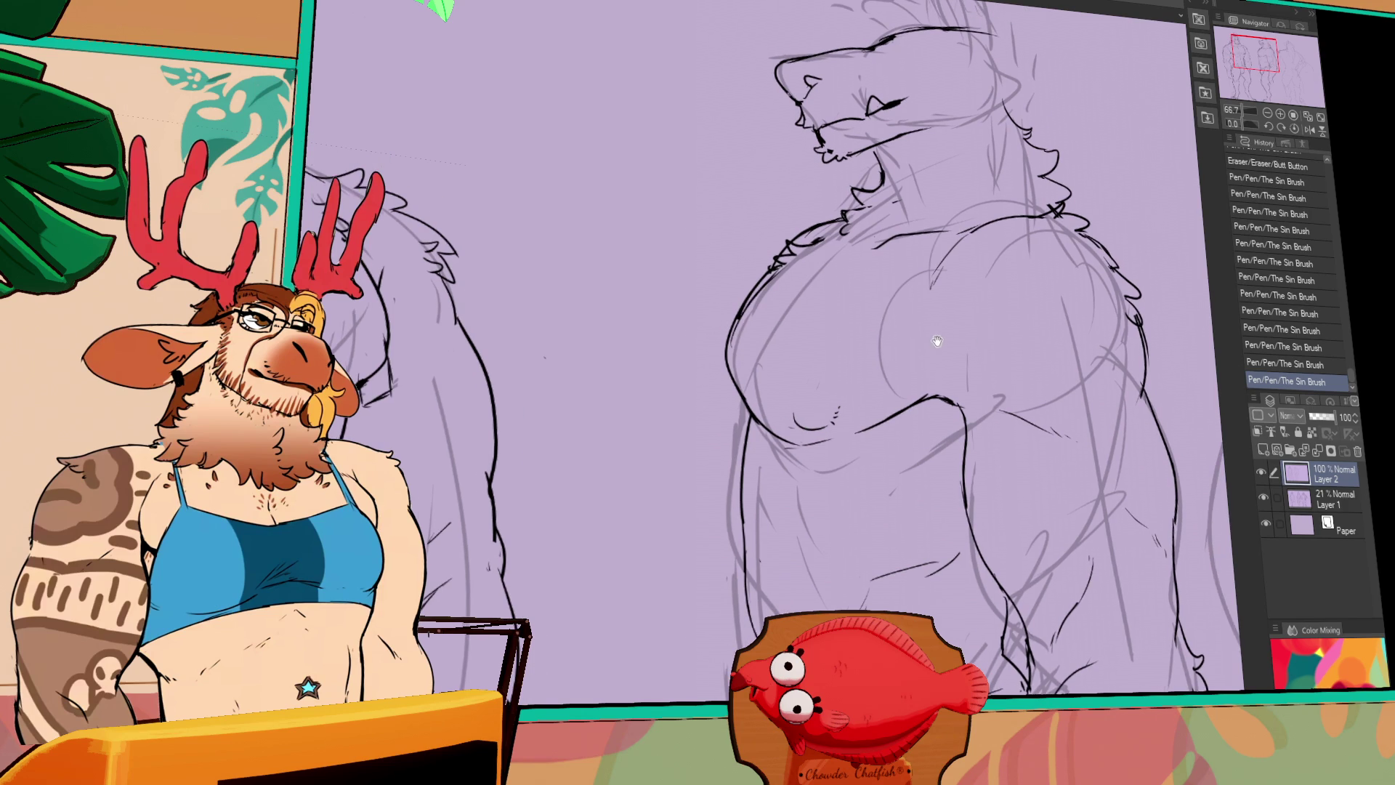
{"action": "left_click_drag", "start_coordinate": [936, 341], "coordinate": [1013, 312]}
{"action": "key", "text": "ctrl+z"}
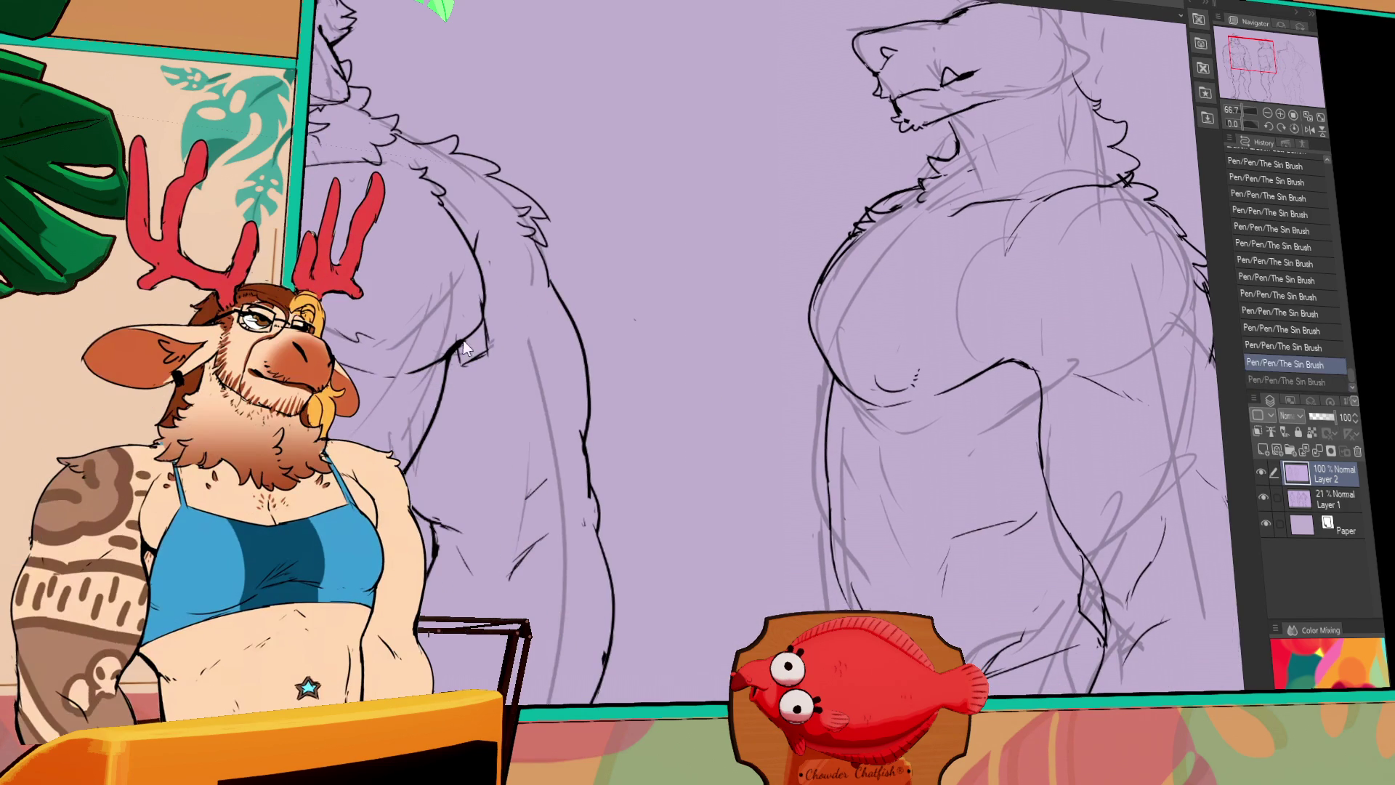
{"action": "left_click_drag", "start_coordinate": [464, 359], "coordinate": [485, 340]}
Draw the chest strap loop as a longer line with a corner
{"action": "left_click_drag", "start_coordinate": [1009, 327], "coordinate": [962, 339]}
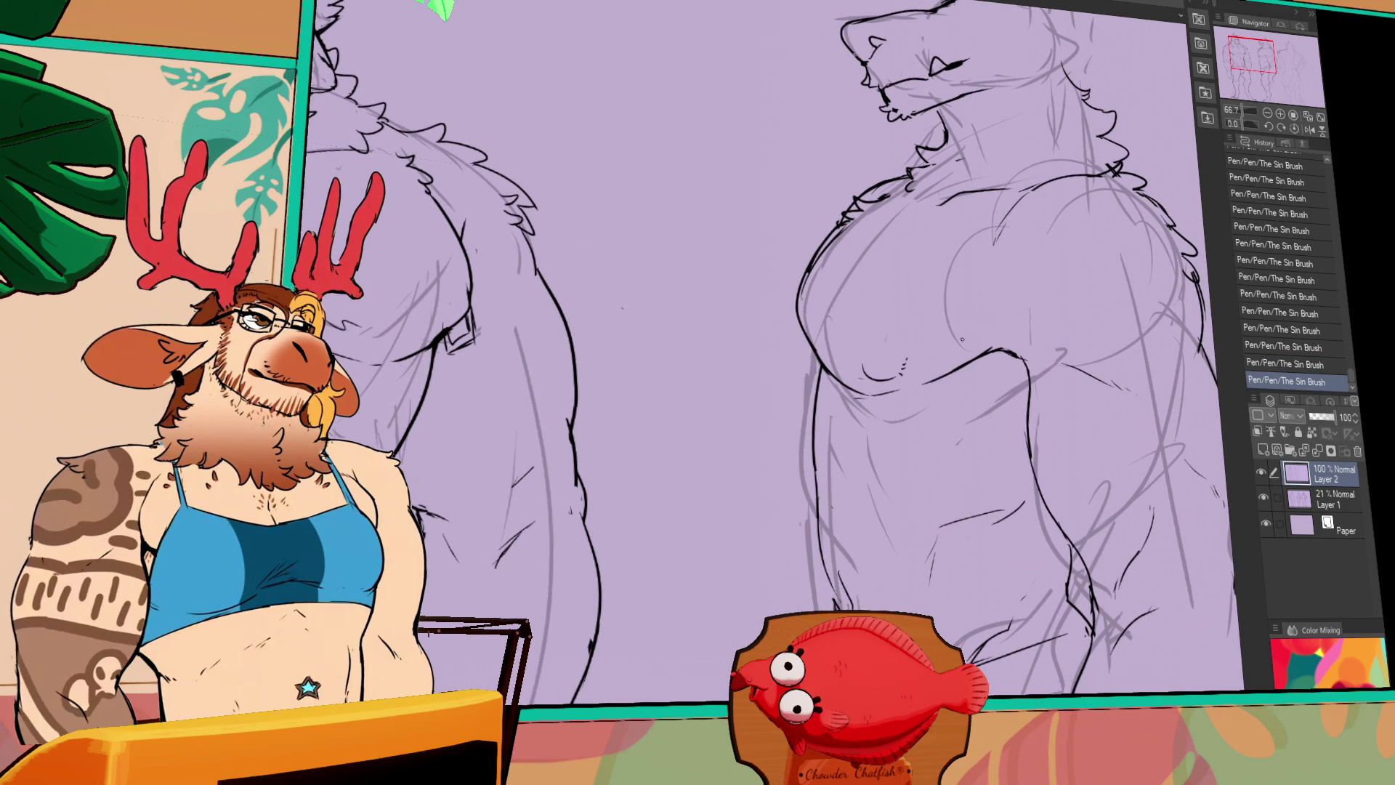
{"action": "key", "text": "ctrl+z"}
{"action": "left_click_drag", "start_coordinate": [857, 364], "coordinate": [858, 397]}
{"action": "mouse_move", "coordinate": [858, 398]}
{"action": "left_mouse_down"}
{"action": "mouse_move", "coordinate": [907, 407]}
{"action": "mouse_move", "coordinate": [865, 392]}
{"action": "mouse_move", "coordinate": [906, 374]}
{"action": "mouse_move", "coordinate": [859, 396]}
{"action": "mouse_move", "coordinate": [901, 404]}
{"action": "left_mouse_up"}
{"action": "key", "text": "ctrl+z"}
{"action": "key", "text": "ctrl+z"}
{"action": "key", "text": "ctrl+z"}
{"action": "key", "text": "ctrl+z"}
{"action": "key", "text": "ctrl+z"}
{"action": "key", "text": "ctrl+z"}
Refine and tidy the strap loop's outline and corner lines
{"action": "mouse_move", "coordinate": [857, 363]}
{"action": "left_mouse_down"}
{"action": "mouse_move", "coordinate": [859, 396]}
{"action": "mouse_move", "coordinate": [904, 406]}
{"action": "left_mouse_up"}
{"action": "mouse_move", "coordinate": [907, 364]}
{"action": "left_mouse_down"}
{"action": "mouse_move", "coordinate": [908, 403]}
{"action": "mouse_move", "coordinate": [866, 409]}
{"action": "left_mouse_up"}
{"action": "mouse_move", "coordinate": [857, 392]}
{"action": "left_mouse_down"}
{"action": "mouse_move", "coordinate": [871, 412]}
{"action": "mouse_move", "coordinate": [897, 406]}
{"action": "left_mouse_up"}
{"action": "mouse_move", "coordinate": [894, 396]}
{"action": "left_mouse_down"}
{"action": "mouse_move", "coordinate": [900, 409]}
{"action": "mouse_move", "coordinate": [875, 408]}
{"action": "left_mouse_up"}
{"action": "left_click_drag", "start_coordinate": [872, 398], "coordinate": [898, 404]}
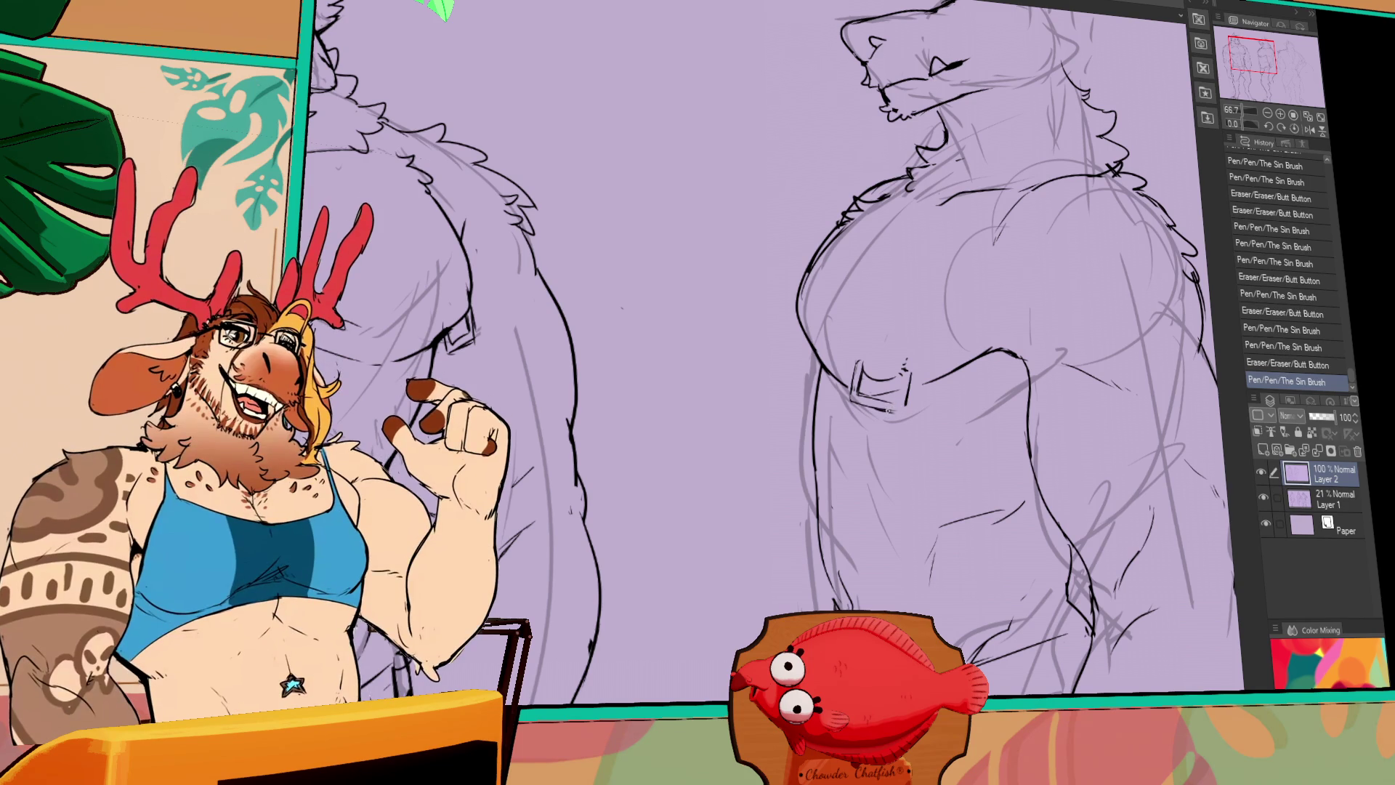
{"action": "left_click_drag", "start_coordinate": [726, 363], "coordinate": [716, 366]}
{"action": "mouse_move", "coordinate": [871, 396]}
{"action": "left_mouse_down"}
{"action": "mouse_move", "coordinate": [890, 411]}
{"action": "mouse_move", "coordinate": [905, 385]}
{"action": "mouse_move", "coordinate": [892, 427]}
{"action": "mouse_move", "coordinate": [888, 395]}
{"action": "mouse_move", "coordinate": [890, 411]}
{"action": "left_mouse_up"}
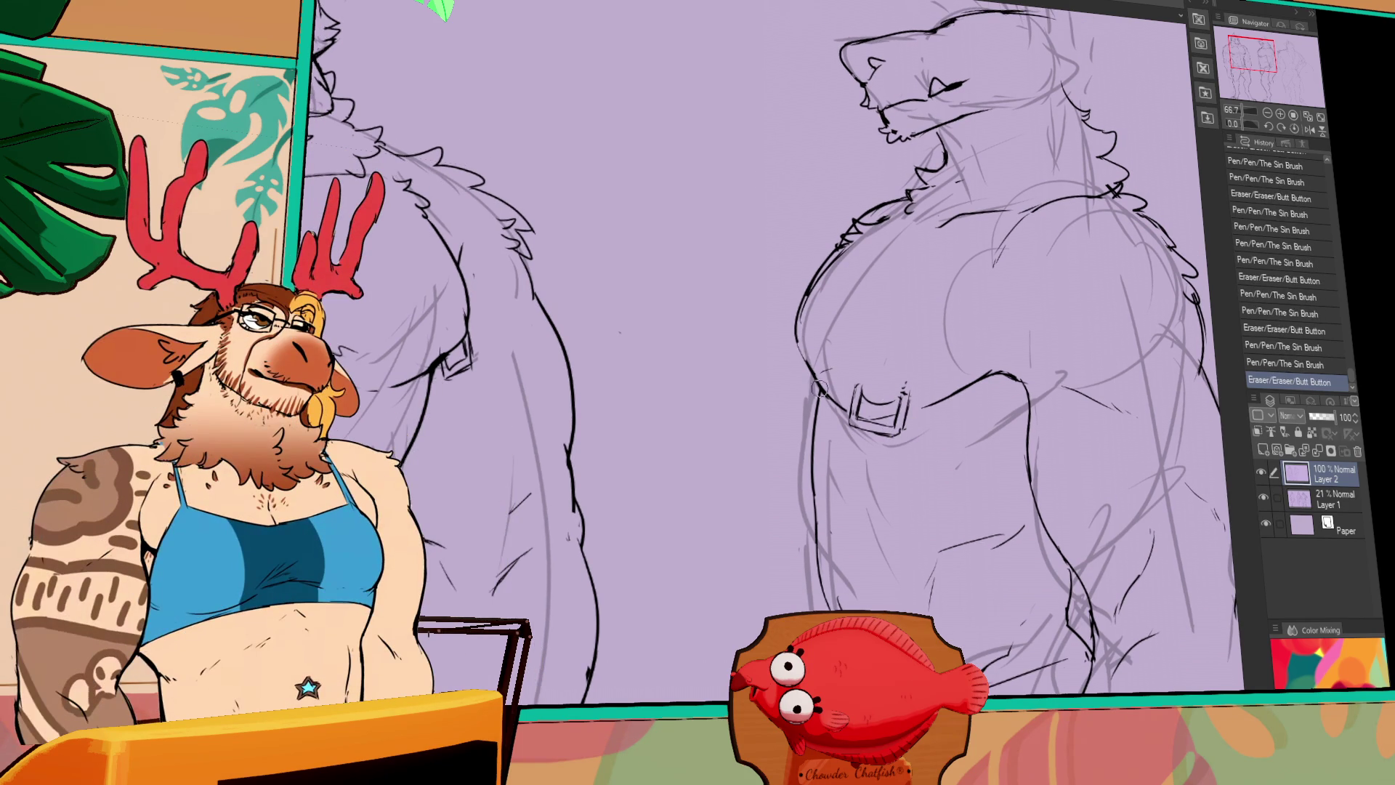
{"action": "mouse_move", "coordinate": [807, 356]}
{"action": "left_mouse_down"}
{"action": "mouse_move", "coordinate": [821, 396]}
{"action": "mouse_move", "coordinate": [894, 414]}
{"action": "mouse_move", "coordinate": [809, 363]}
{"action": "left_mouse_up"}
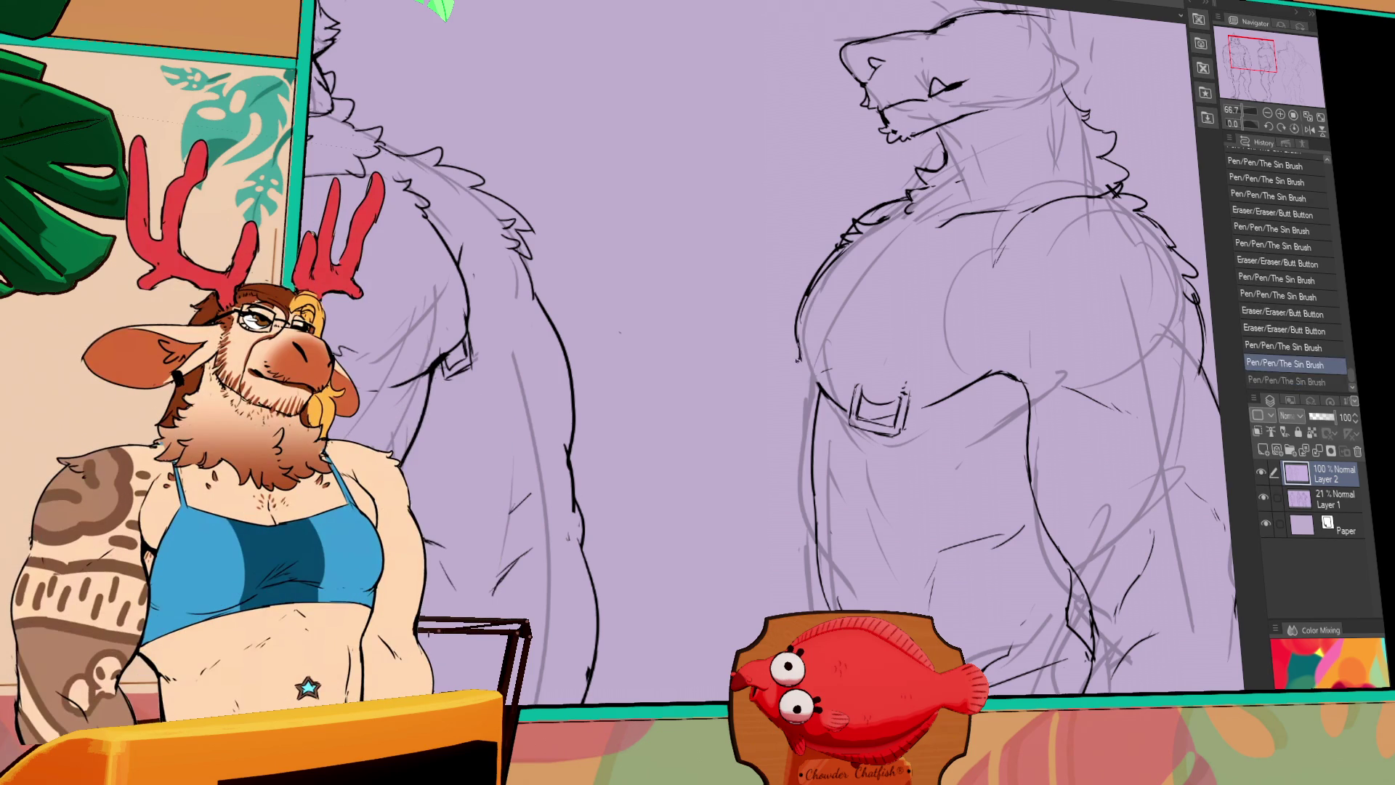
Add ink strokes along the torso, undoing the last one
{"action": "left_click_drag", "start_coordinate": [1089, 290], "coordinate": [1100, 301]}
{"action": "left_click_drag", "start_coordinate": [1093, 294], "coordinate": [1105, 305]}
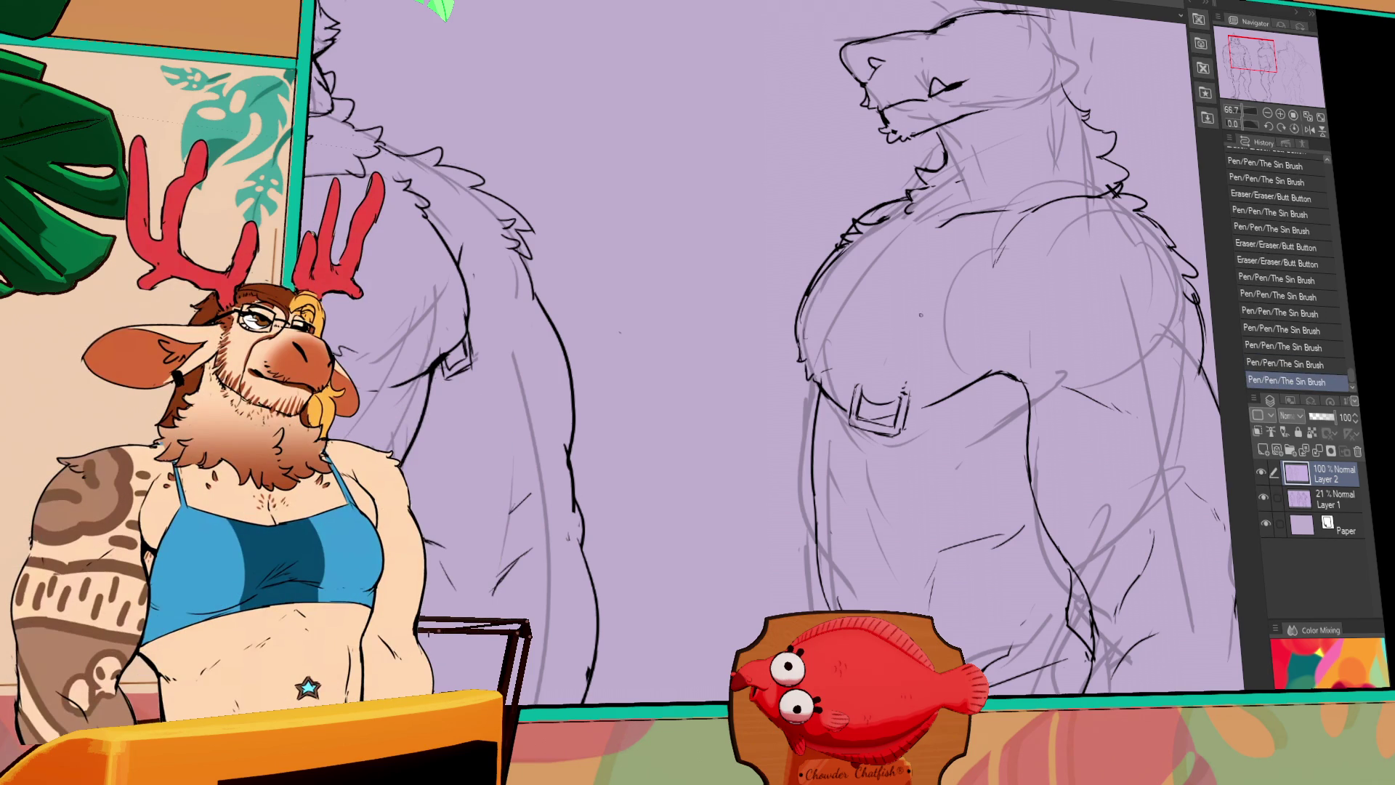
{"action": "key", "text": "ctrl+z"}
{"action": "left_click_drag", "start_coordinate": [943, 255], "coordinate": [885, 328]}
Erase rough marks and redraw a smoother upper-left torso contour
{"action": "mouse_move", "coordinate": [748, 392]}
{"action": "left_mouse_down"}
{"action": "mouse_move", "coordinate": [802, 322]}
{"action": "mouse_move", "coordinate": [767, 347]}
{"action": "mouse_move", "coordinate": [791, 306]}
{"action": "mouse_move", "coordinate": [733, 392]}
{"action": "left_mouse_up"}
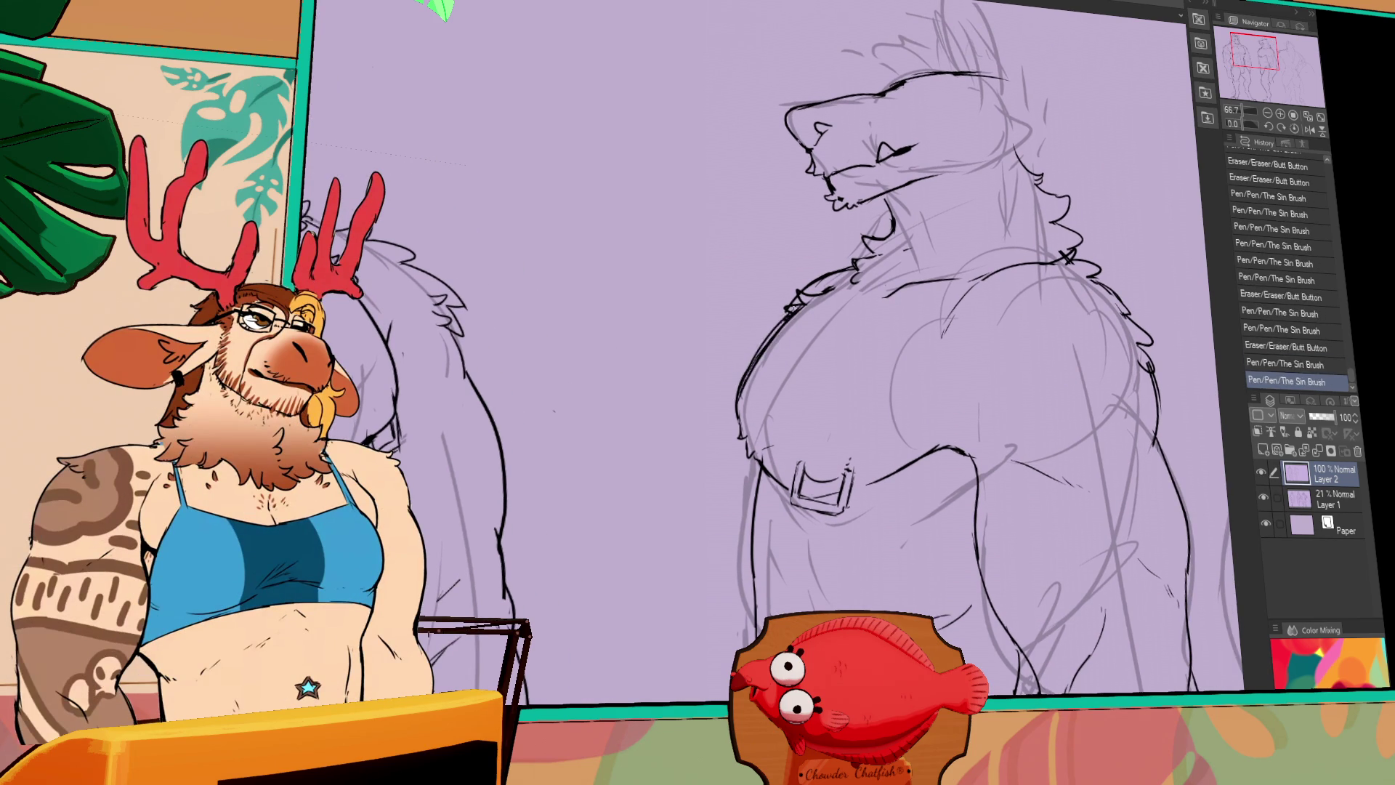
{"action": "mouse_move", "coordinate": [792, 309]}
{"action": "left_mouse_down"}
{"action": "mouse_move", "coordinate": [741, 396]}
{"action": "mouse_move", "coordinate": [802, 306]}
{"action": "left_mouse_up"}
{"action": "left_click_drag", "start_coordinate": [780, 330], "coordinate": [809, 302]}
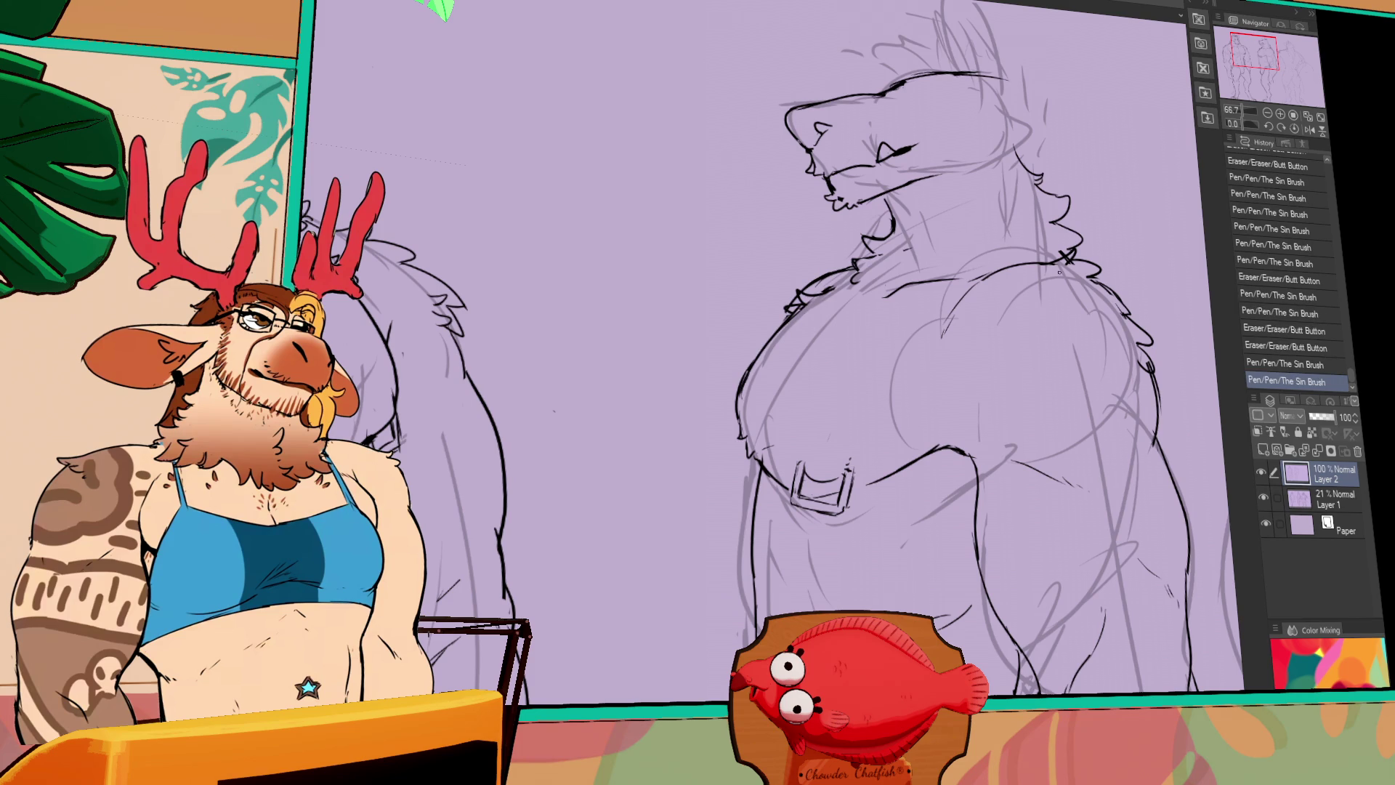
{"action": "left_click_drag", "start_coordinate": [777, 349], "coordinate": [857, 294]}
{"action": "left_click_drag", "start_coordinate": [759, 451], "coordinate": [814, 328]}
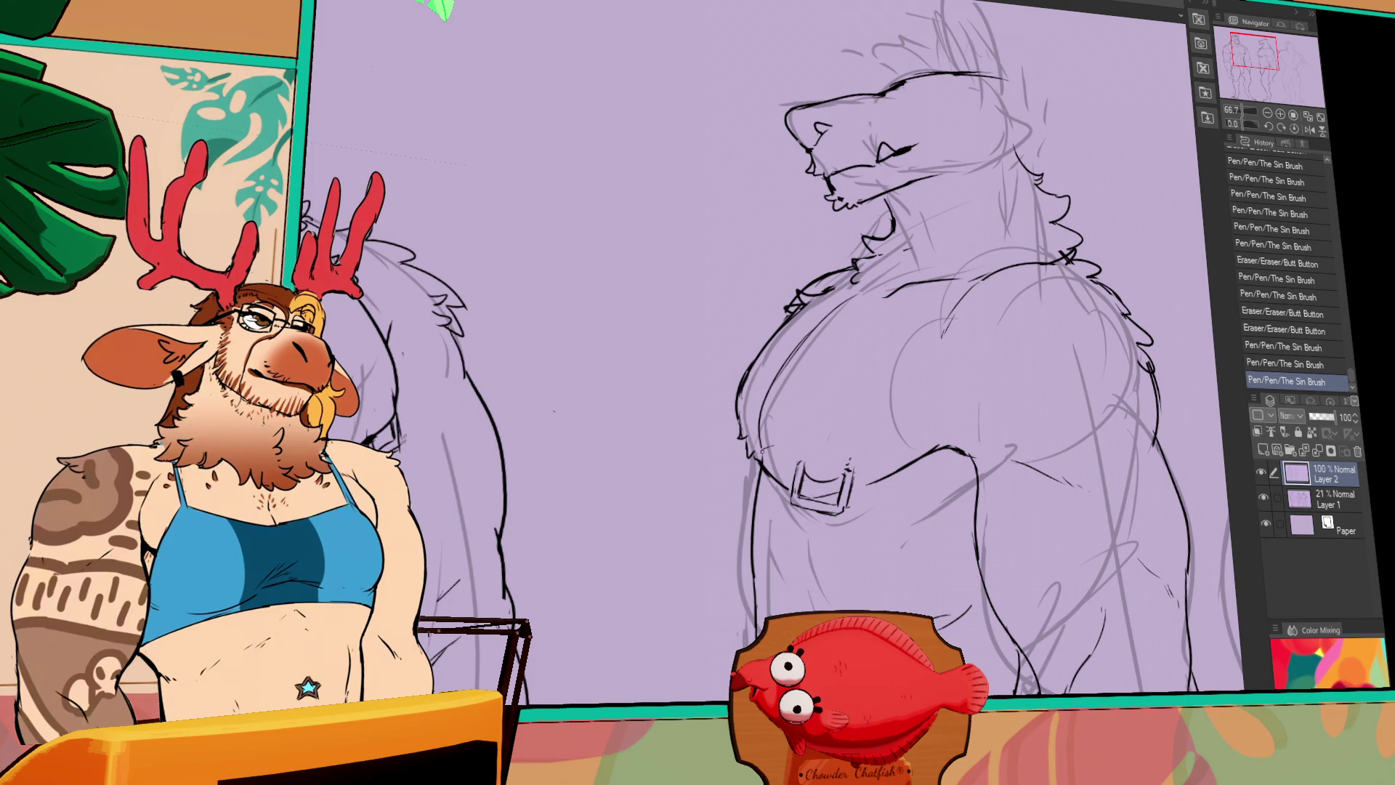
{"action": "key", "text": "ctrl+z"}
{"action": "key", "text": "ctrl+z"}
{"action": "left_click_drag", "start_coordinate": [759, 465], "coordinate": [764, 410]}
{"action": "left_click_drag", "start_coordinate": [788, 349], "coordinate": [850, 305]}
{"action": "key", "text": "ctrl+z"}
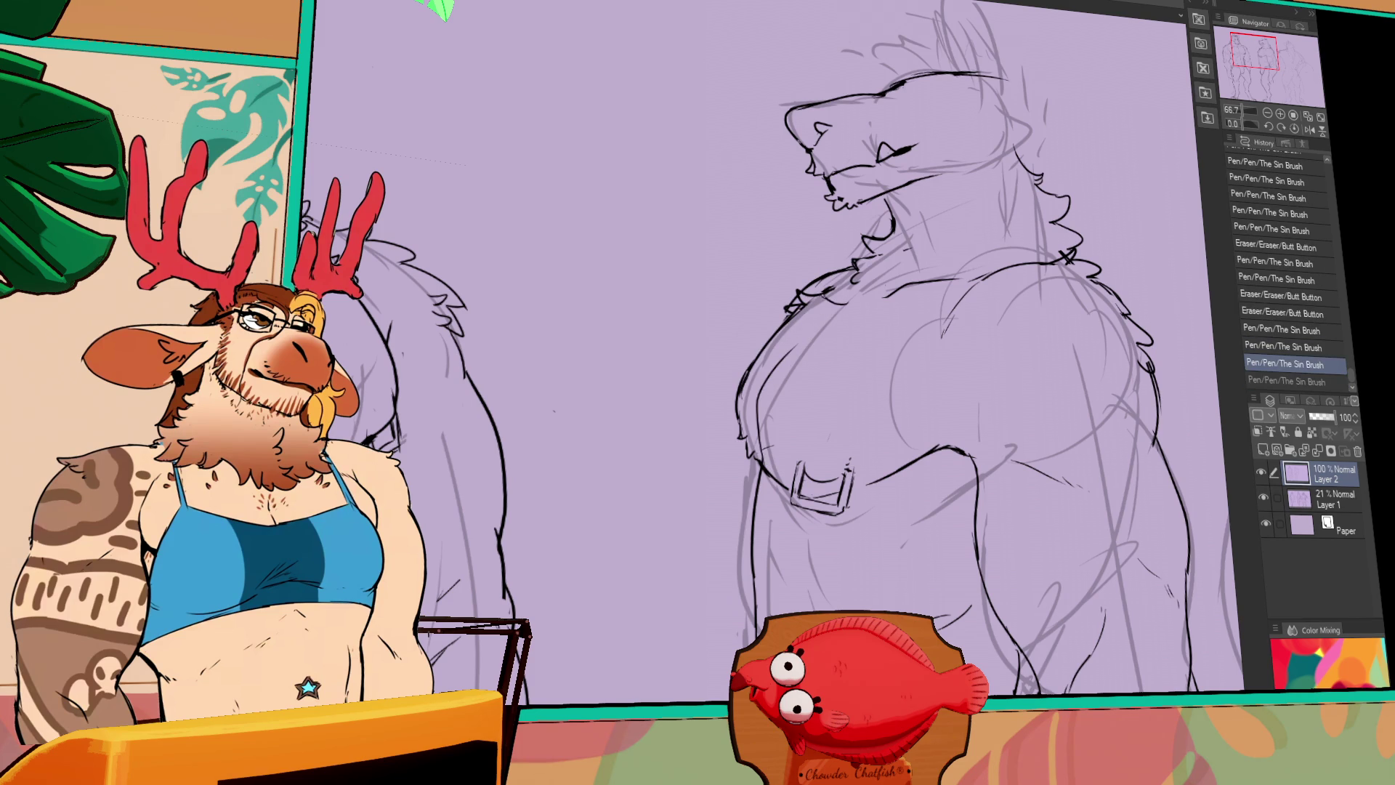
{"action": "key", "text": "ctrl+y"}
Pan across the canvas to bring the next figure's wolf head into view
{"action": "mouse_move", "coordinate": [914, 324]}
{"action": "left_mouse_down"}
{"action": "mouse_move", "coordinate": [1075, 315]}
{"action": "mouse_move", "coordinate": [990, 289]}
{"action": "mouse_move", "coordinate": [921, 359]}
{"action": "left_mouse_up"}
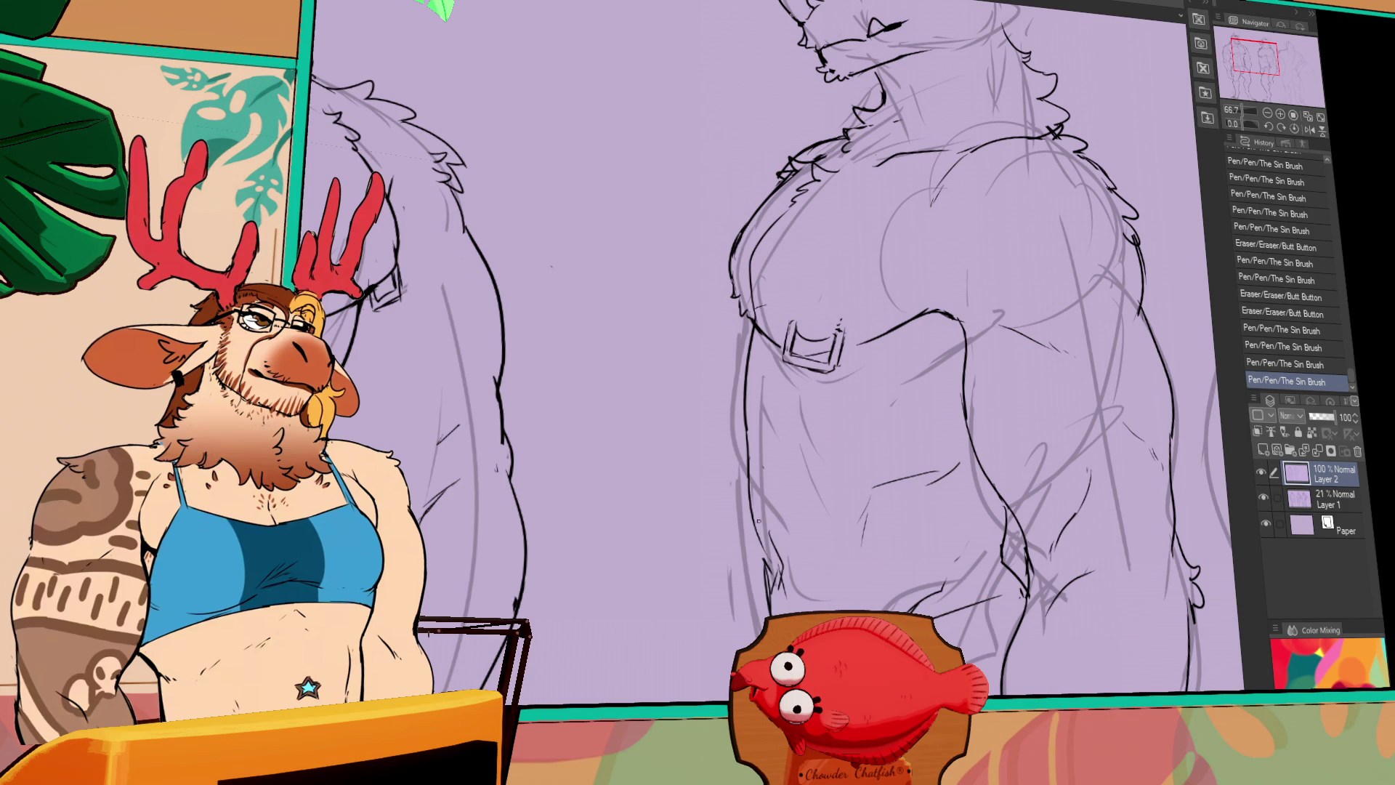
{"action": "left_click_drag", "start_coordinate": [1204, 247], "coordinate": [1069, 338]}
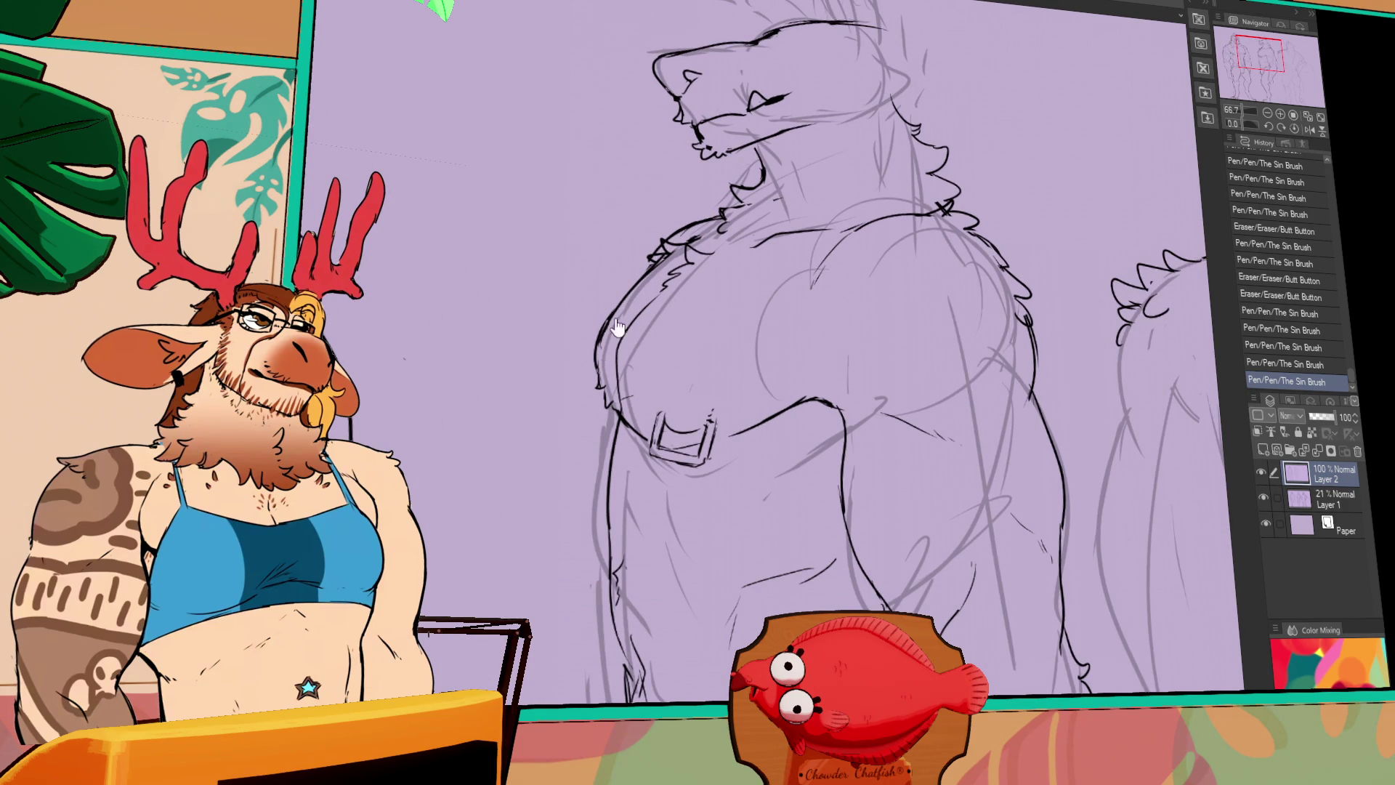
{"action": "mouse_move", "coordinate": [1120, 272]}
{"action": "left_mouse_down"}
{"action": "mouse_move", "coordinate": [1029, 324]}
{"action": "mouse_move", "coordinate": [996, 436]}
{"action": "left_mouse_up"}
{"action": "left_click_drag", "start_coordinate": [722, 186], "coordinate": [1070, 252]}
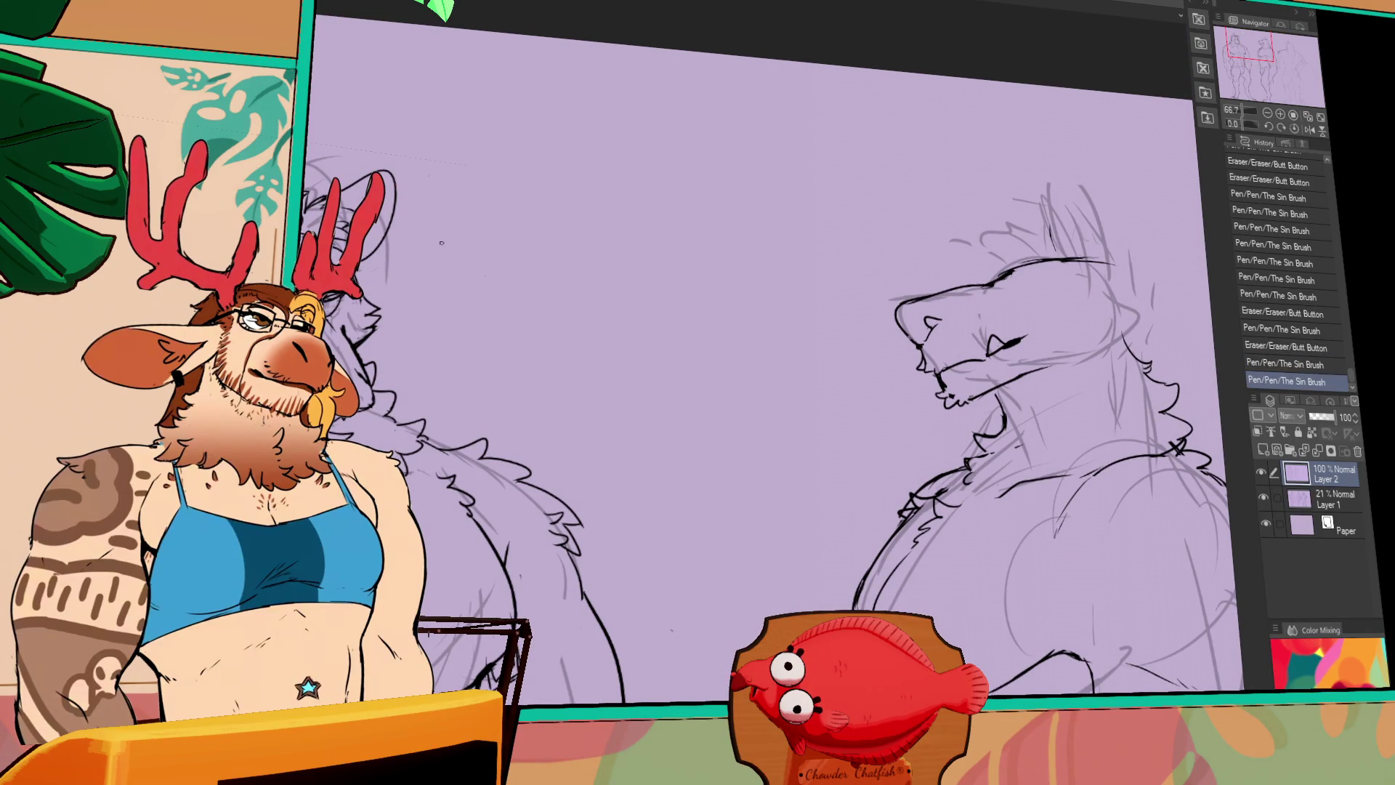
Ink and refine the lines around the wolf's eye and brow
{"action": "left_click_drag", "start_coordinate": [1065, 243], "coordinate": [1047, 254]}
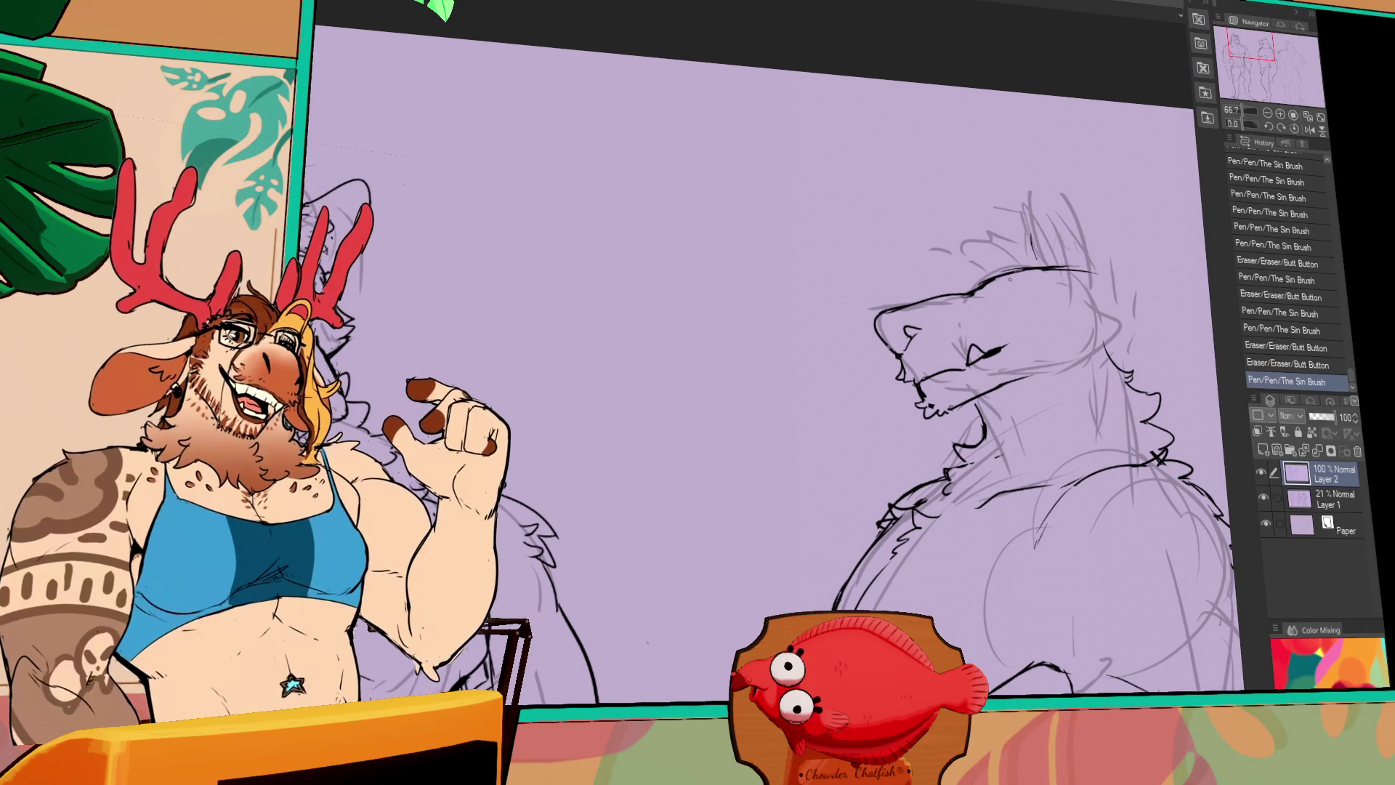
{"action": "key", "text": "ctrl+z"}
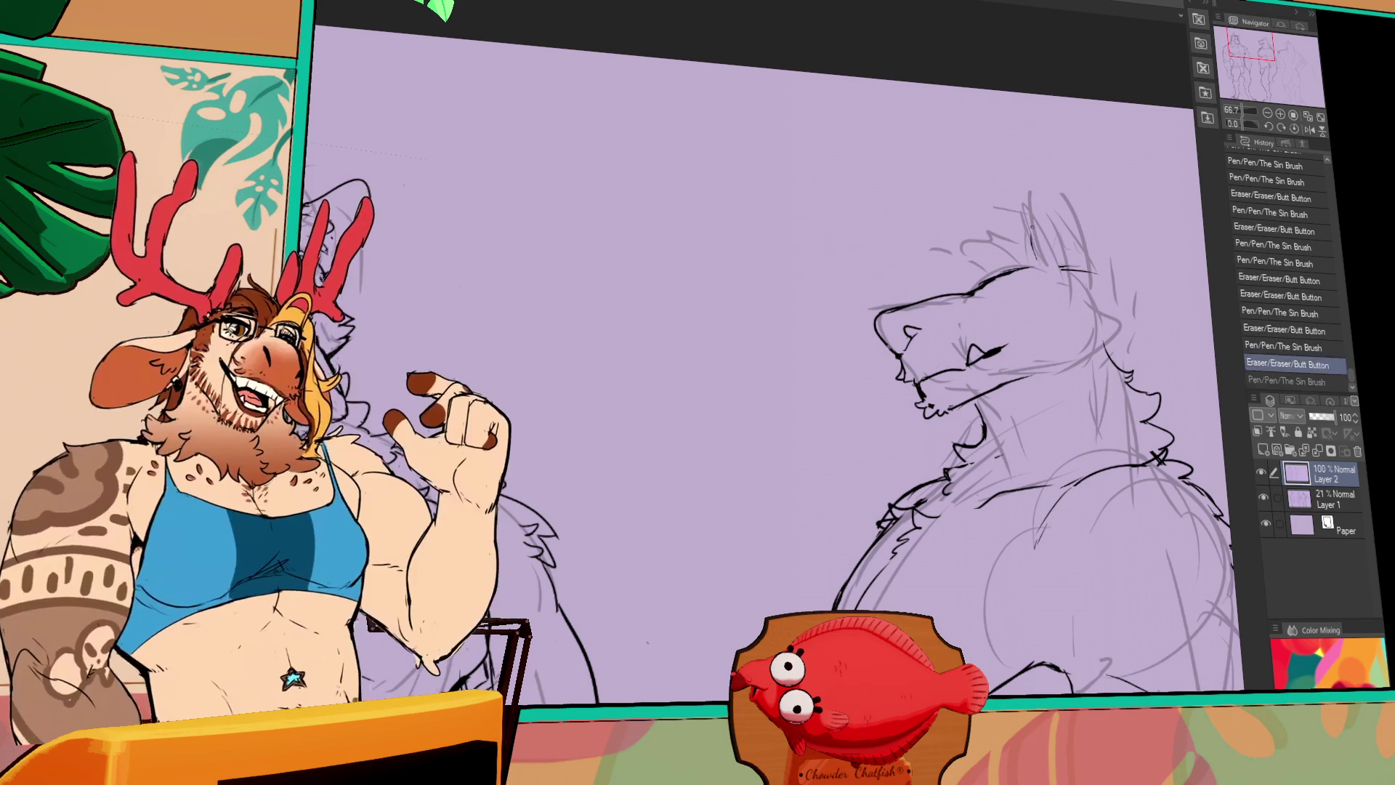
{"action": "mouse_move", "coordinate": [1035, 275]}
{"action": "left_mouse_down"}
{"action": "mouse_move", "coordinate": [1017, 282]}
{"action": "mouse_move", "coordinate": [1032, 276]}
{"action": "left_mouse_up"}
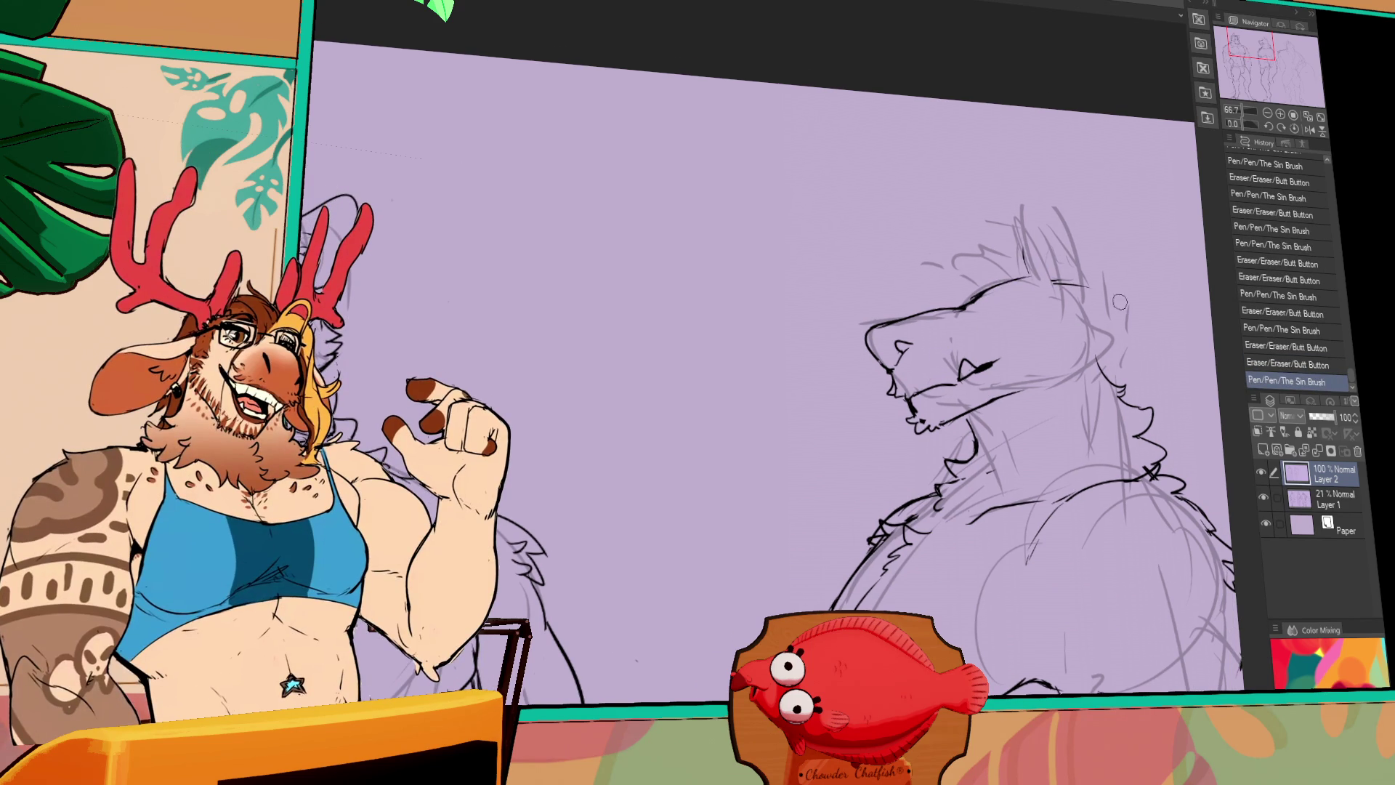
{"action": "mouse_move", "coordinate": [1007, 348]}
{"action": "left_mouse_down"}
{"action": "mouse_move", "coordinate": [996, 360]}
{"action": "mouse_move", "coordinate": [962, 305]}
{"action": "mouse_move", "coordinate": [958, 319]}
{"action": "mouse_move", "coordinate": [984, 300]}
{"action": "left_mouse_up"}
{"action": "left_click_drag", "start_coordinate": [980, 304], "coordinate": [983, 298]}
{"action": "left_click_drag", "start_coordinate": [977, 301], "coordinate": [1020, 291]}
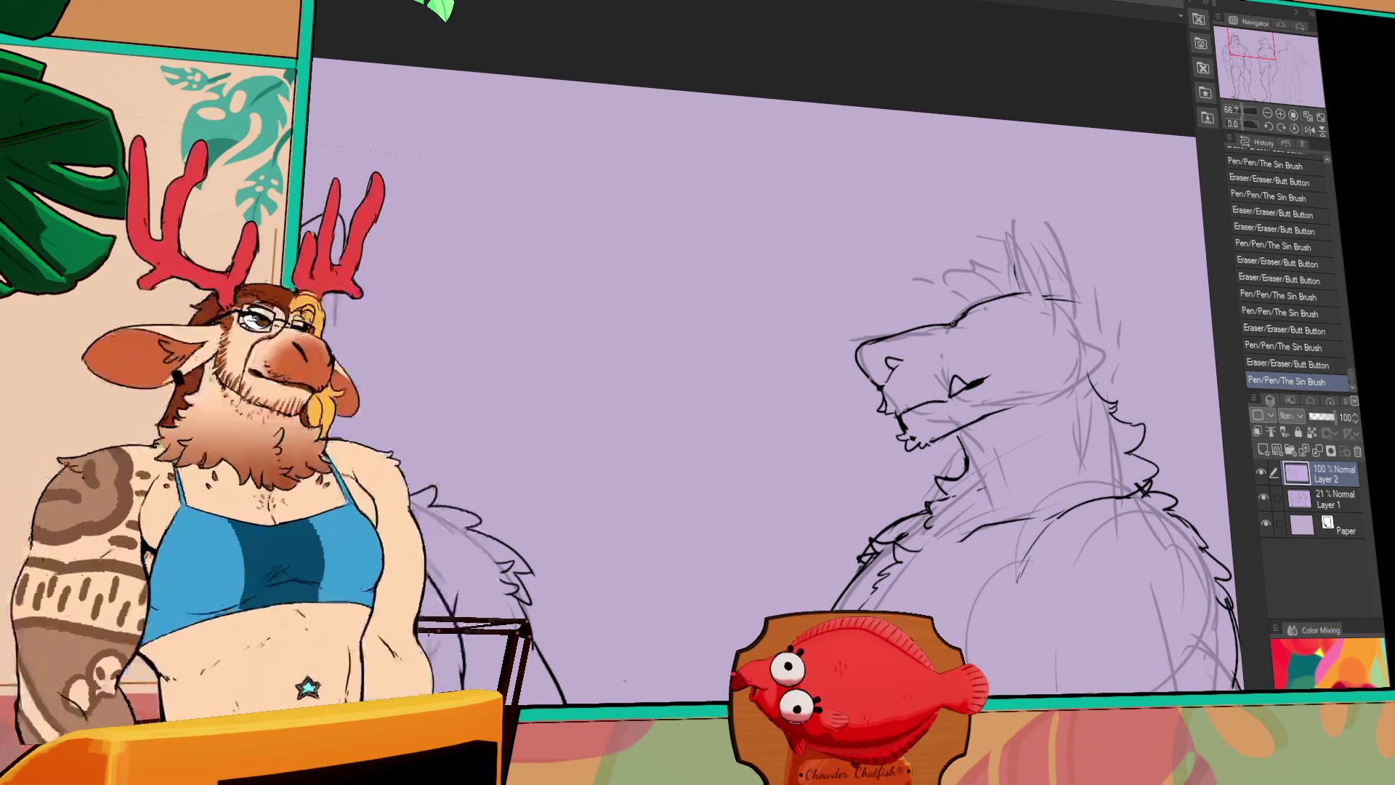
Add ink strokes on the head, erasing a stray mark along the way
{"action": "left_click_drag", "start_coordinate": [969, 288], "coordinate": [981, 301]}
{"action": "key", "text": "e"}
{"action": "left_click_drag", "start_coordinate": [969, 288], "coordinate": [986, 301]}
{"action": "key", "text": "p"}
{"action": "mouse_move", "coordinate": [1039, 234]}
{"action": "left_mouse_down"}
{"action": "mouse_move", "coordinate": [1044, 223]}
{"action": "mouse_move", "coordinate": [1025, 301]}
{"action": "mouse_move", "coordinate": [1019, 265]}
{"action": "left_mouse_up"}
{"action": "left_click_drag", "start_coordinate": [1050, 269], "coordinate": [1061, 256]}
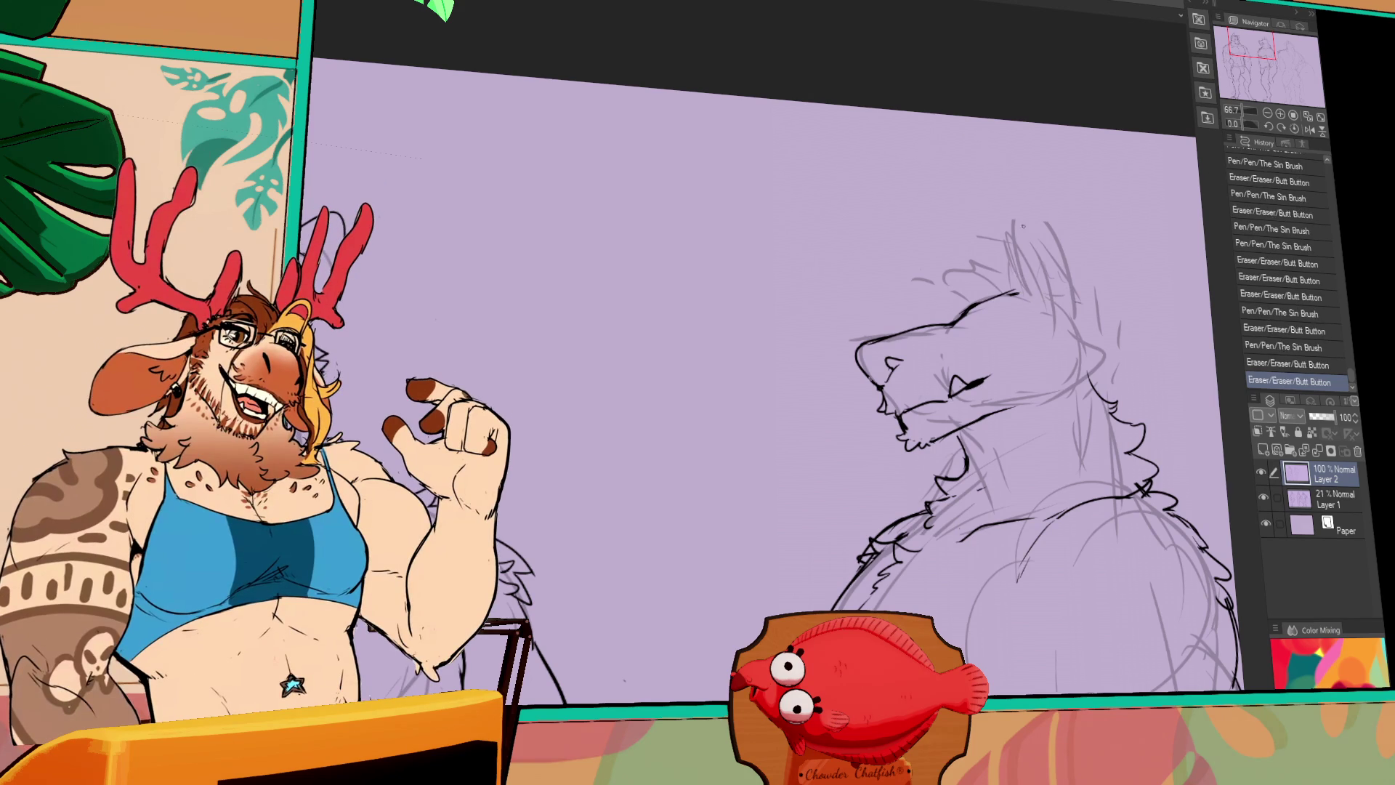
{"action": "key", "text": "ctrl+z"}
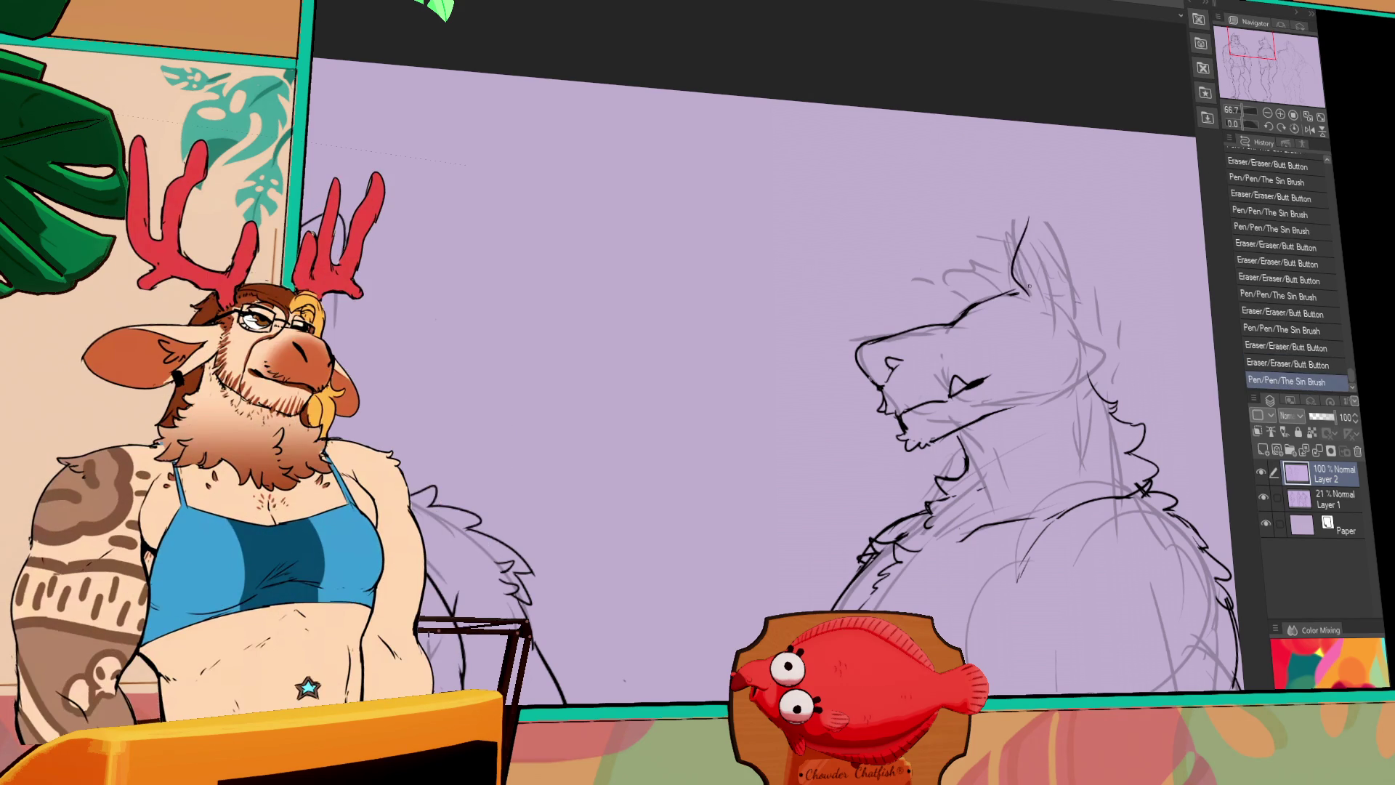
{"action": "key", "text": "ctrl+y"}
Redraw the wolf's ear edge and tip, then add small strokes at the chin
{"action": "mouse_move", "coordinate": [1024, 225]}
{"action": "left_mouse_down"}
{"action": "mouse_move", "coordinate": [933, 267]}
{"action": "mouse_move", "coordinate": [959, 240]}
{"action": "mouse_move", "coordinate": [981, 313]}
{"action": "left_mouse_up"}
{"action": "mouse_move", "coordinate": [963, 253]}
{"action": "left_mouse_down"}
{"action": "mouse_move", "coordinate": [981, 311]}
{"action": "mouse_move", "coordinate": [945, 263]}
{"action": "mouse_move", "coordinate": [954, 248]}
{"action": "mouse_move", "coordinate": [965, 275]}
{"action": "left_mouse_up"}
{"action": "mouse_move", "coordinate": [945, 306]}
{"action": "left_mouse_down"}
{"action": "mouse_move", "coordinate": [959, 289]}
{"action": "mouse_move", "coordinate": [944, 243]}
{"action": "left_mouse_up"}
{"action": "mouse_move", "coordinate": [950, 250]}
{"action": "left_mouse_down"}
{"action": "mouse_move", "coordinate": [941, 240]}
{"action": "mouse_move", "coordinate": [954, 234]}
{"action": "left_mouse_up"}
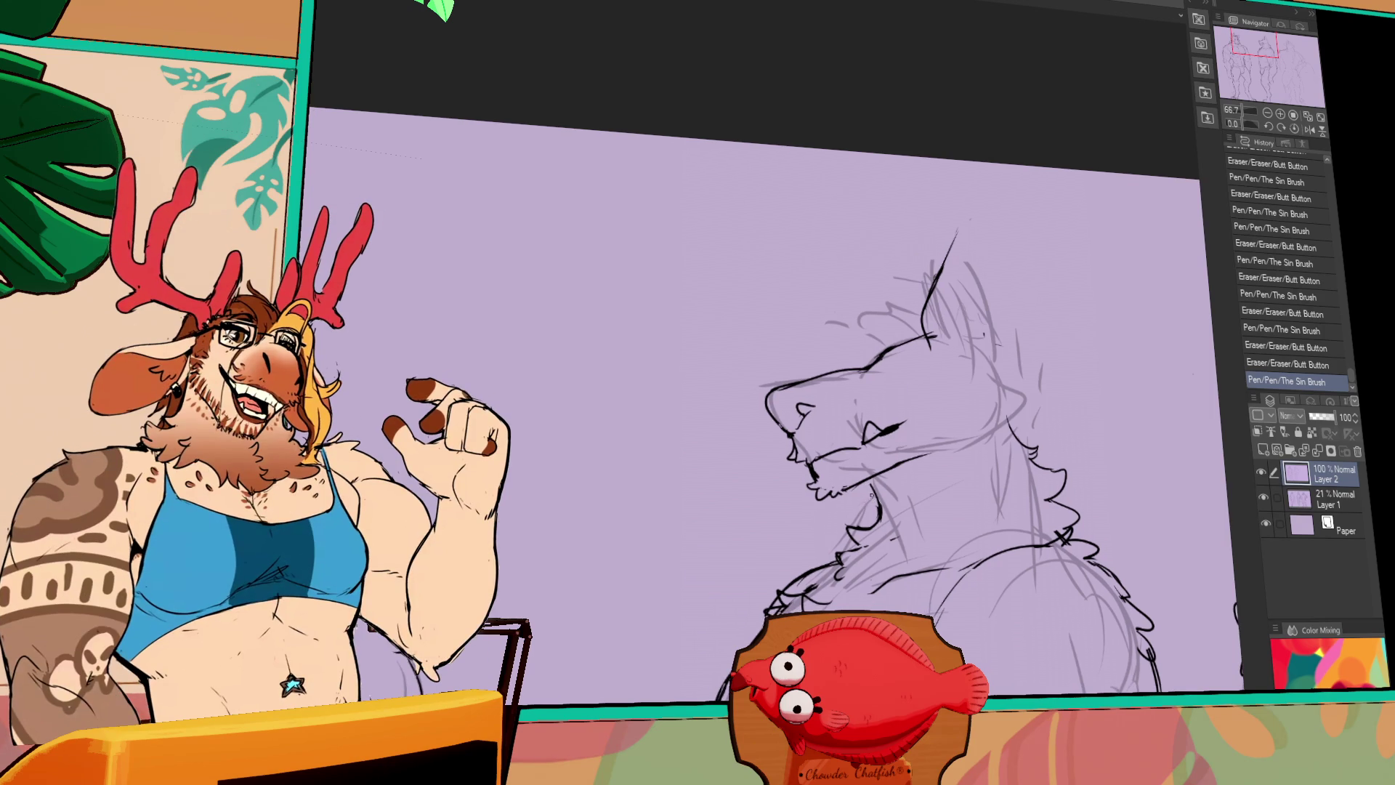
{"action": "mouse_move", "coordinate": [855, 483]}
{"action": "left_mouse_down"}
{"action": "mouse_move", "coordinate": [870, 501]}
{"action": "mouse_move", "coordinate": [873, 488]}
{"action": "mouse_move", "coordinate": [890, 494]}
{"action": "left_mouse_up"}
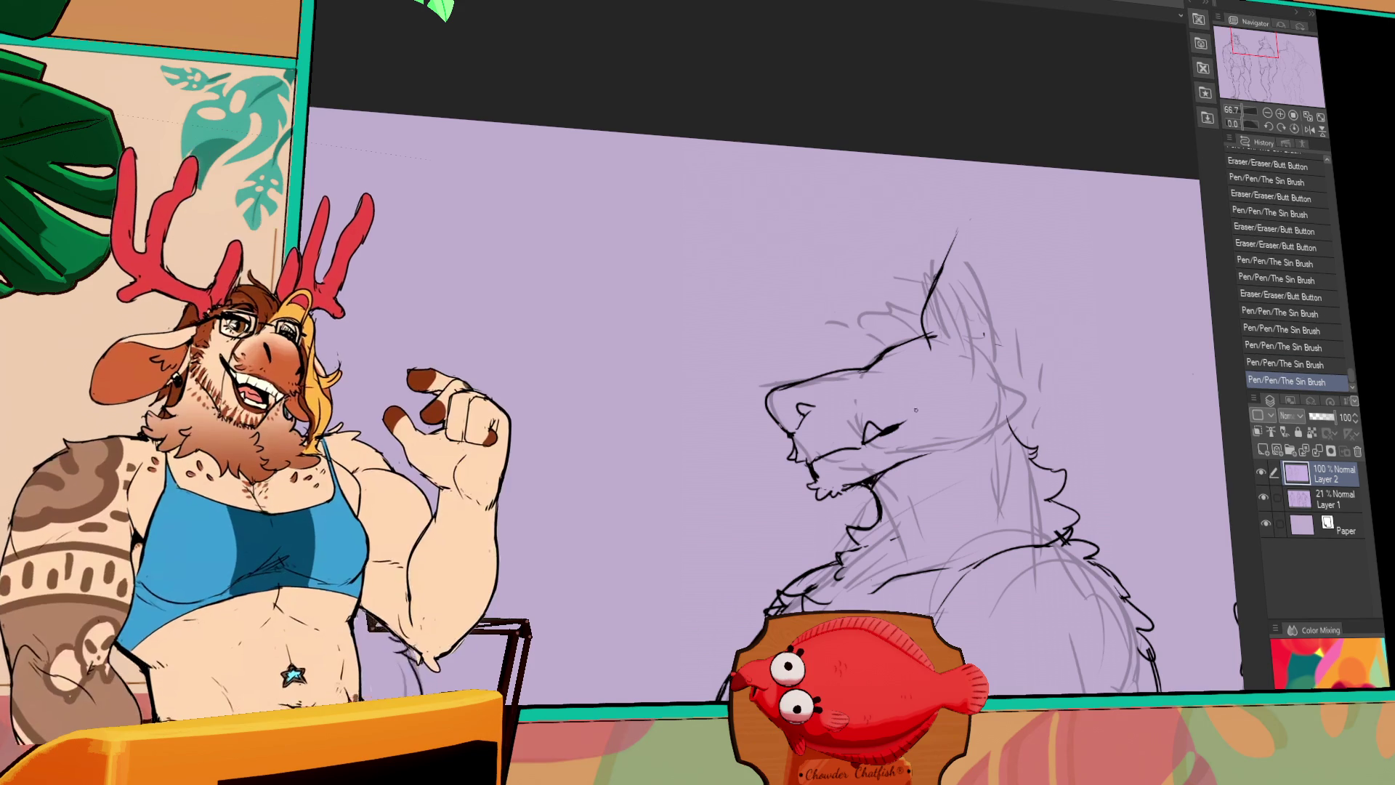
Erase and re-ink the wolf's ear tip and right edge
{"action": "key", "text": "ctrl+z"}
{"action": "left_click_drag", "start_coordinate": [931, 353], "coordinate": [920, 377]}
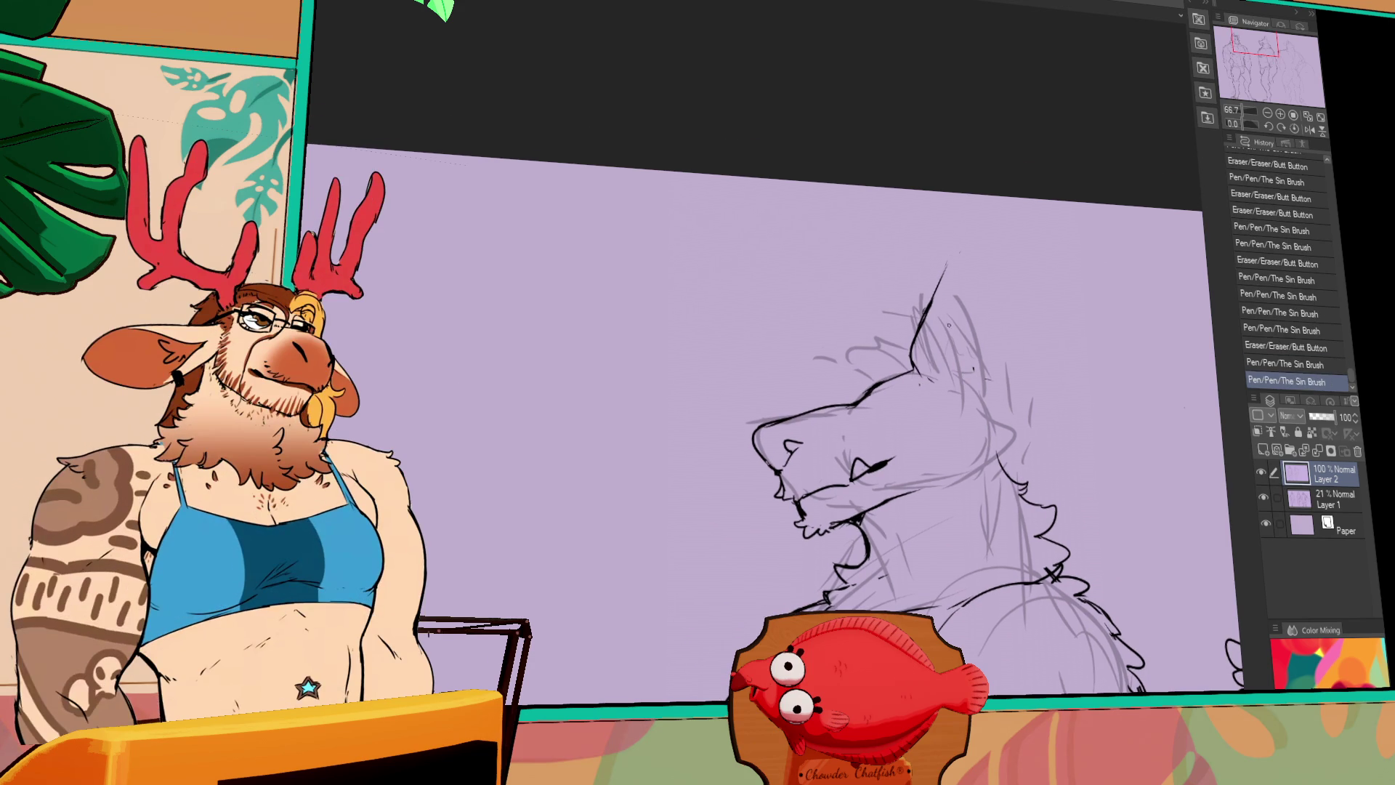
{"action": "mouse_move", "coordinate": [943, 311]}
{"action": "left_mouse_down"}
{"action": "mouse_move", "coordinate": [948, 255]}
{"action": "mouse_move", "coordinate": [971, 320]}
{"action": "left_mouse_up"}
{"action": "key", "text": "ctrl+z"}
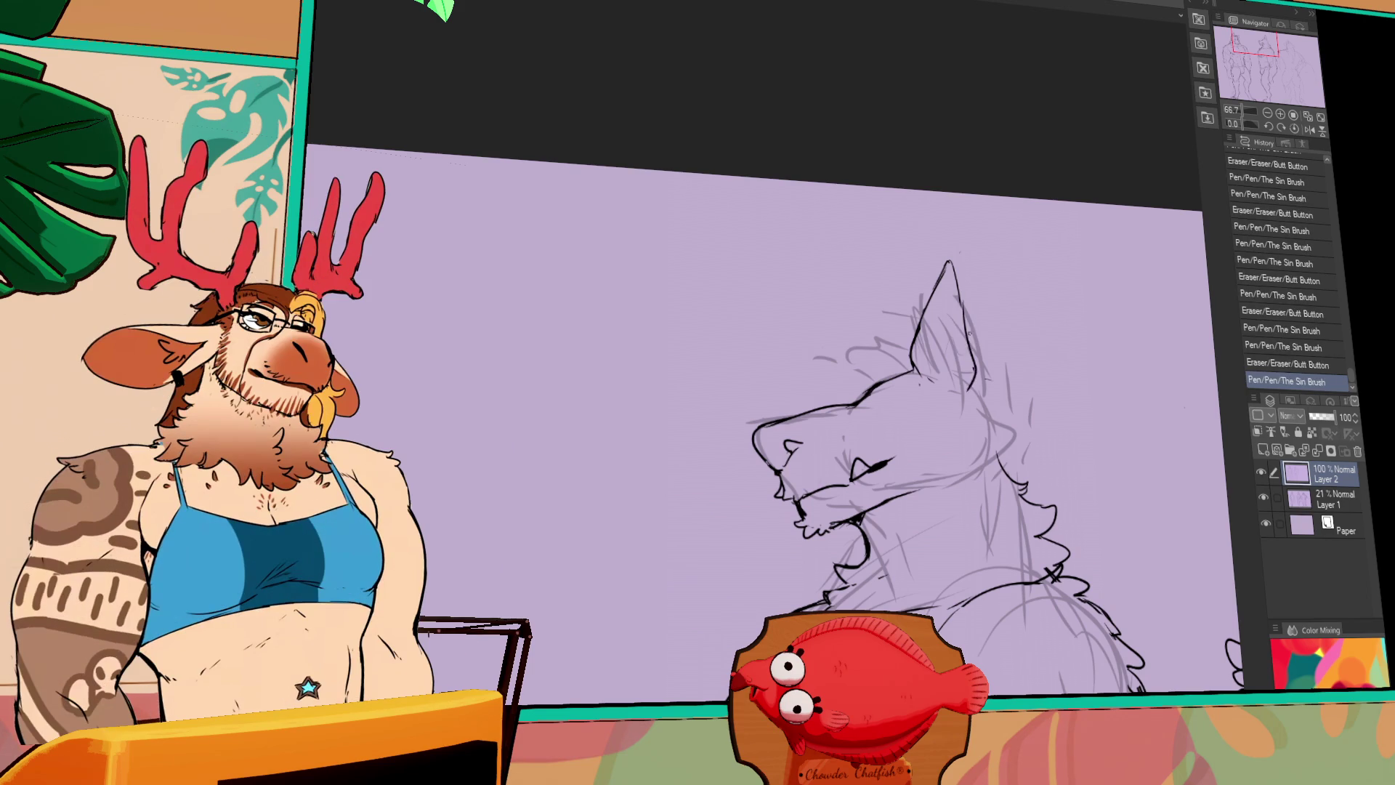
{"action": "left_click_drag", "start_coordinate": [959, 298], "coordinate": [977, 383]}
Redraw and fine-tune the wolf's brow lines
{"action": "mouse_move", "coordinate": [857, 356]}
{"action": "left_mouse_down"}
{"action": "mouse_move", "coordinate": [887, 374]}
{"action": "mouse_move", "coordinate": [836, 392]}
{"action": "mouse_move", "coordinate": [874, 374]}
{"action": "mouse_move", "coordinate": [858, 393]}
{"action": "left_mouse_up"}
{"action": "mouse_move", "coordinate": [832, 372]}
{"action": "left_mouse_down"}
{"action": "mouse_move", "coordinate": [854, 396]}
{"action": "mouse_move", "coordinate": [868, 374]}
{"action": "left_mouse_up"}
{"action": "mouse_move", "coordinate": [839, 371]}
{"action": "left_mouse_down"}
{"action": "mouse_move", "coordinate": [861, 389]}
{"action": "mouse_move", "coordinate": [882, 363]}
{"action": "left_mouse_up"}
{"action": "mouse_move", "coordinate": [878, 358]}
{"action": "left_mouse_down"}
{"action": "mouse_move", "coordinate": [890, 328]}
{"action": "mouse_move", "coordinate": [917, 319]}
{"action": "left_mouse_up"}
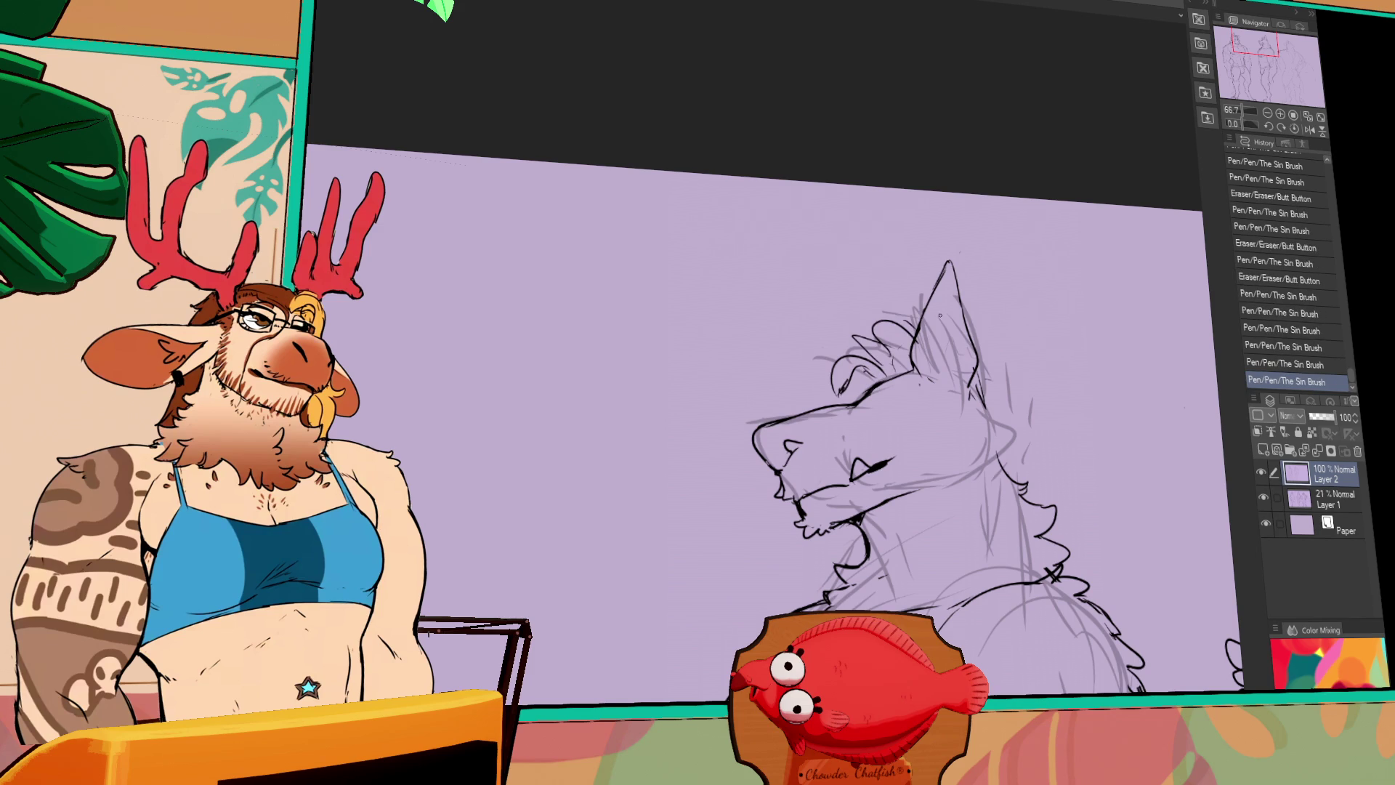
Add more strokes along the ear edge, undoing the last one
{"action": "left_click_drag", "start_coordinate": [990, 364], "coordinate": [995, 396]}
{"action": "mouse_move", "coordinate": [994, 367]}
{"action": "left_mouse_down"}
{"action": "mouse_move", "coordinate": [1001, 411]}
{"action": "mouse_move", "coordinate": [1021, 427]}
{"action": "left_mouse_up"}
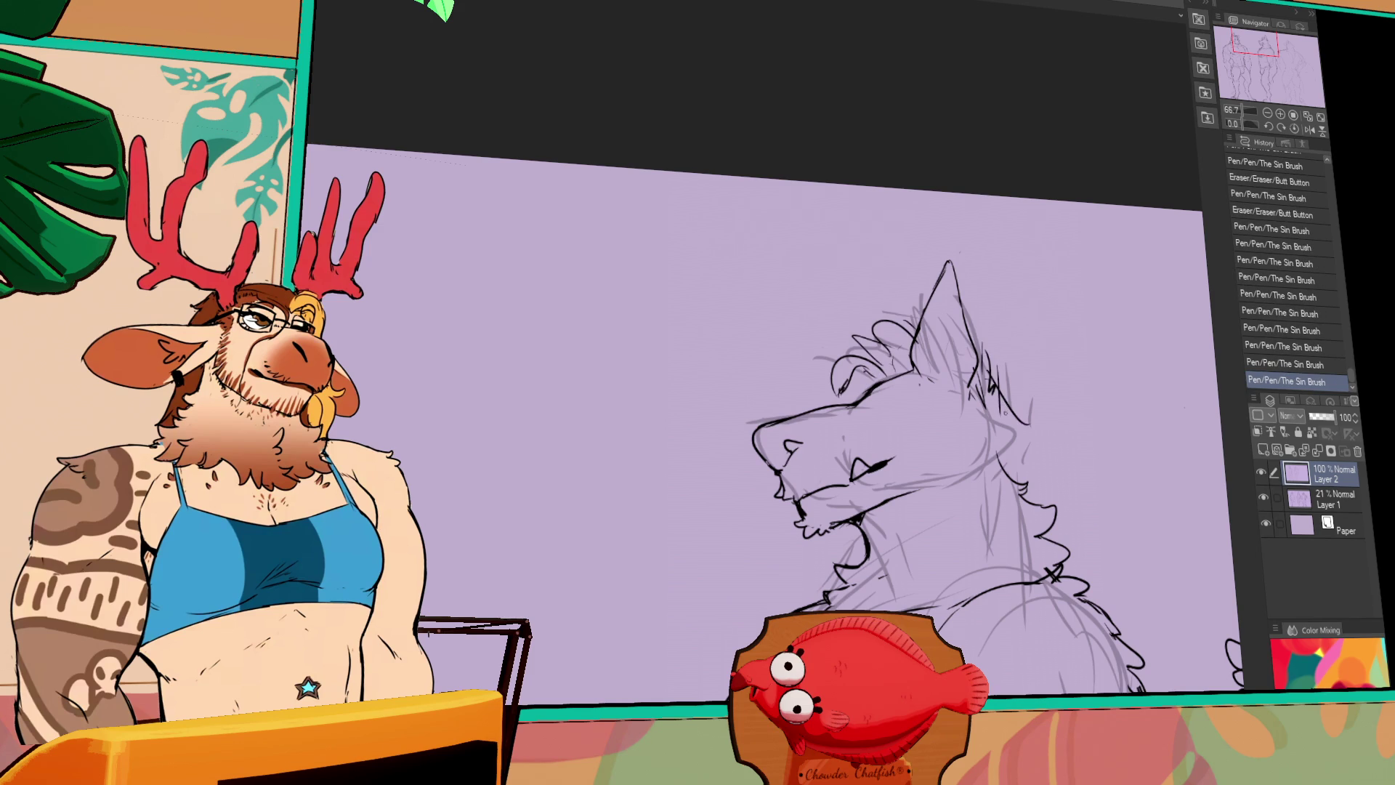
{"action": "key", "text": "ctrl+z"}
{"action": "mouse_move", "coordinate": [1000, 369]}
{"action": "left_mouse_down"}
{"action": "mouse_move", "coordinate": [1047, 333]}
{"action": "mouse_move", "coordinate": [1048, 423]}
{"action": "left_mouse_up"}
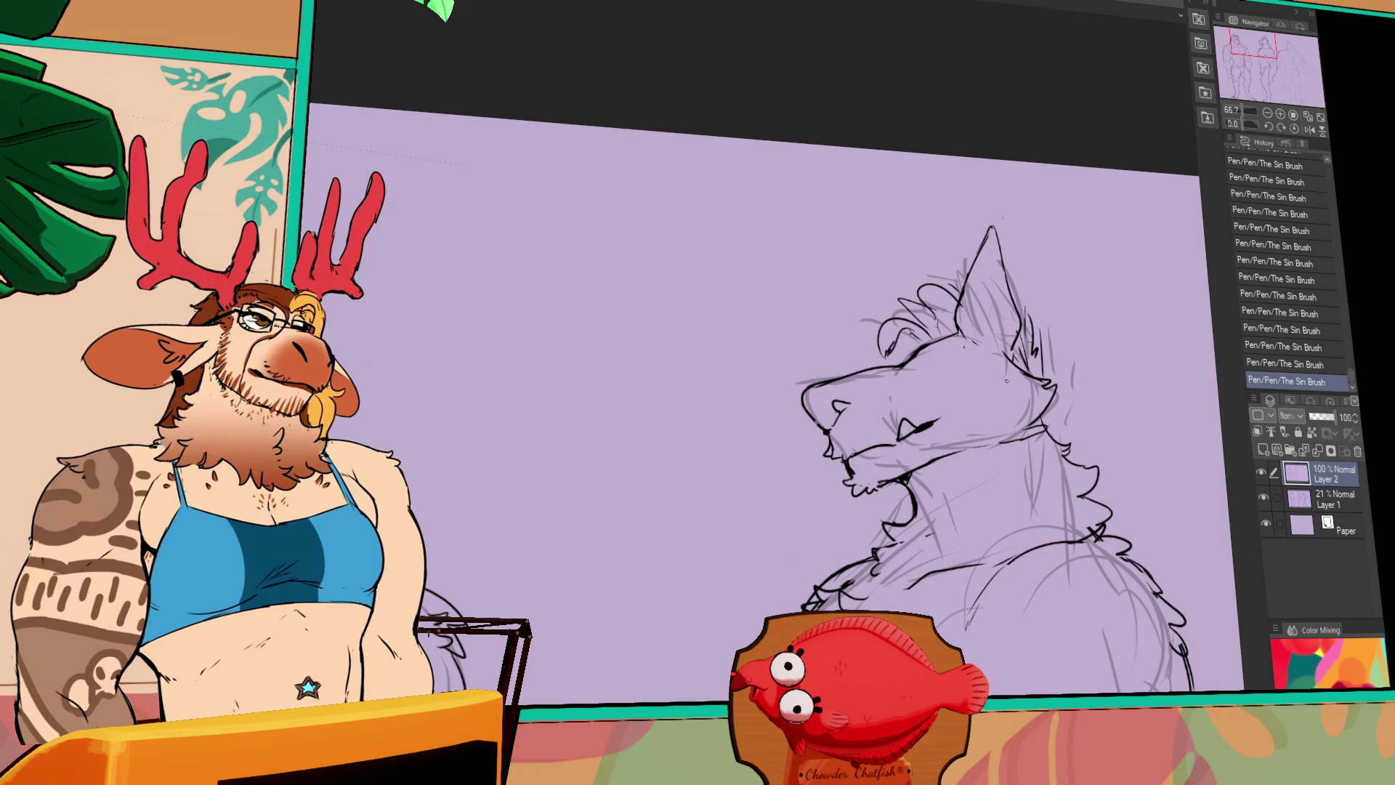
{"action": "left_click_drag", "start_coordinate": [1008, 434], "coordinate": [1073, 332]}
Draw a thin curve under the chin, then lasso and shift the chin lines
{"action": "mouse_move", "coordinate": [926, 356]}
{"action": "left_mouse_down"}
{"action": "mouse_move", "coordinate": [901, 381]}
{"action": "mouse_move", "coordinate": [974, 385]}
{"action": "mouse_move", "coordinate": [1063, 356]}
{"action": "mouse_move", "coordinate": [999, 334]}
{"action": "mouse_move", "coordinate": [901, 407]}
{"action": "left_mouse_up"}
{"action": "key", "text": "m"}
{"action": "left_click_drag", "start_coordinate": [977, 367], "coordinate": [917, 363]}
{"action": "key", "text": "ctrl+d"}
Ink the wolf's neck and shoulder fur, redrawing one stroke after undoing it
{"action": "left_click_drag", "start_coordinate": [913, 359], "coordinate": [917, 361]}
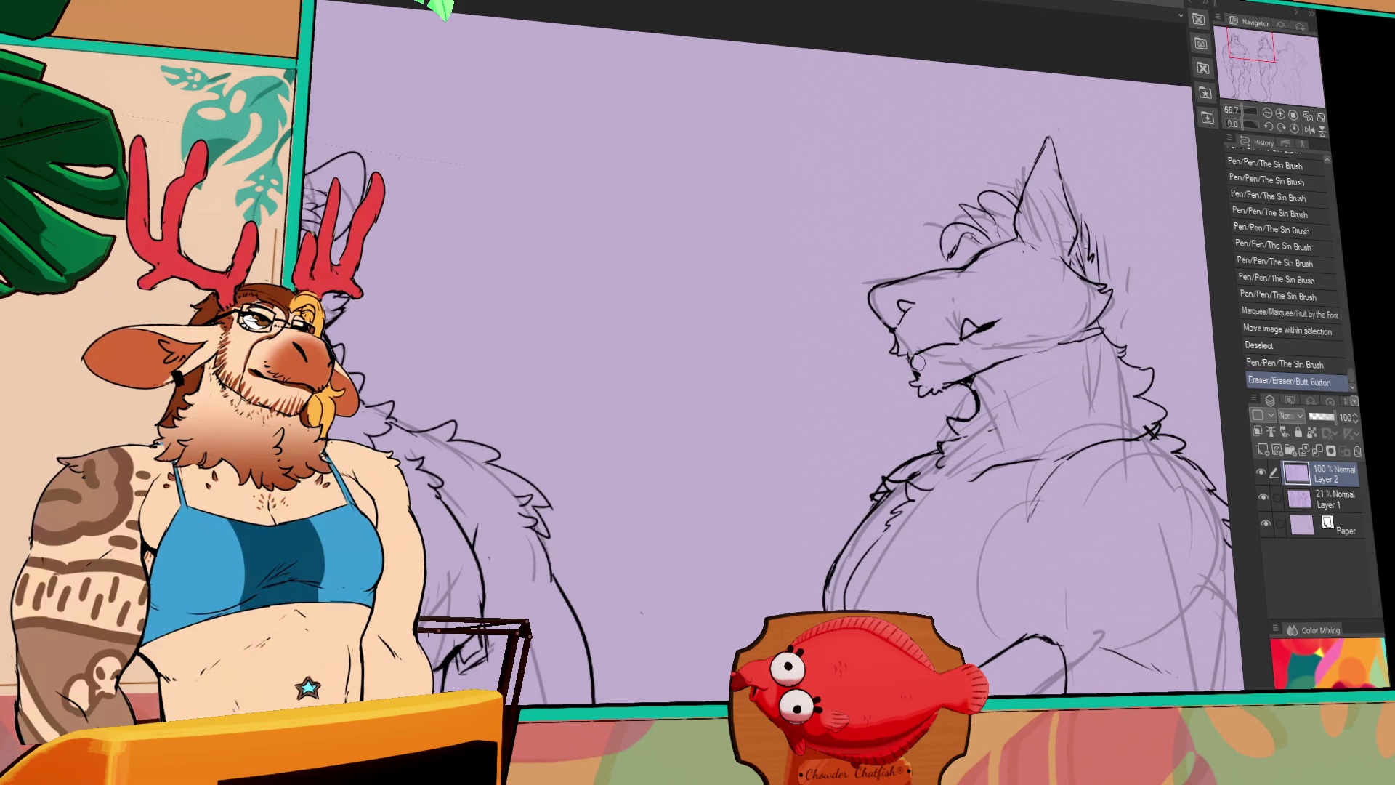
{"action": "left_click", "coordinate": [1119, 292]}
{"action": "left_click_drag", "start_coordinate": [1119, 363], "coordinate": [1006, 366]}
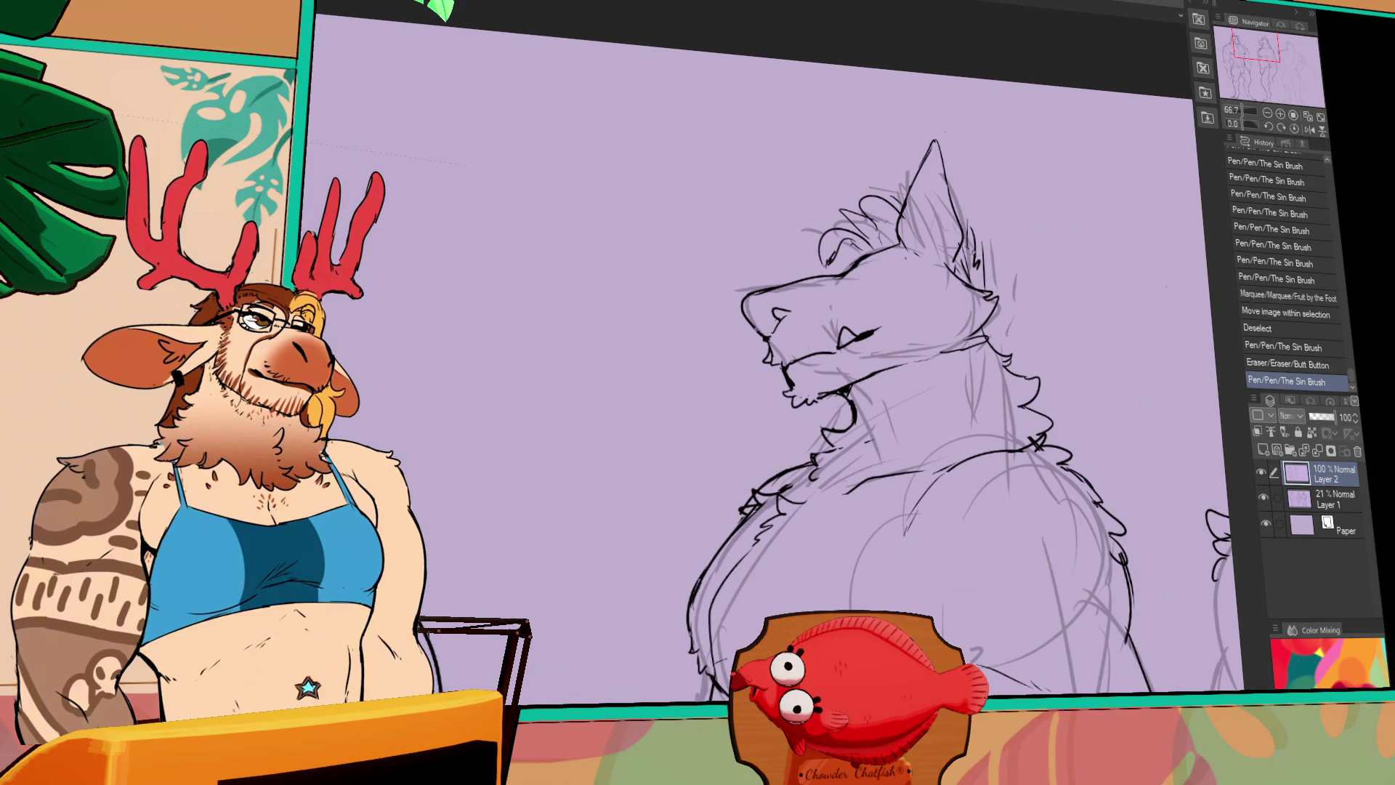
{"action": "left_click_drag", "start_coordinate": [966, 248], "coordinate": [1015, 319]}
{"action": "mouse_move", "coordinate": [1024, 276]}
{"action": "left_mouse_down"}
{"action": "mouse_move", "coordinate": [1046, 267]}
{"action": "mouse_move", "coordinate": [1009, 327]}
{"action": "mouse_move", "coordinate": [1009, 295]}
{"action": "left_mouse_up"}
{"action": "key", "text": "ctrl+z"}
{"action": "mouse_move", "coordinate": [997, 289]}
{"action": "left_mouse_down"}
{"action": "mouse_move", "coordinate": [1023, 315]}
{"action": "mouse_move", "coordinate": [1014, 348]}
{"action": "mouse_move", "coordinate": [1028, 360]}
{"action": "left_mouse_up"}
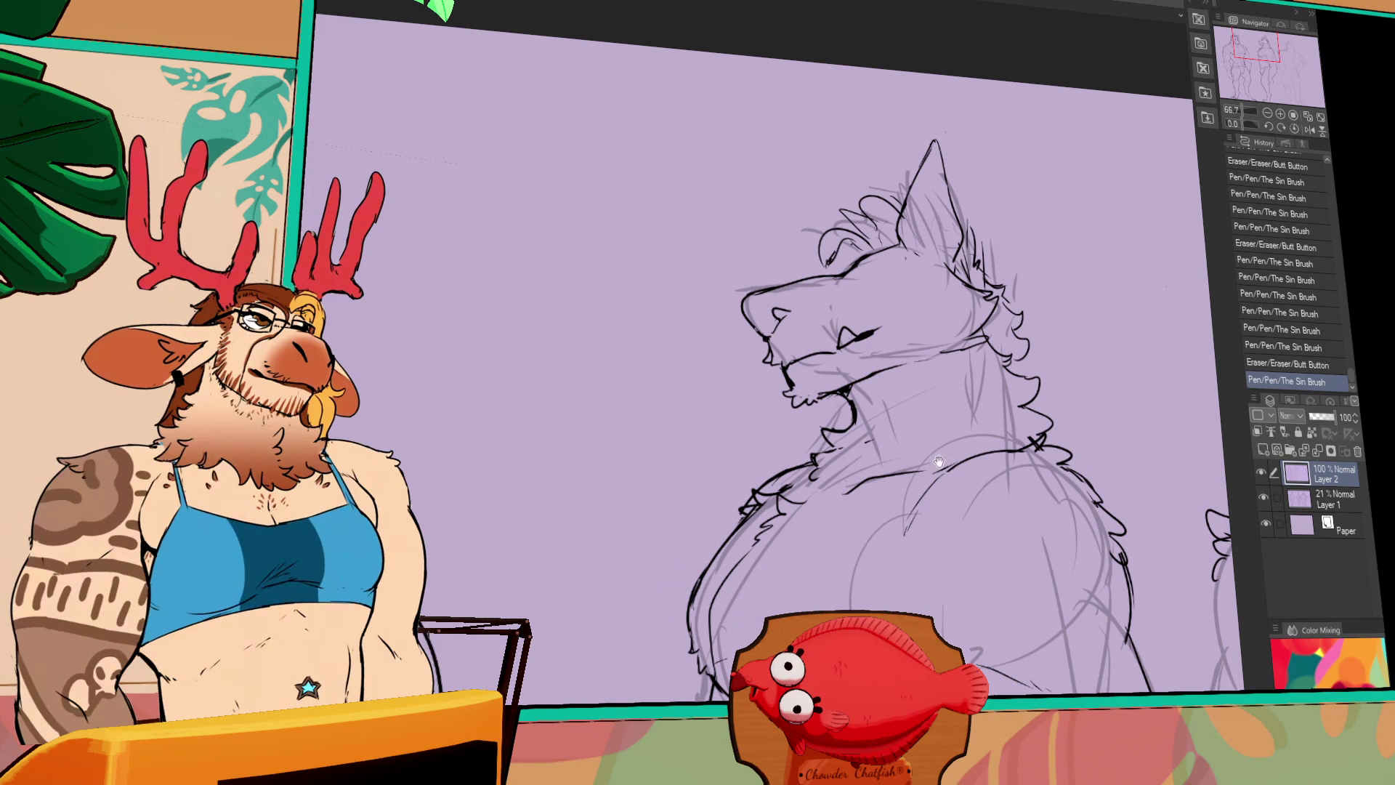
Erase and touch up small bits of the wolf's chest lines
{"action": "scroll", "coordinate": [1010, 367], "scroll_direction": "down", "scroll_amount": 3}
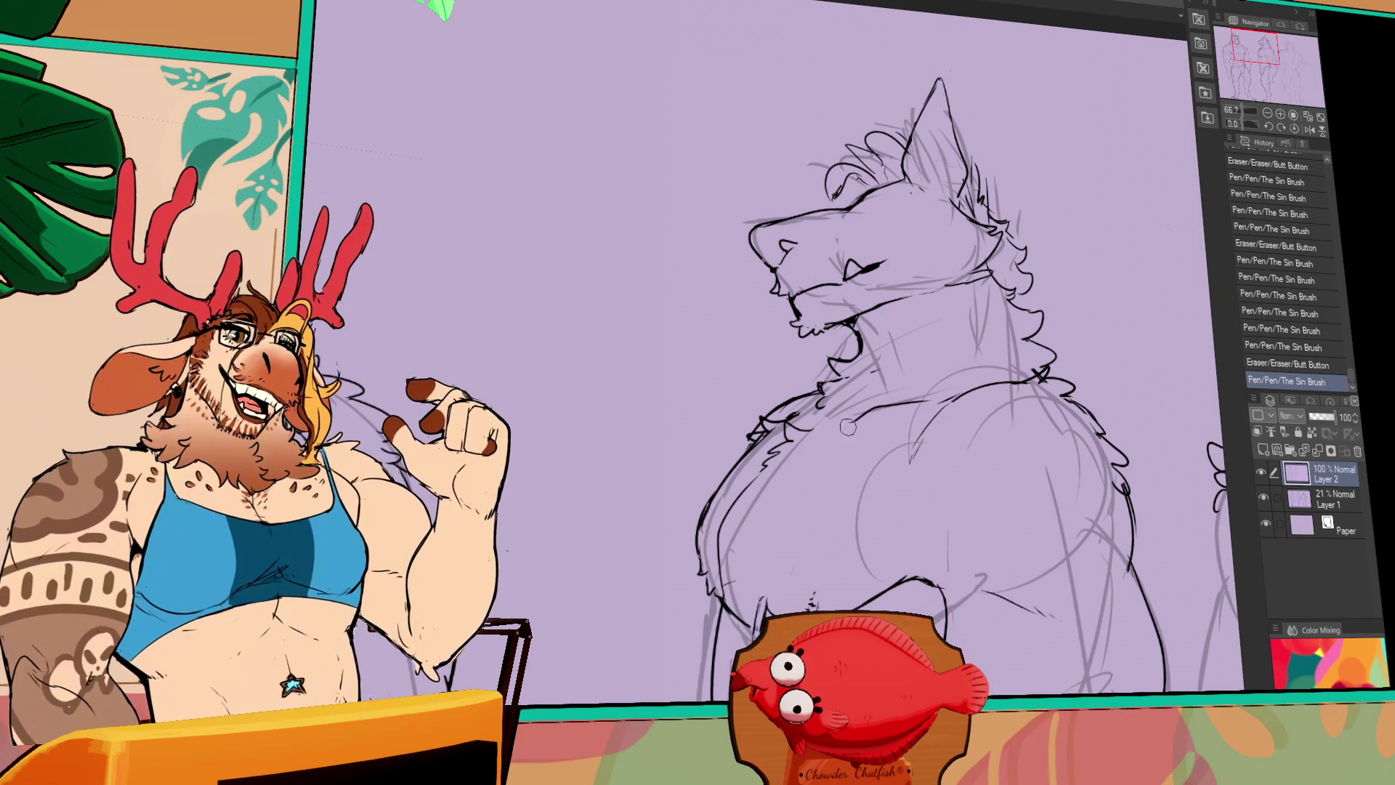
{"action": "left_click", "coordinate": [850, 428]}
{"action": "left_click", "coordinate": [854, 429]}
{"action": "left_click", "coordinate": [857, 429]}
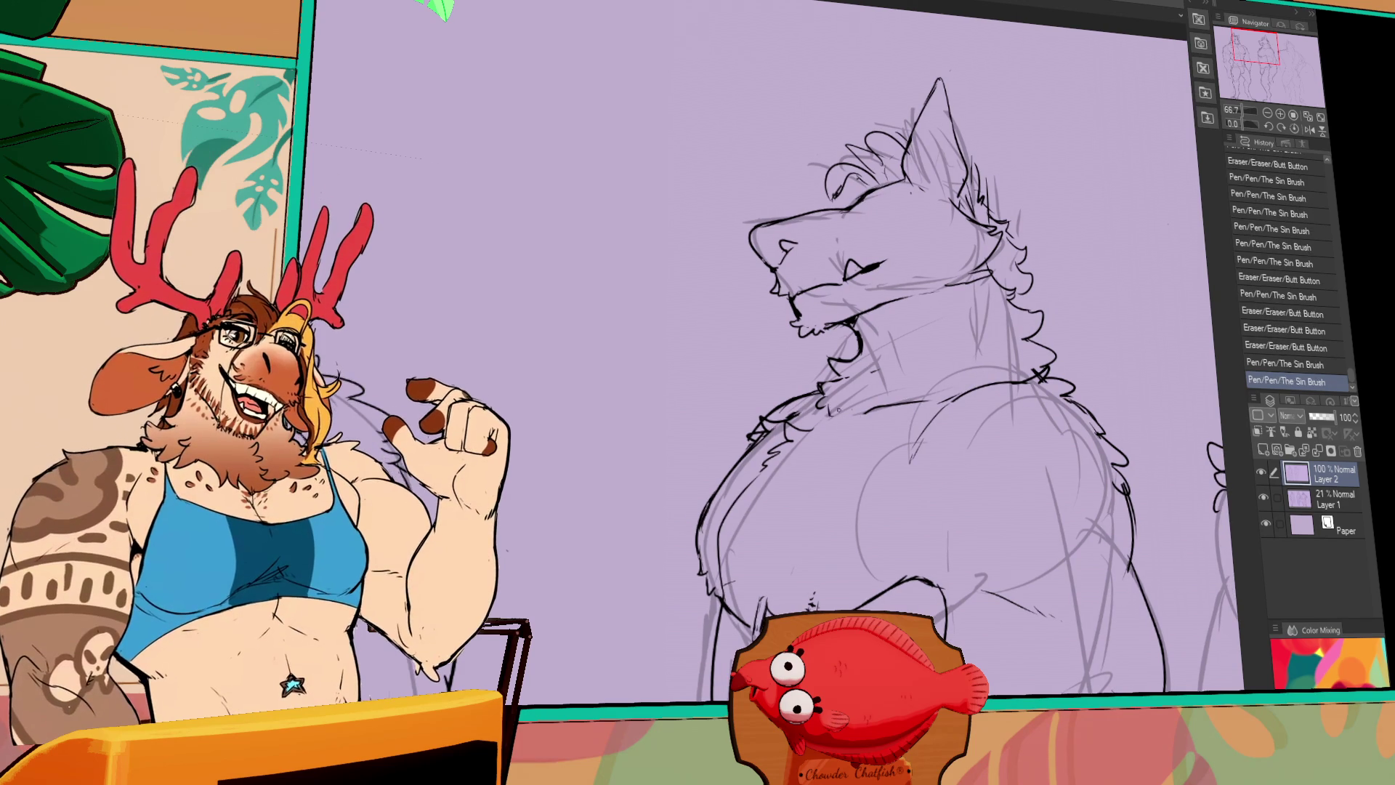
{"action": "left_click", "coordinate": [832, 402]}
{"action": "left_click", "coordinate": [836, 407]}
{"action": "left_click", "coordinate": [838, 414]}
{"action": "left_click", "coordinate": [841, 418]}
{"action": "left_click", "coordinate": [846, 425]}
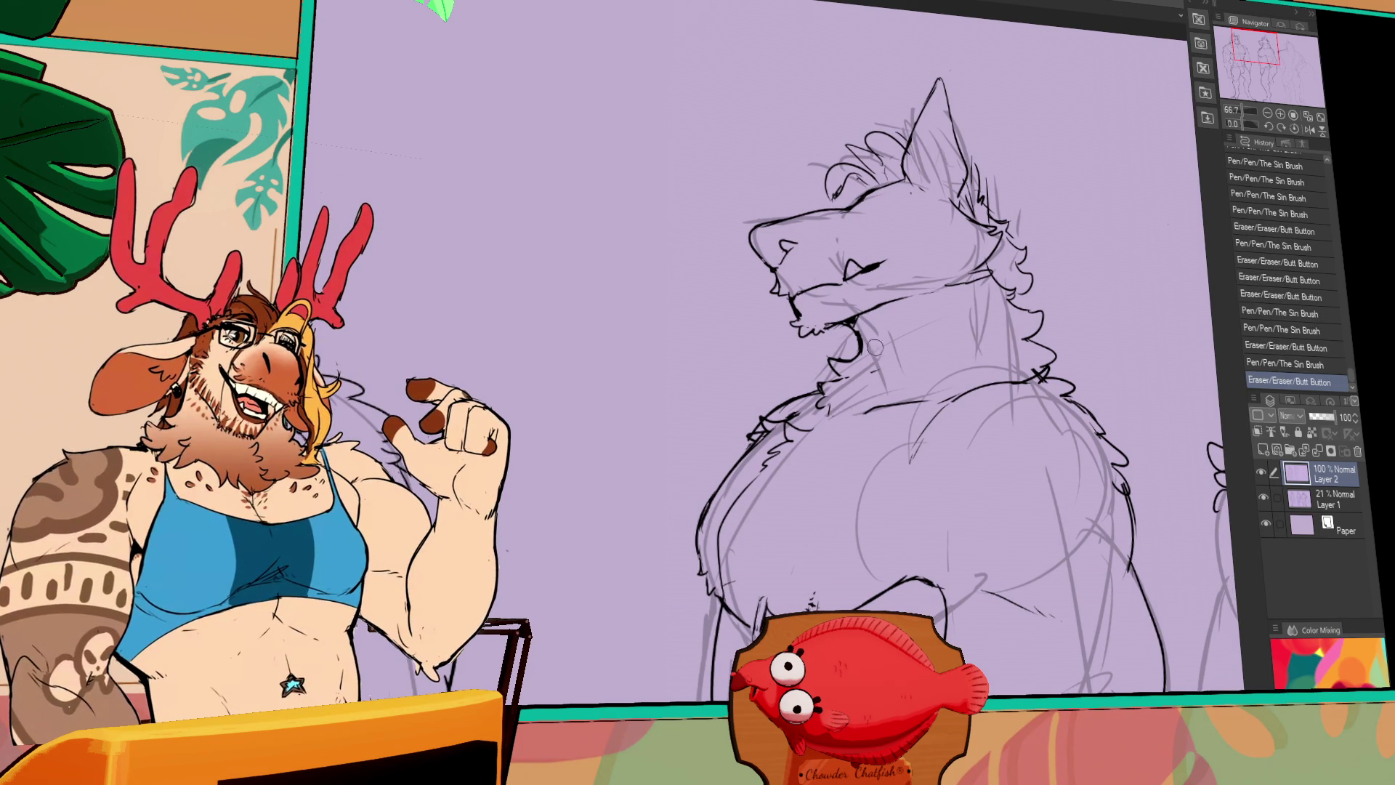
{"action": "scroll", "coordinate": [845, 426], "scroll_direction": "up", "scroll_amount": 1}
{"action": "left_click", "coordinate": [834, 434]}
{"action": "left_click", "coordinate": [828, 427]}
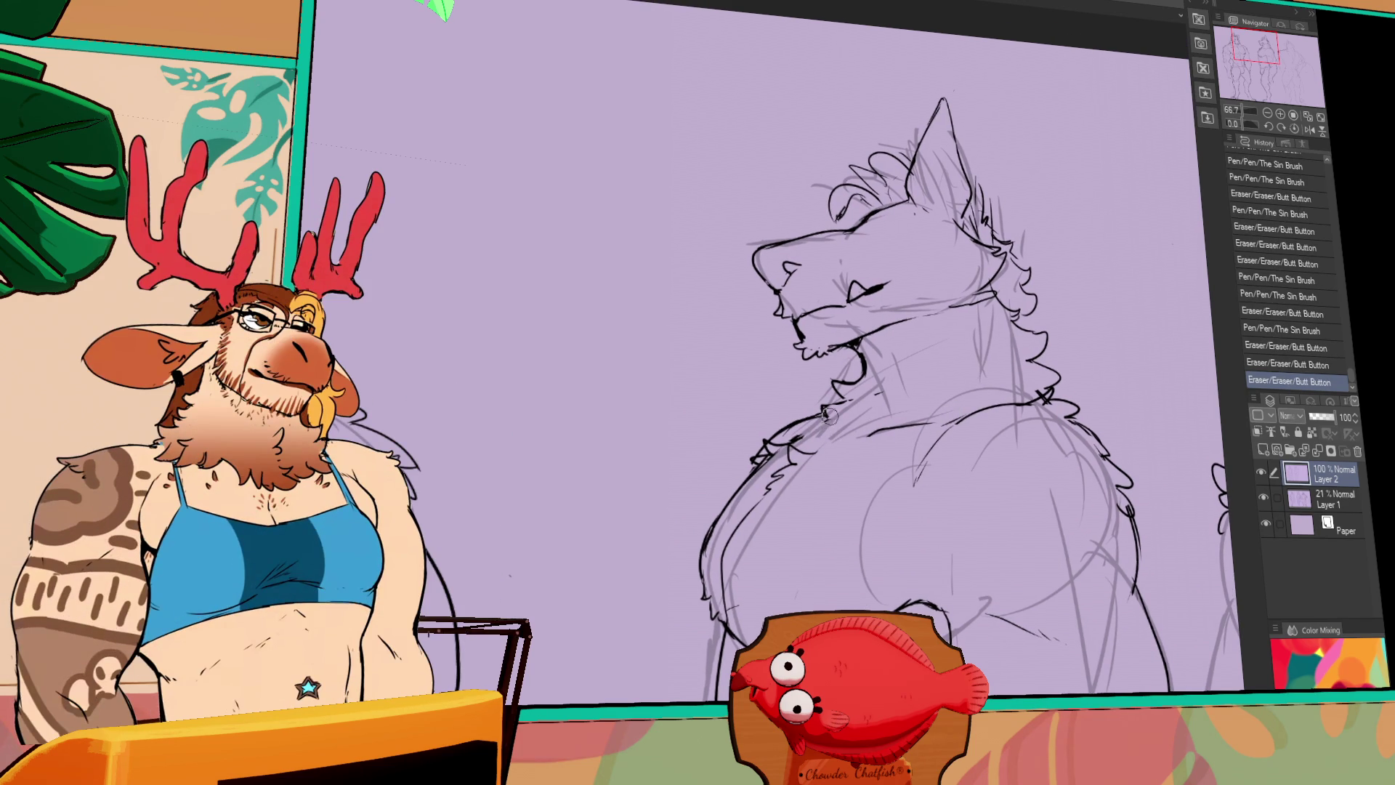
{"action": "left_click", "coordinate": [831, 423]}
Redraw the short chest stroke and clean up the neck and chest lines
{"action": "key", "text": "ctrl+z"}
{"action": "left_click", "coordinate": [837, 429]}
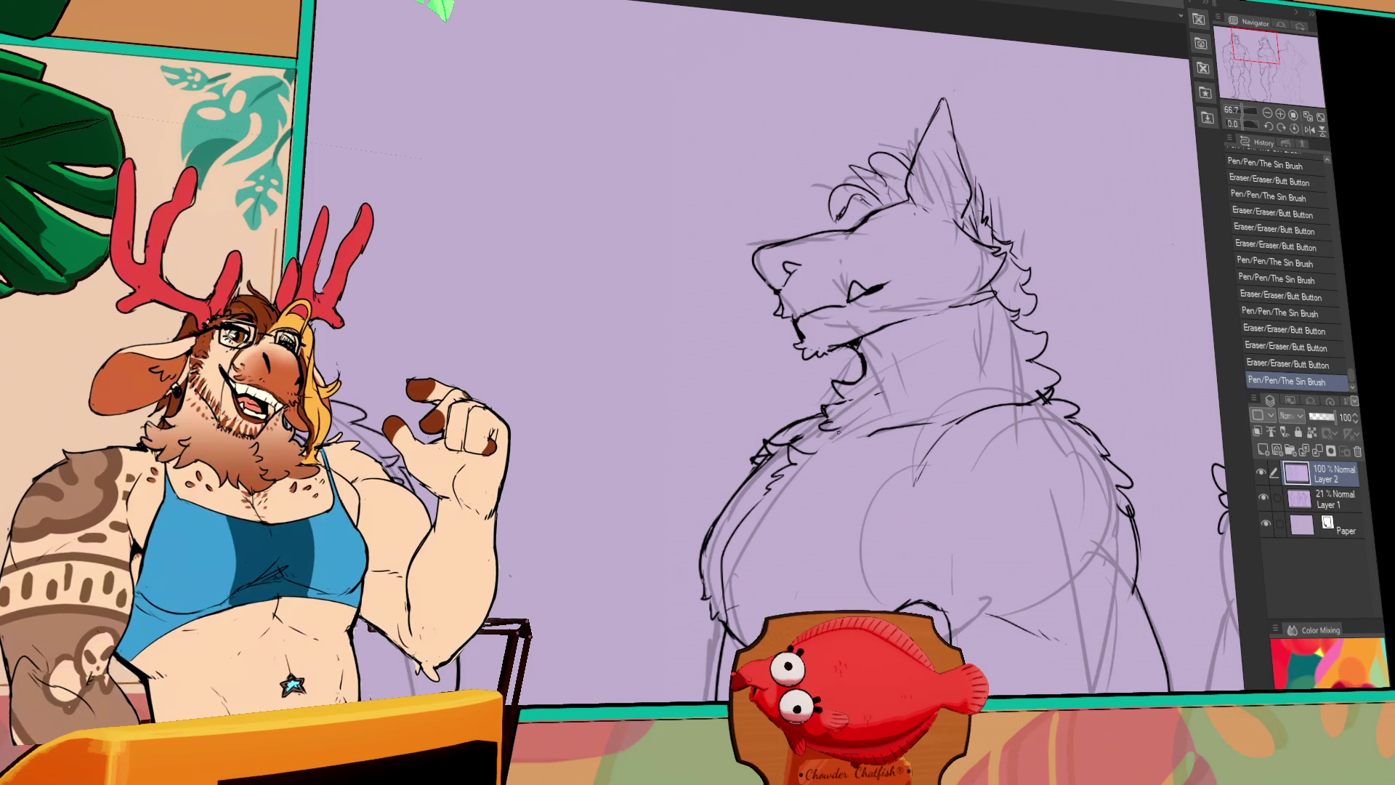
{"action": "left_click", "coordinate": [833, 421]}
{"action": "left_click", "coordinate": [832, 419]}
{"action": "left_click", "coordinate": [832, 416]}
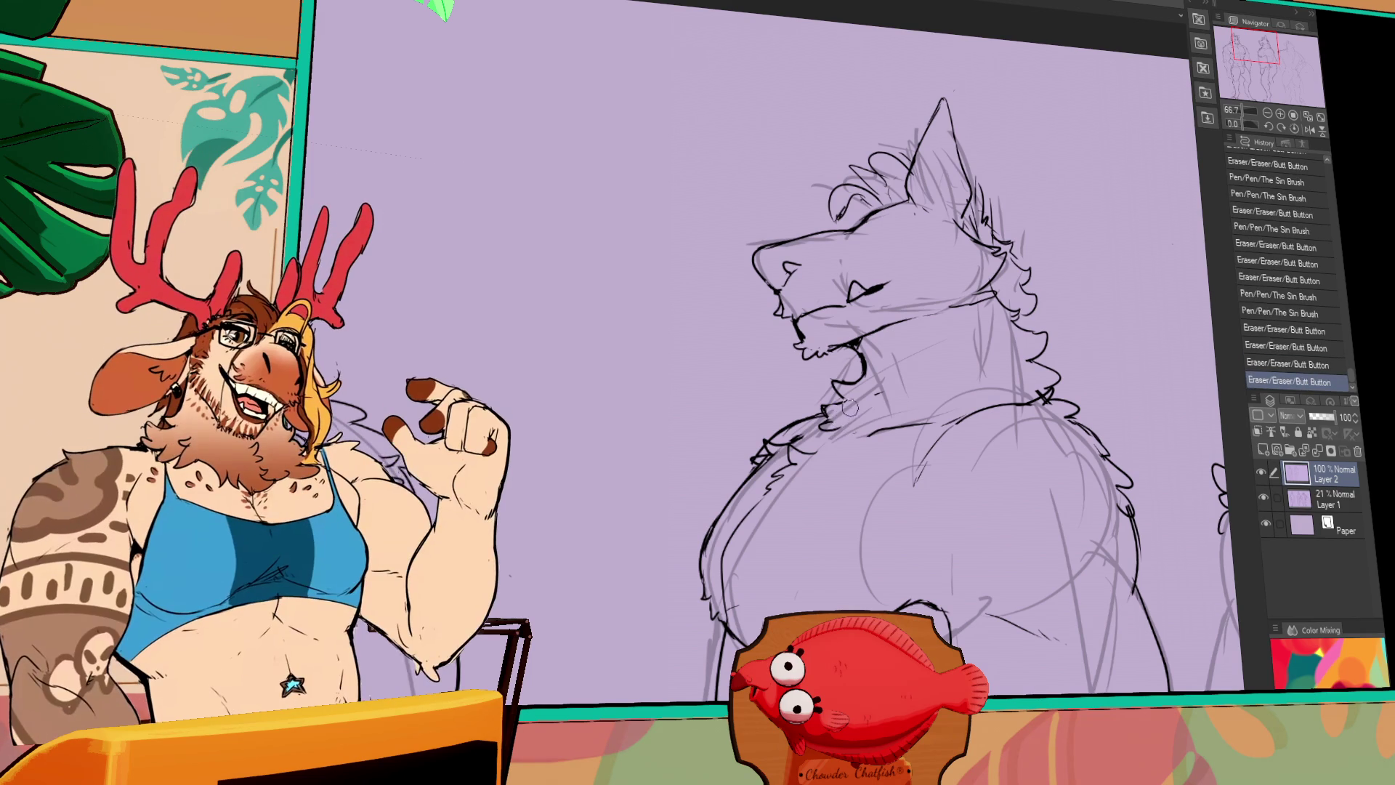
{"action": "left_click", "coordinate": [828, 407]}
{"action": "left_click", "coordinate": [836, 404]}
{"action": "left_click", "coordinate": [843, 401]}
{"action": "left_click", "coordinate": [845, 401]}
{"action": "key", "text": "ctrl+z"}
{"action": "mouse_move", "coordinate": [832, 398]}
{"action": "left_mouse_down"}
{"action": "mouse_move", "coordinate": [822, 411]}
{"action": "mouse_move", "coordinate": [868, 405]}
{"action": "left_mouse_up"}
{"action": "left_click", "coordinate": [863, 401]}
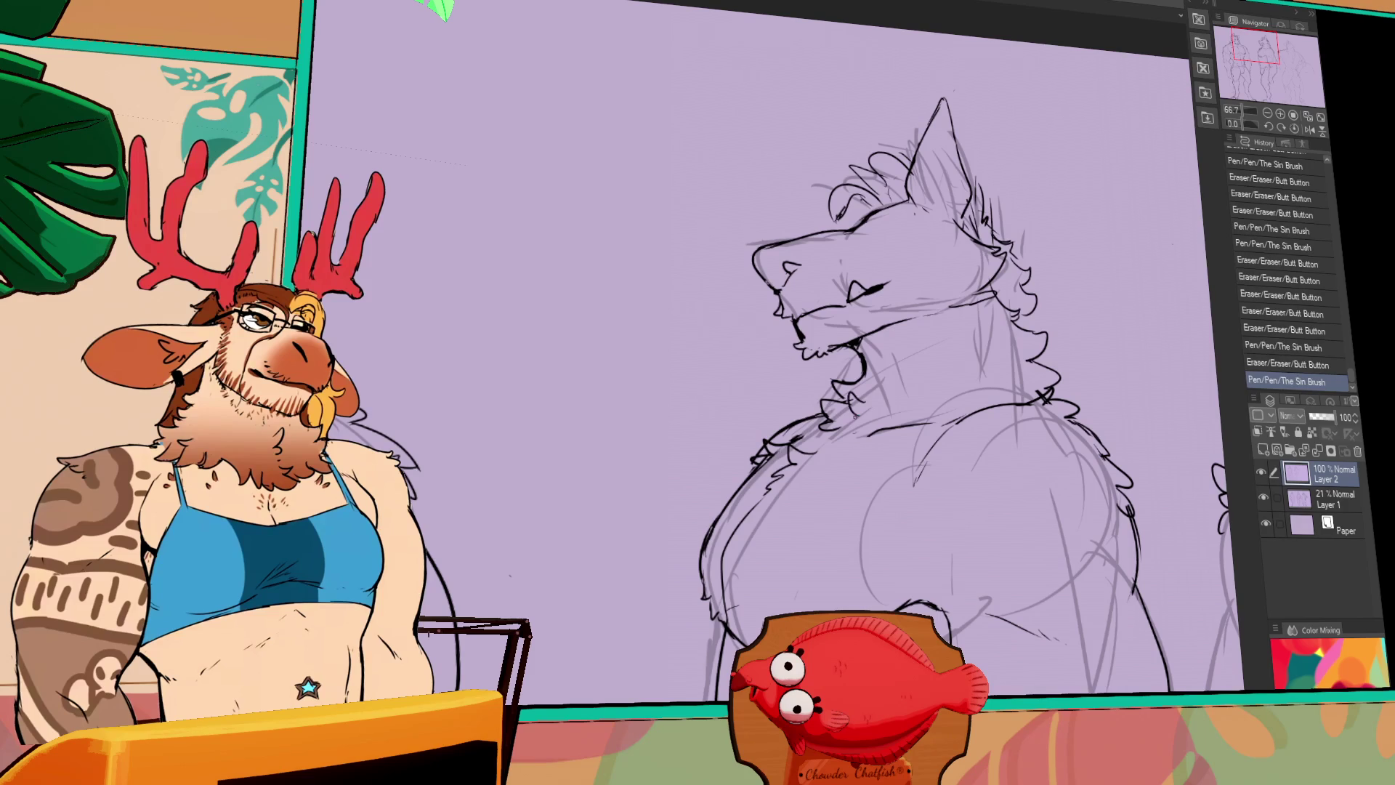
{"action": "left_click", "coordinate": [876, 381]}
Add and redraw a small ink mark near the wolf's chest
{"action": "left_click_drag", "start_coordinate": [944, 454], "coordinate": [945, 443]}
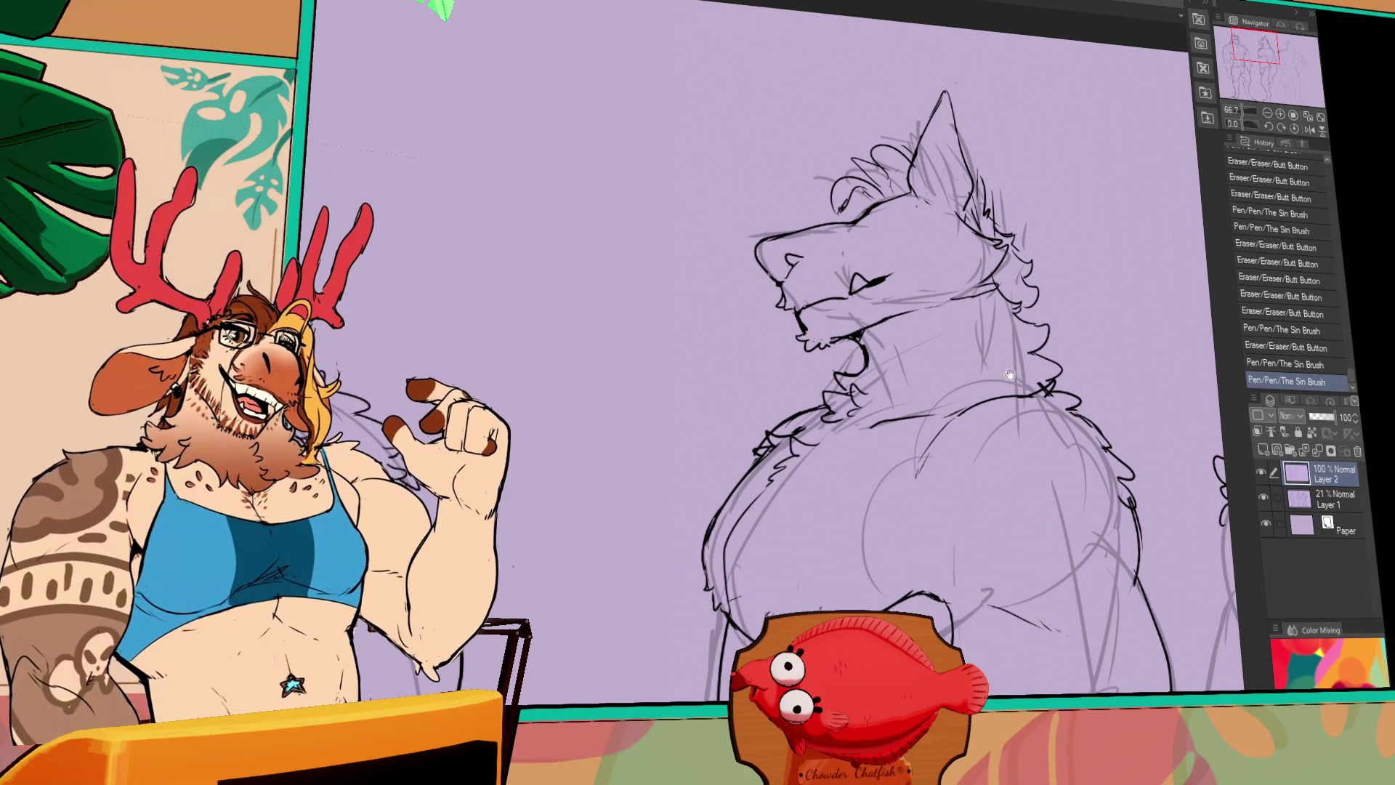
{"action": "left_click_drag", "start_coordinate": [1003, 404], "coordinate": [1008, 395]}
{"action": "mouse_move", "coordinate": [859, 416]}
{"action": "left_mouse_down"}
{"action": "mouse_move", "coordinate": [878, 424]}
{"action": "mouse_move", "coordinate": [865, 424]}
{"action": "left_mouse_up"}
{"action": "key", "text": "ctrl+z"}
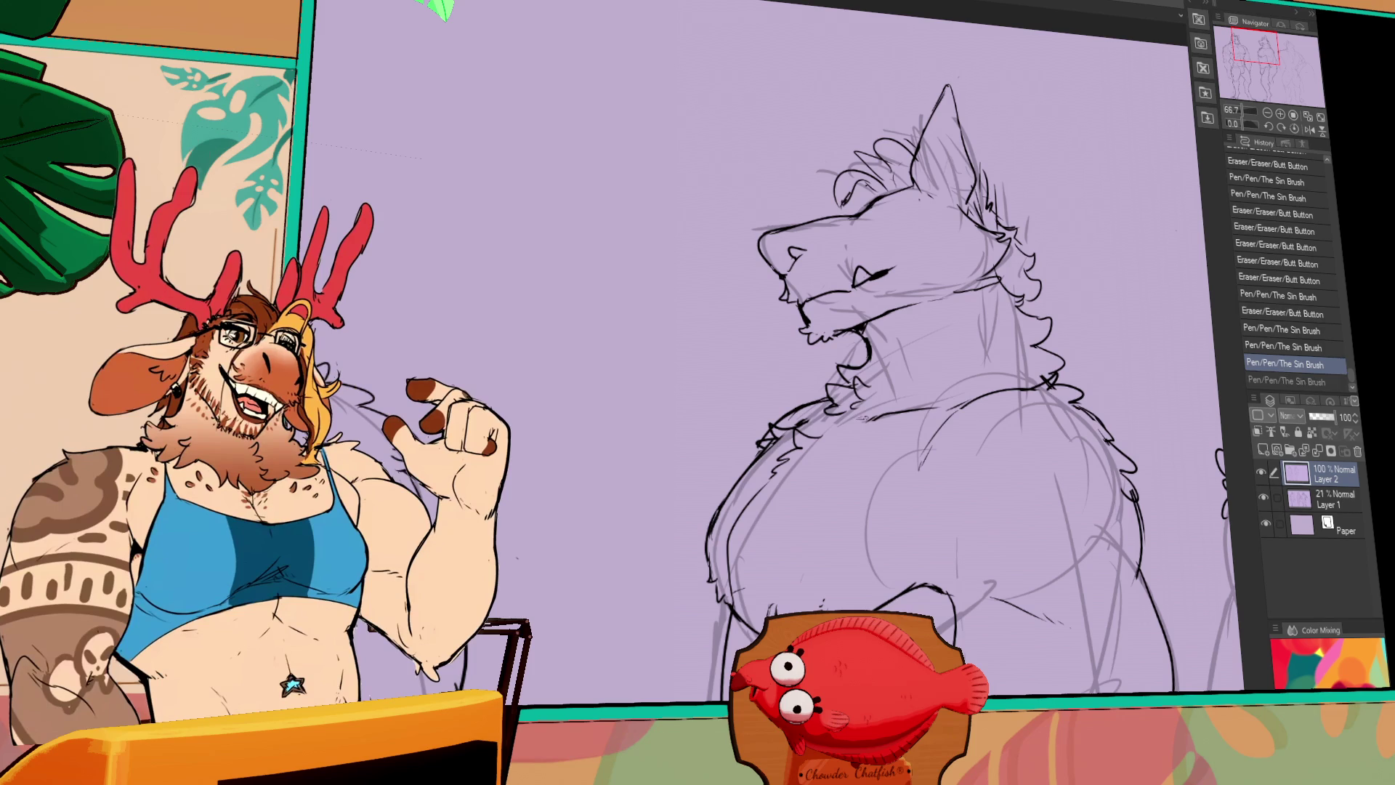
{"action": "left_click_drag", "start_coordinate": [963, 414], "coordinate": [977, 425]}
{"action": "left_click_drag", "start_coordinate": [938, 530], "coordinate": [926, 355]}
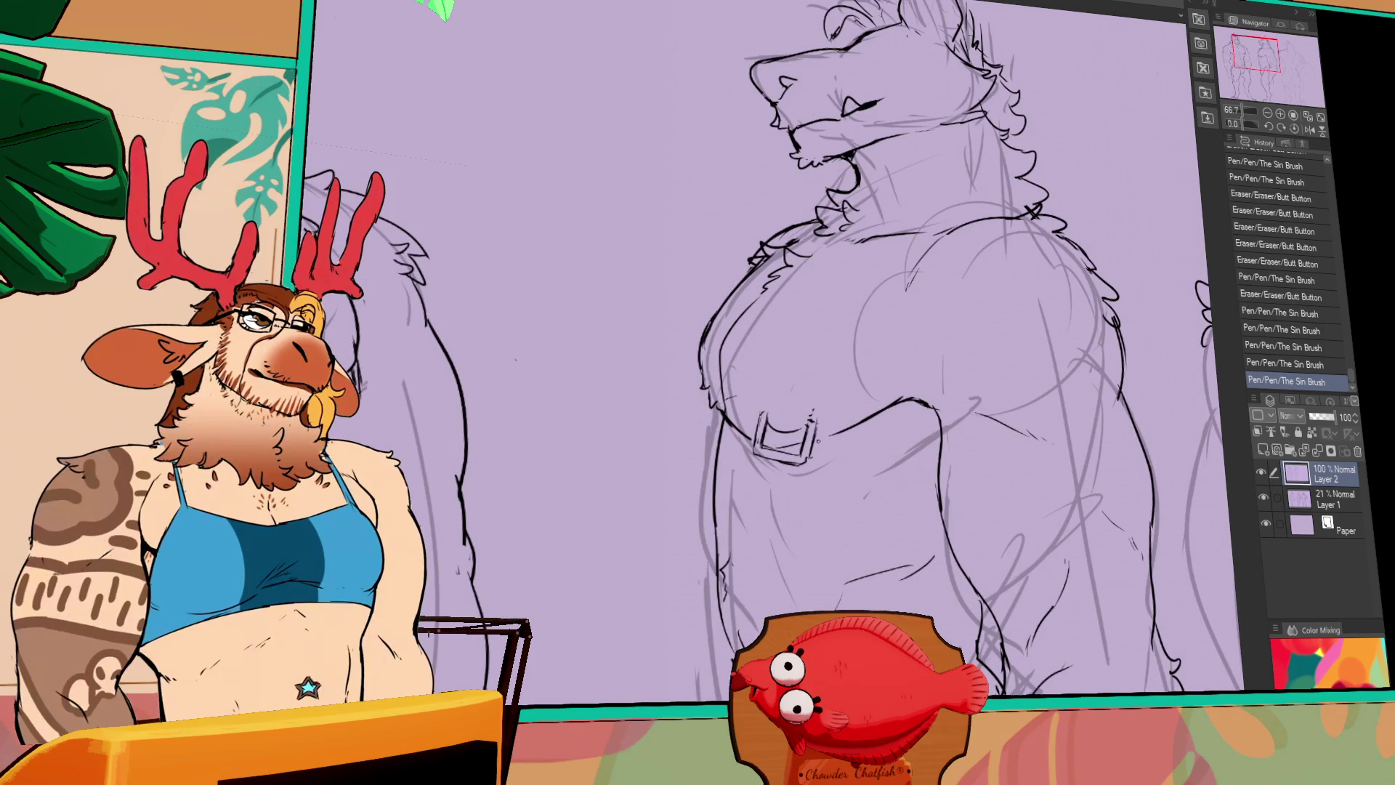
Add tiny ink marks at the wolf's shoulder and bring the head into view
{"action": "left_click", "coordinate": [1038, 293]}
{"action": "left_click", "coordinate": [1041, 290]}
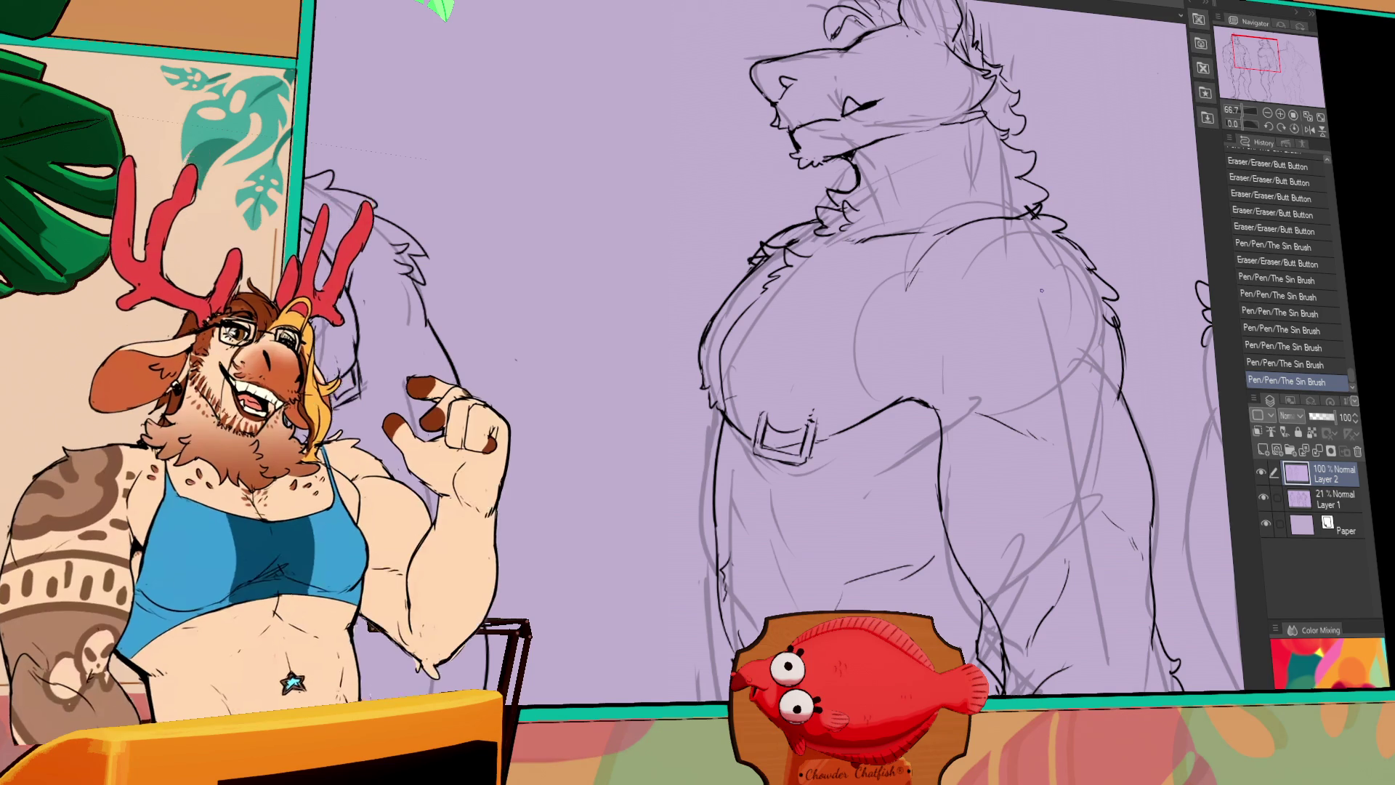
{"action": "mouse_move", "coordinate": [1085, 331]}
{"action": "left_mouse_down"}
{"action": "mouse_move", "coordinate": [1062, 344]}
{"action": "mouse_move", "coordinate": [1092, 429]}
{"action": "mouse_move", "coordinate": [1112, 349]}
{"action": "left_mouse_up"}
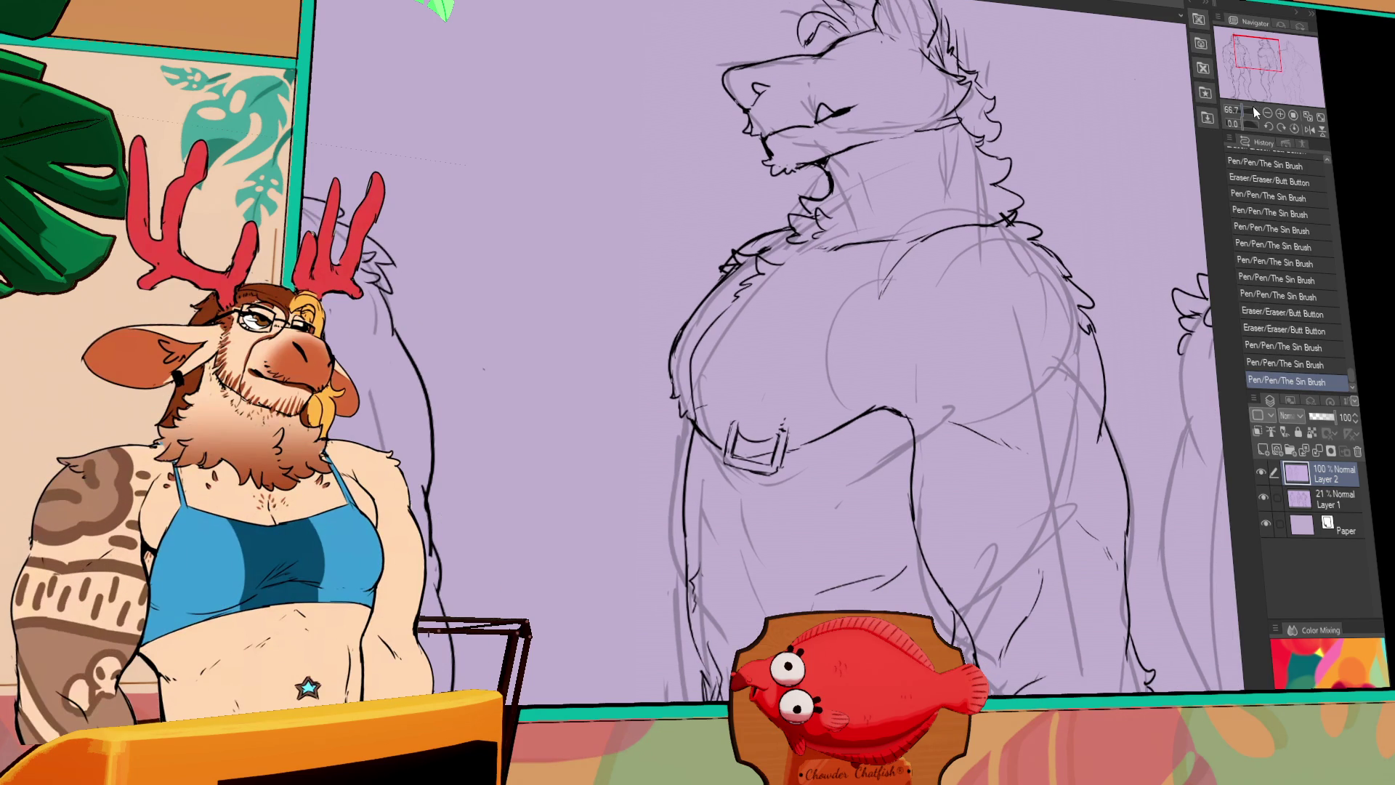
{"action": "mouse_move", "coordinate": [973, 109]}
{"action": "left_mouse_down"}
{"action": "mouse_move", "coordinate": [990, 285]}
{"action": "mouse_move", "coordinate": [1041, 496]}
{"action": "left_mouse_up"}
{"action": "mouse_move", "coordinate": [888, 363]}
{"action": "left_mouse_down"}
{"action": "mouse_move", "coordinate": [923, 349]}
{"action": "mouse_move", "coordinate": [904, 356]}
{"action": "left_mouse_up"}
Redraw short strokes around the wolf's eye and centre the view on the face
{"action": "key", "text": "ctrl+z"}
{"action": "left_click_drag", "start_coordinate": [888, 364], "coordinate": [904, 356]}
{"action": "left_click_drag", "start_coordinate": [889, 364], "coordinate": [907, 356]}
{"action": "left_click_drag", "start_coordinate": [954, 403], "coordinate": [942, 356]}
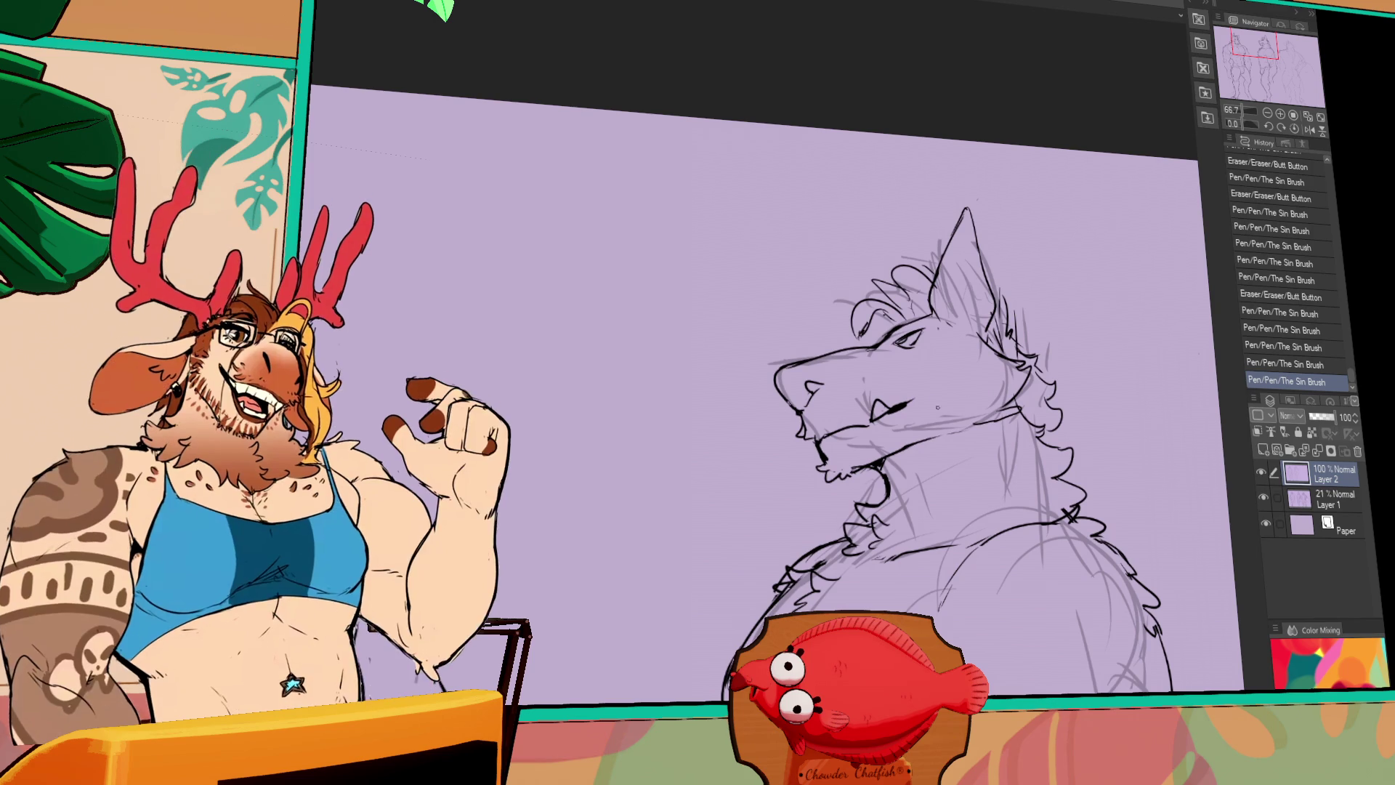
Select the wolf's inked eye and rotate it slightly to correct its angle
{"action": "left_click_drag", "start_coordinate": [917, 322], "coordinate": [959, 350]}
{"action": "key", "text": "ctrl+t"}
{"action": "left_click_drag", "start_coordinate": [959, 350], "coordinate": [956, 348]}
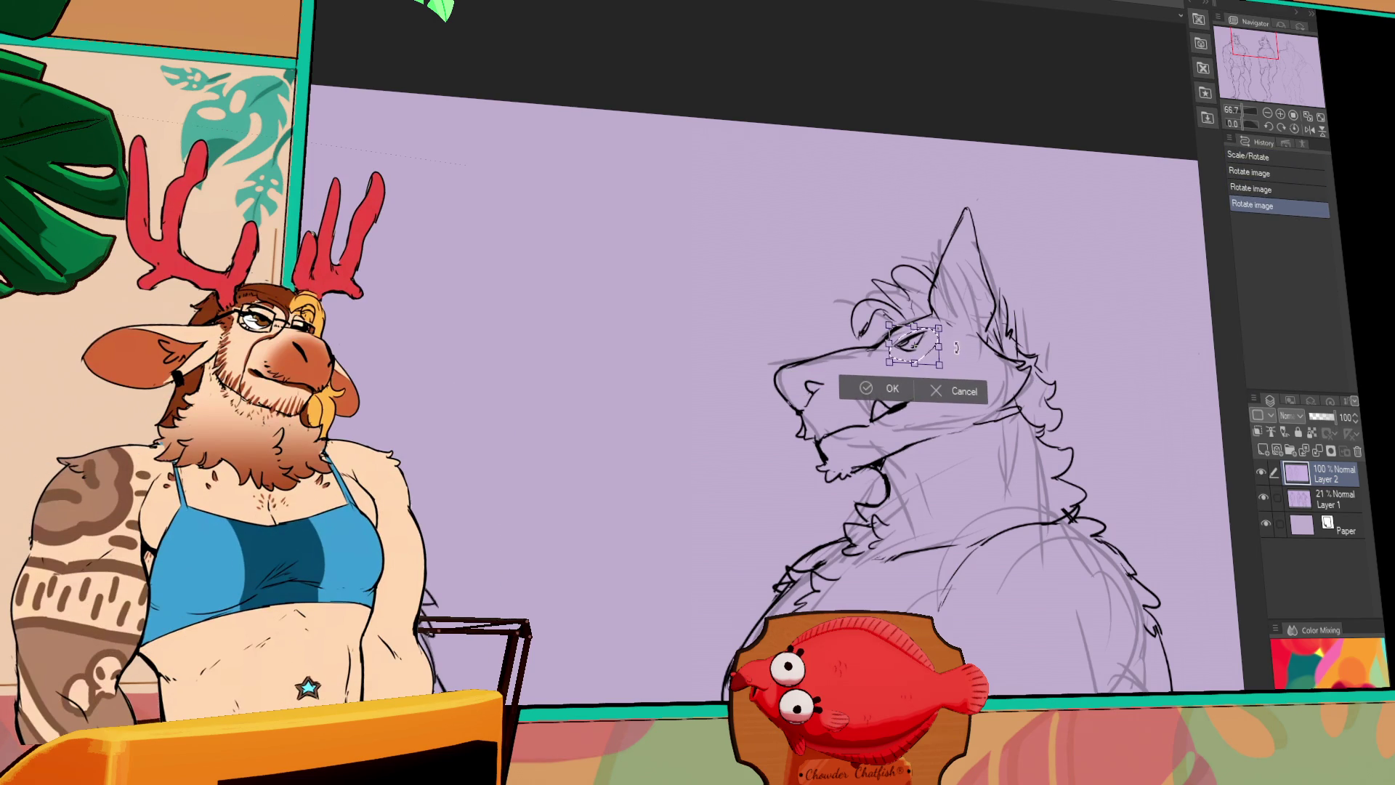
{"action": "key", "text": "Return"}
{"action": "key", "text": "ctrl+d"}
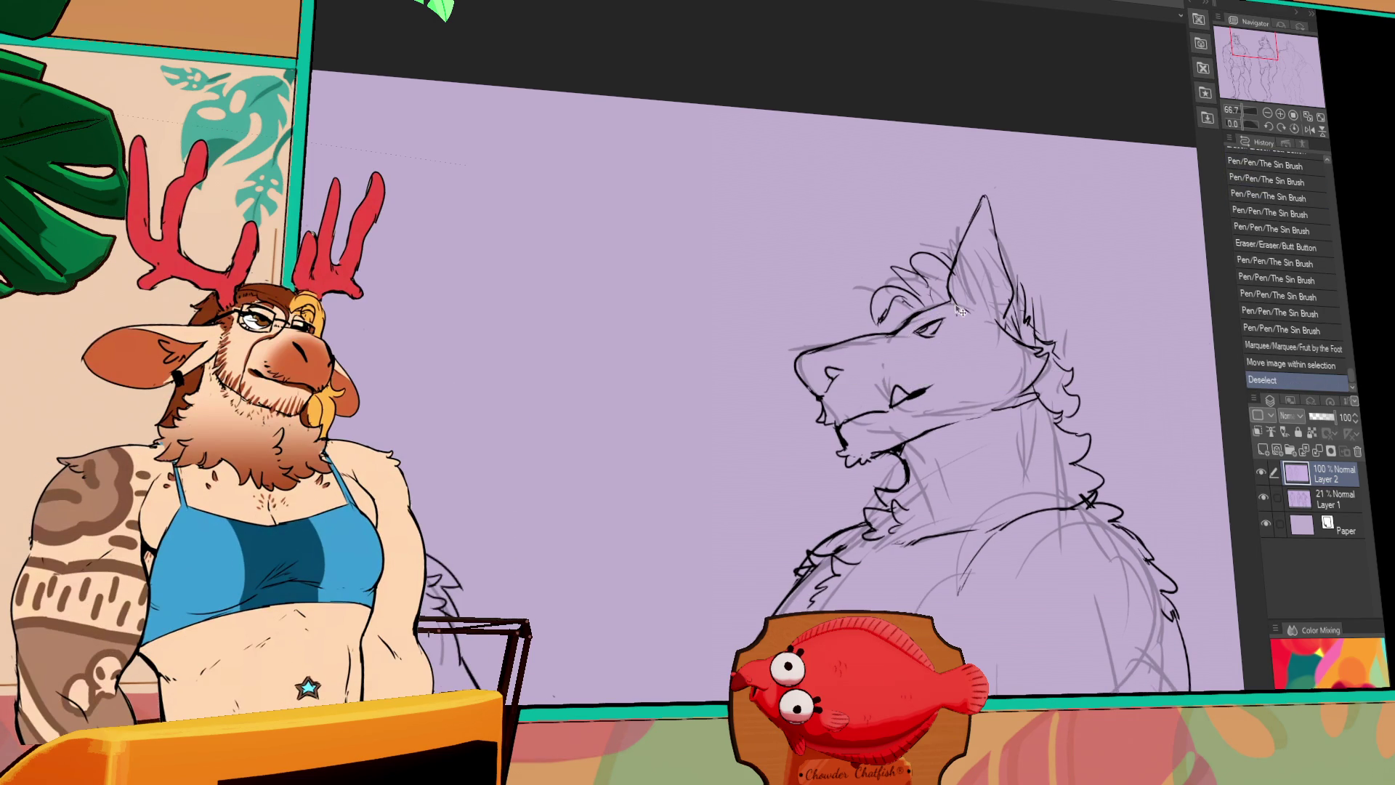
Touch up the lines around the wolf's face, restoring the eye correction and strokes with redo
{"action": "scroll", "coordinate": [1027, 348], "scroll_direction": "left", "scroll_amount": 5}
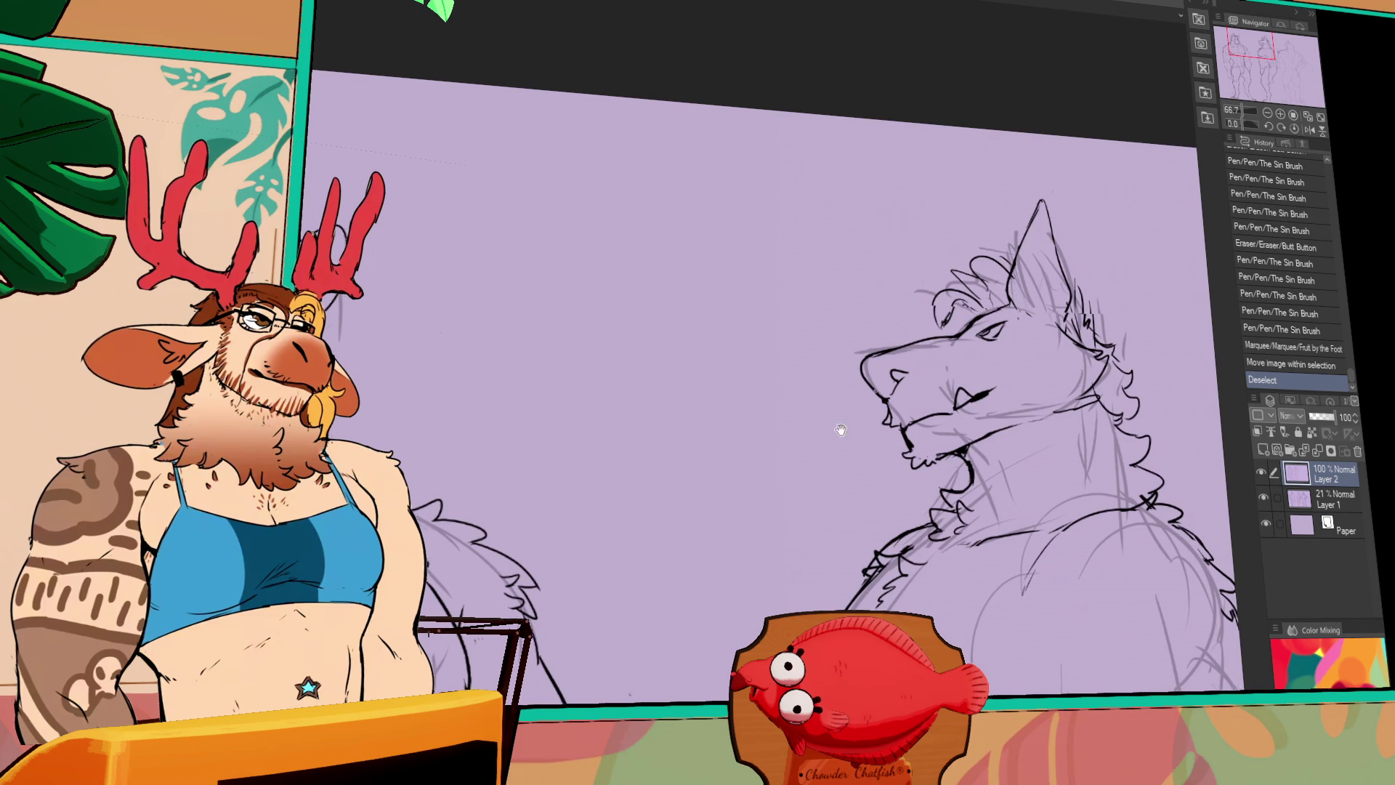
{"action": "mouse_move", "coordinate": [443, 369]}
{"action": "left_mouse_down"}
{"action": "mouse_move", "coordinate": [477, 388]}
{"action": "mouse_move", "coordinate": [468, 365]}
{"action": "mouse_move", "coordinate": [465, 379]}
{"action": "mouse_move", "coordinate": [411, 375]}
{"action": "mouse_move", "coordinate": [396, 411]}
{"action": "left_mouse_up"}
{"action": "left_click_drag", "start_coordinate": [972, 382], "coordinate": [911, 320]}
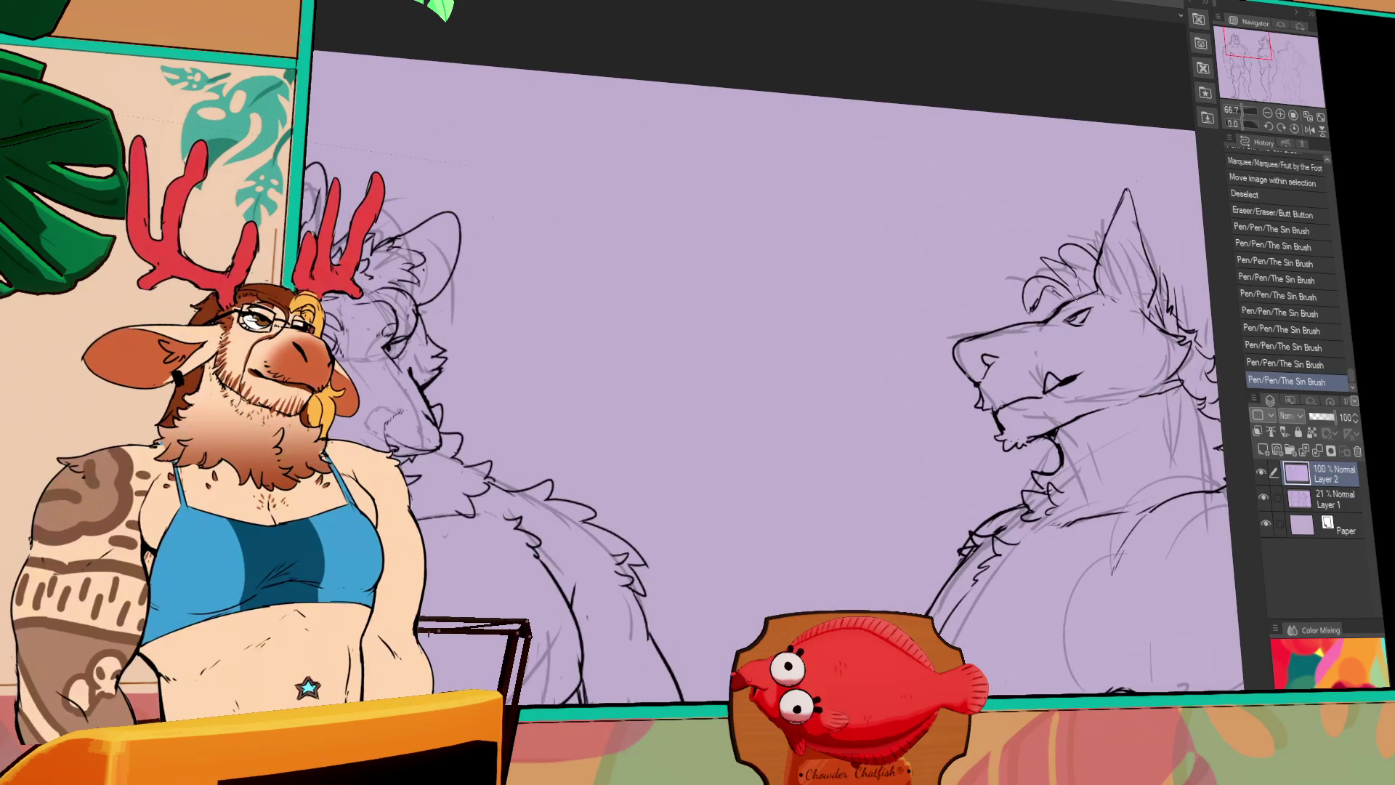
{"action": "mouse_move", "coordinate": [1083, 301]}
{"action": "left_mouse_down"}
{"action": "mouse_move", "coordinate": [953, 352]}
{"action": "mouse_move", "coordinate": [936, 333]}
{"action": "mouse_move", "coordinate": [970, 318]}
{"action": "mouse_move", "coordinate": [978, 360]}
{"action": "mouse_move", "coordinate": [962, 356]}
{"action": "left_mouse_up"}
{"action": "key", "text": "ctrl+y"}
{"action": "key", "text": "ctrl+y"}
{"action": "key", "text": "ctrl+y"}
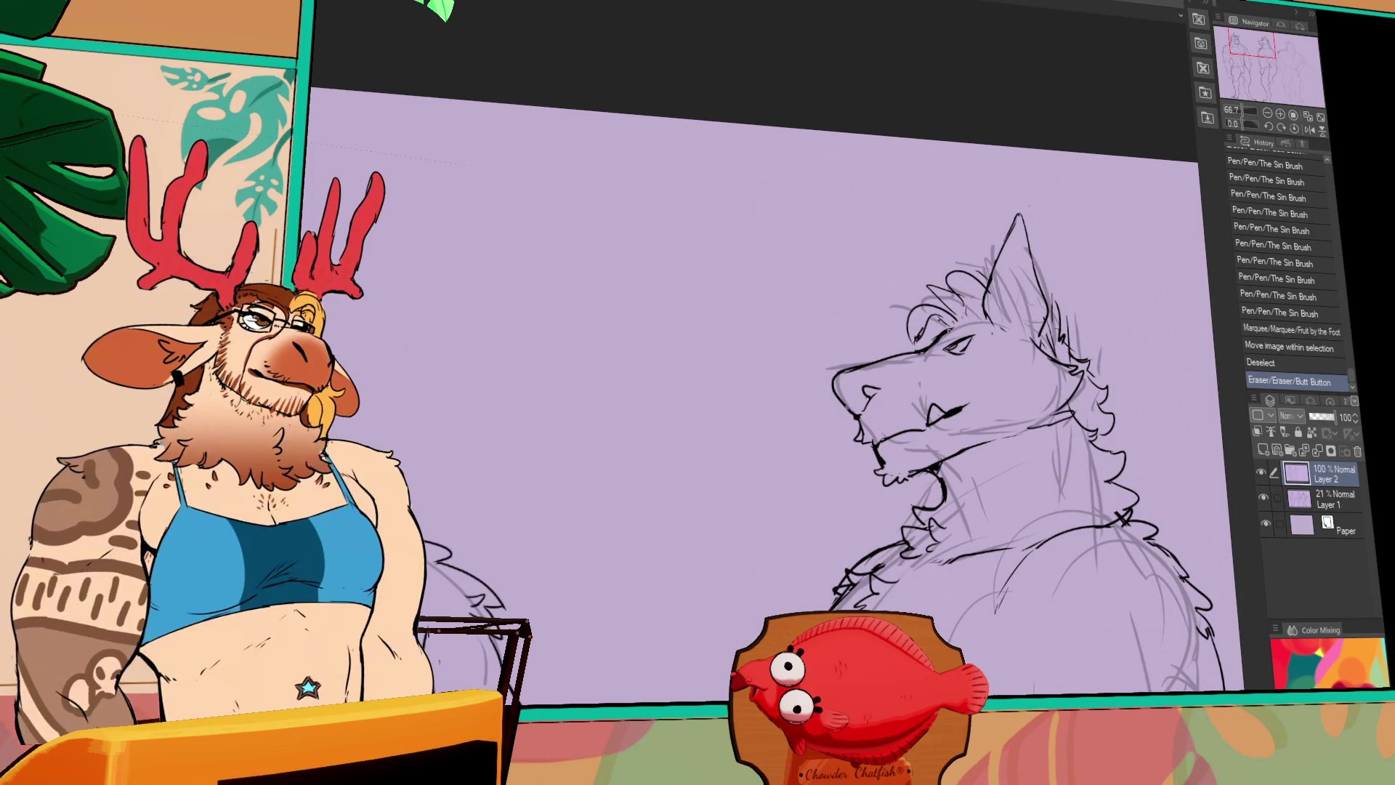
{"action": "key", "text": "ctrl+y"}
{"action": "key", "text": "ctrl+y"}
{"action": "key", "text": "ctrl+y"}
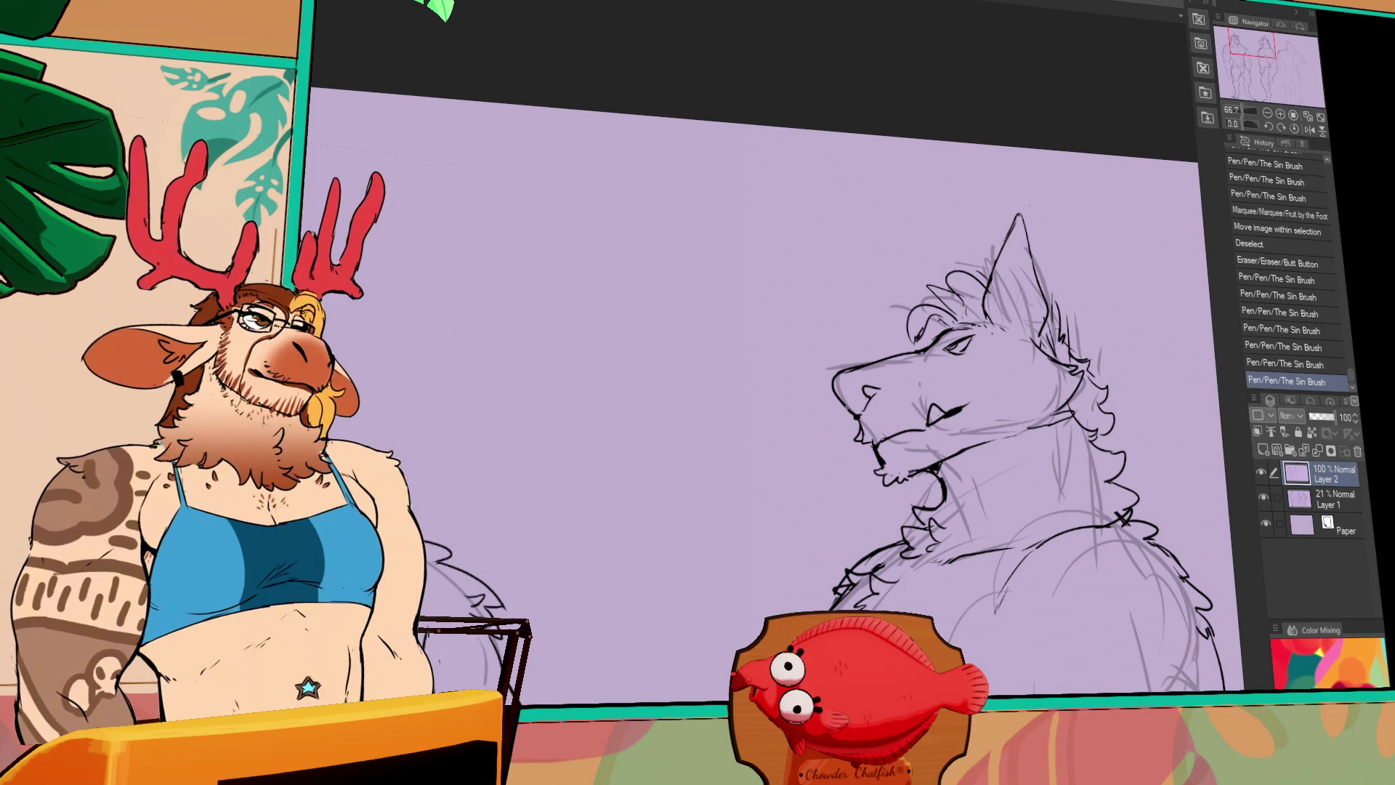
{"action": "mouse_move", "coordinate": [864, 392]}
{"action": "left_mouse_down"}
{"action": "mouse_move", "coordinate": [683, 404]}
{"action": "mouse_move", "coordinate": [937, 276]}
{"action": "left_mouse_up"}
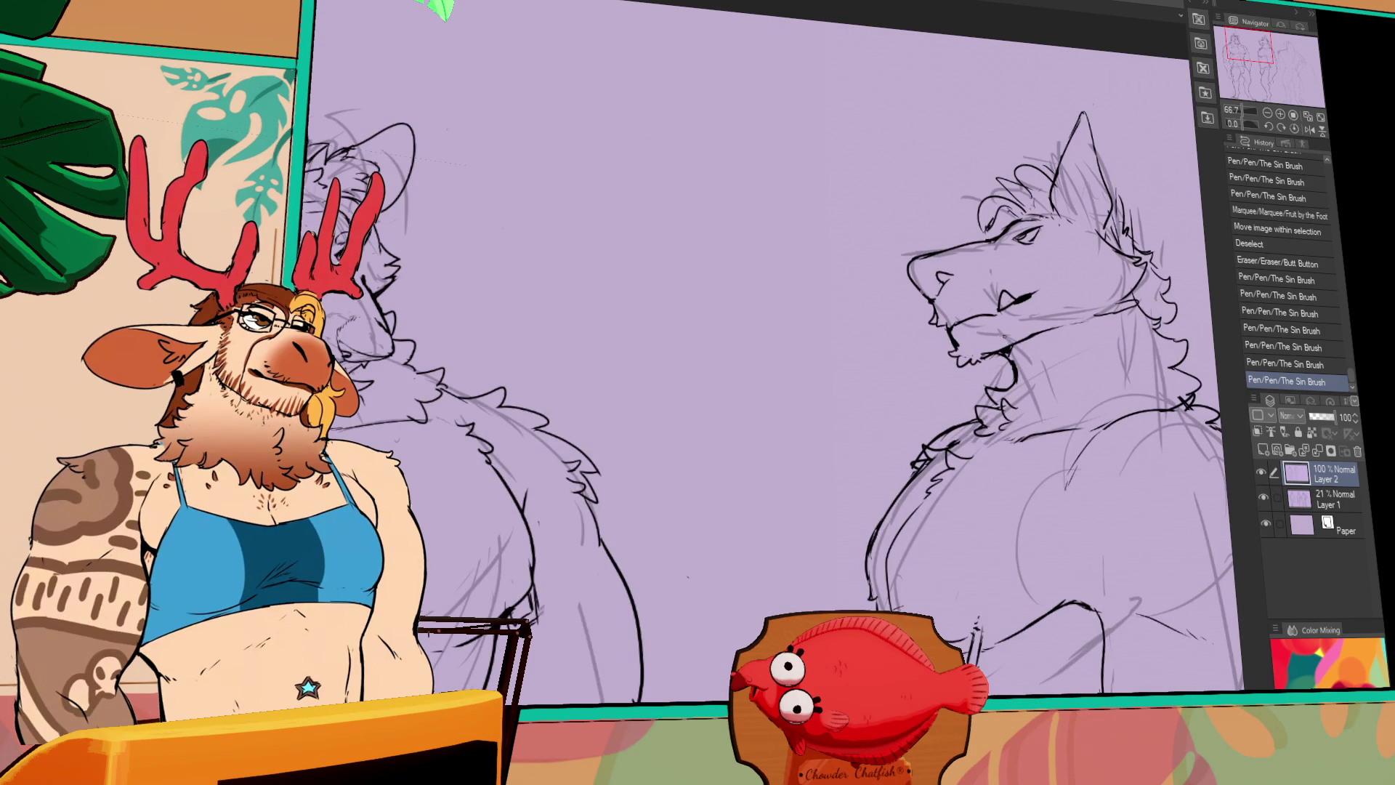
Ink a stroke at the left figure's jaw, then zoom out to 33.3% to review all three figures
{"action": "left_click_drag", "start_coordinate": [396, 338], "coordinate": [413, 341]}
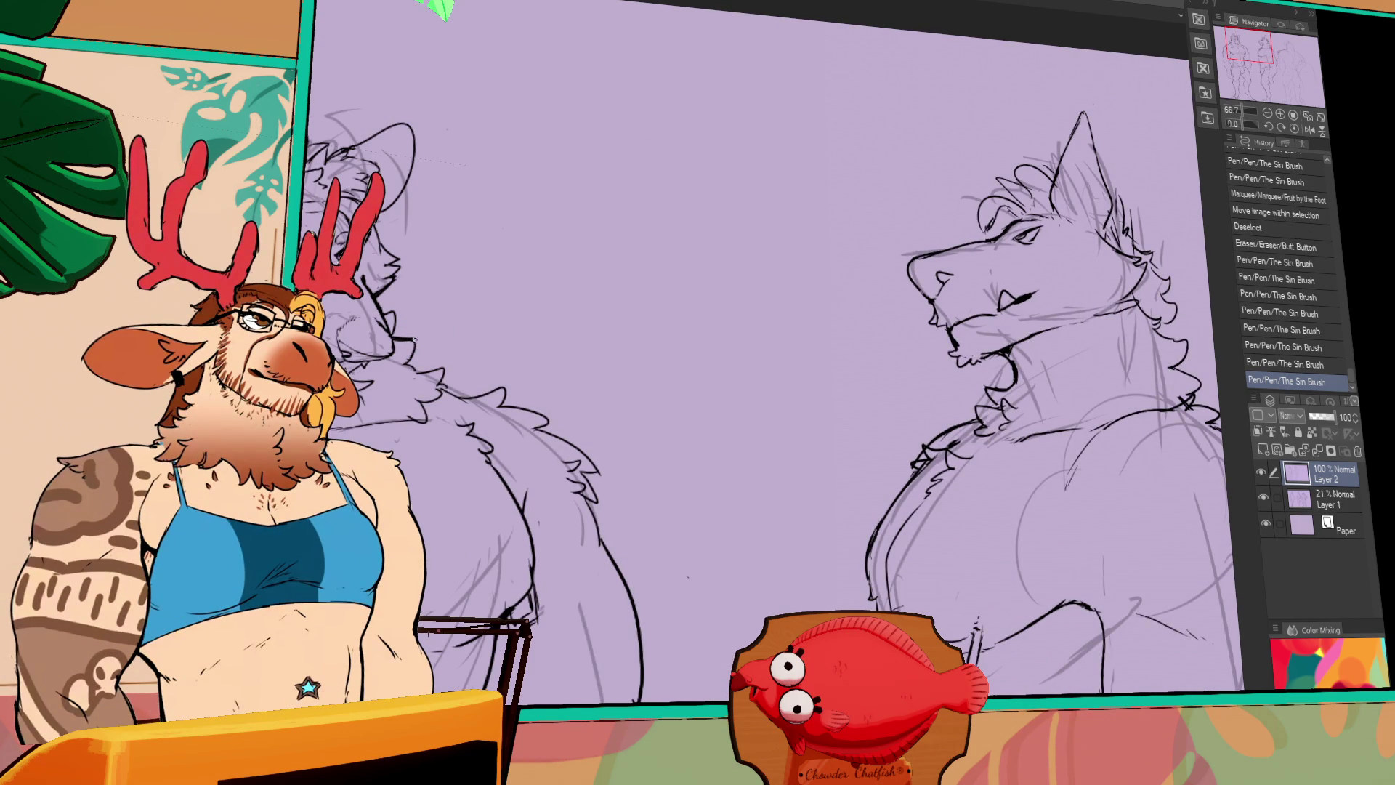
{"action": "scroll", "coordinate": [1116, 386], "scroll_direction": "down", "scroll_amount": 1}
{"action": "scroll", "coordinate": [1116, 250], "scroll_direction": "down", "scroll_amount": 1}
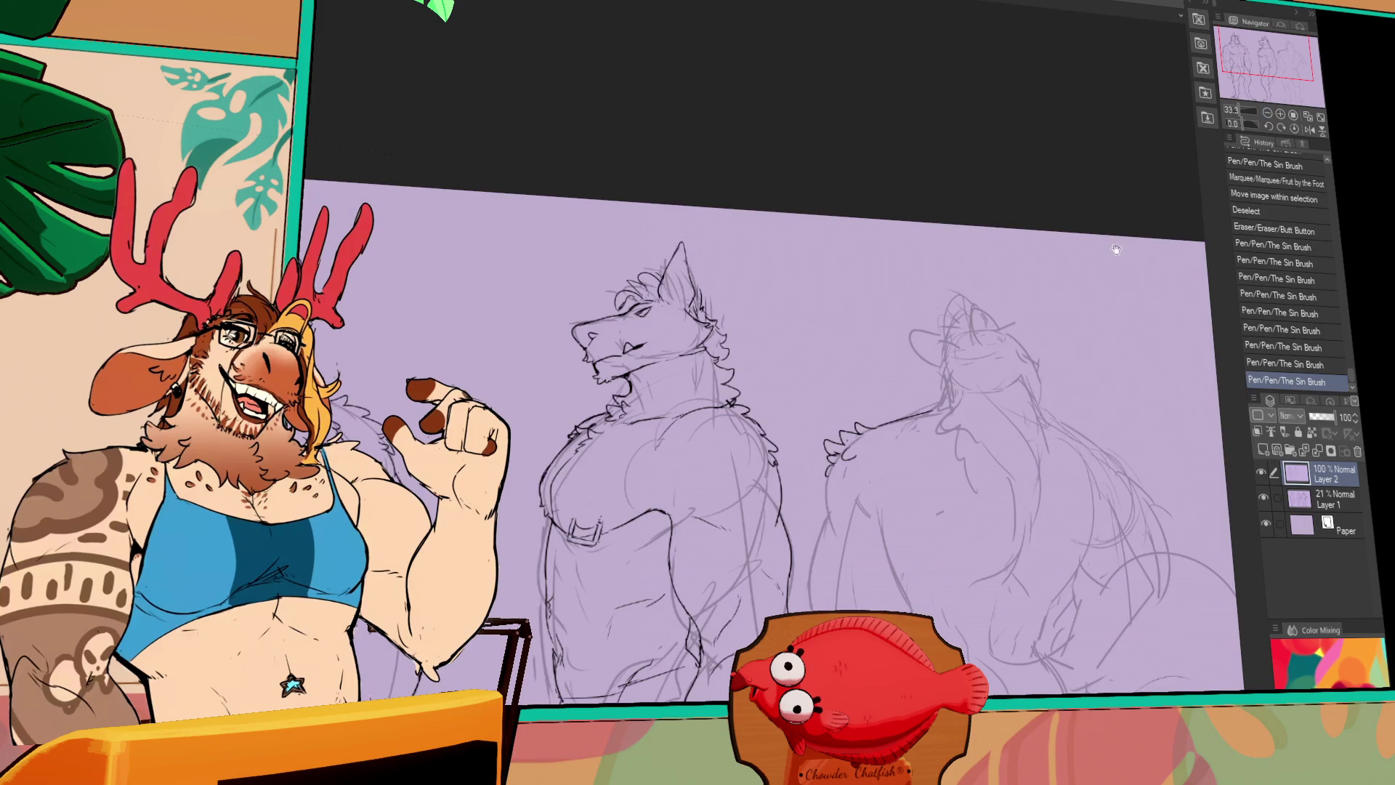
{"action": "scroll", "coordinate": [1116, 249], "scroll_direction": "down", "scroll_amount": 3}
{"action": "scroll", "coordinate": [847, 482], "scroll_direction": "up", "scroll_amount": 1}
{"action": "scroll", "coordinate": [857, 458], "scroll_direction": "up", "scroll_amount": 1}
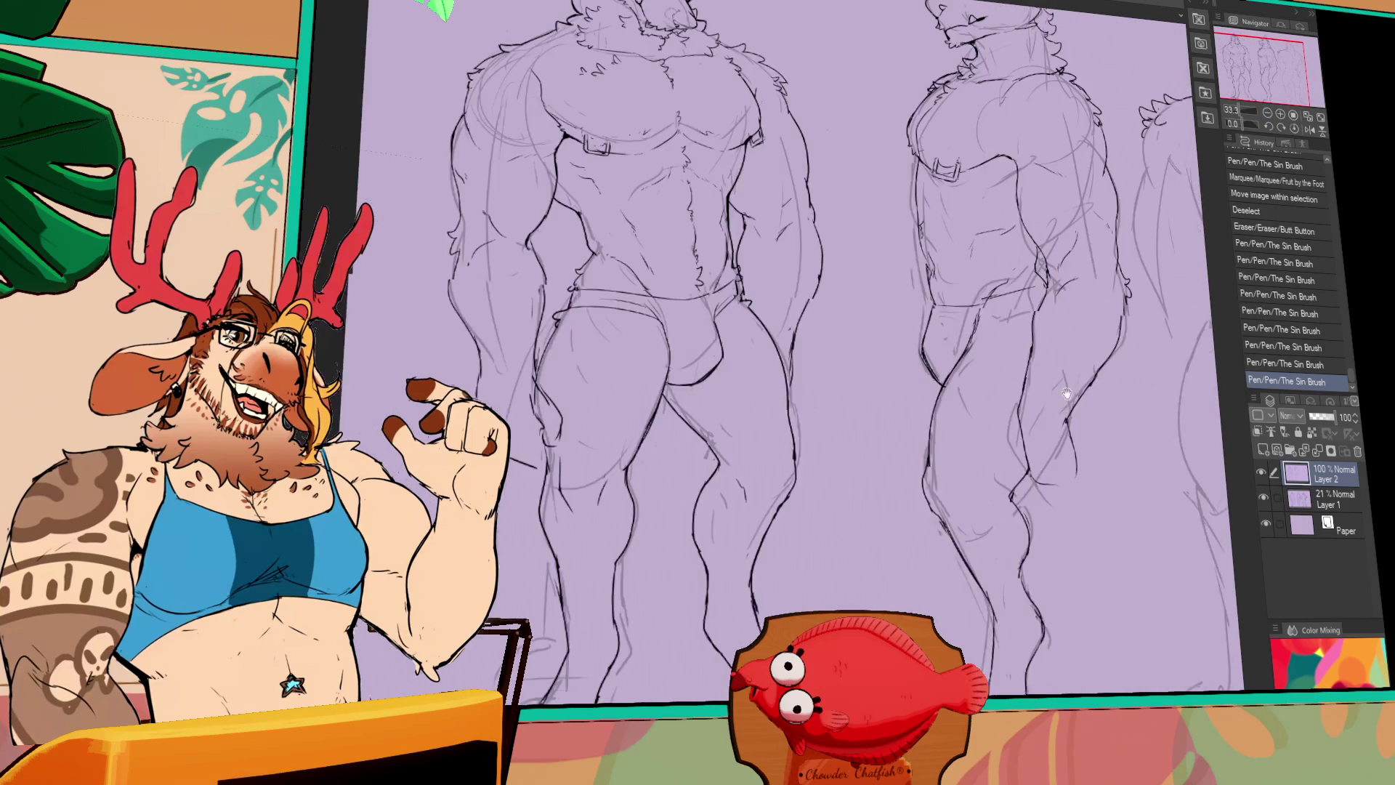
{"action": "mouse_move", "coordinate": [1067, 393]}
{"action": "left_mouse_down"}
{"action": "mouse_move", "coordinate": [1061, 479]}
{"action": "mouse_move", "coordinate": [1025, 432]}
{"action": "left_mouse_up"}
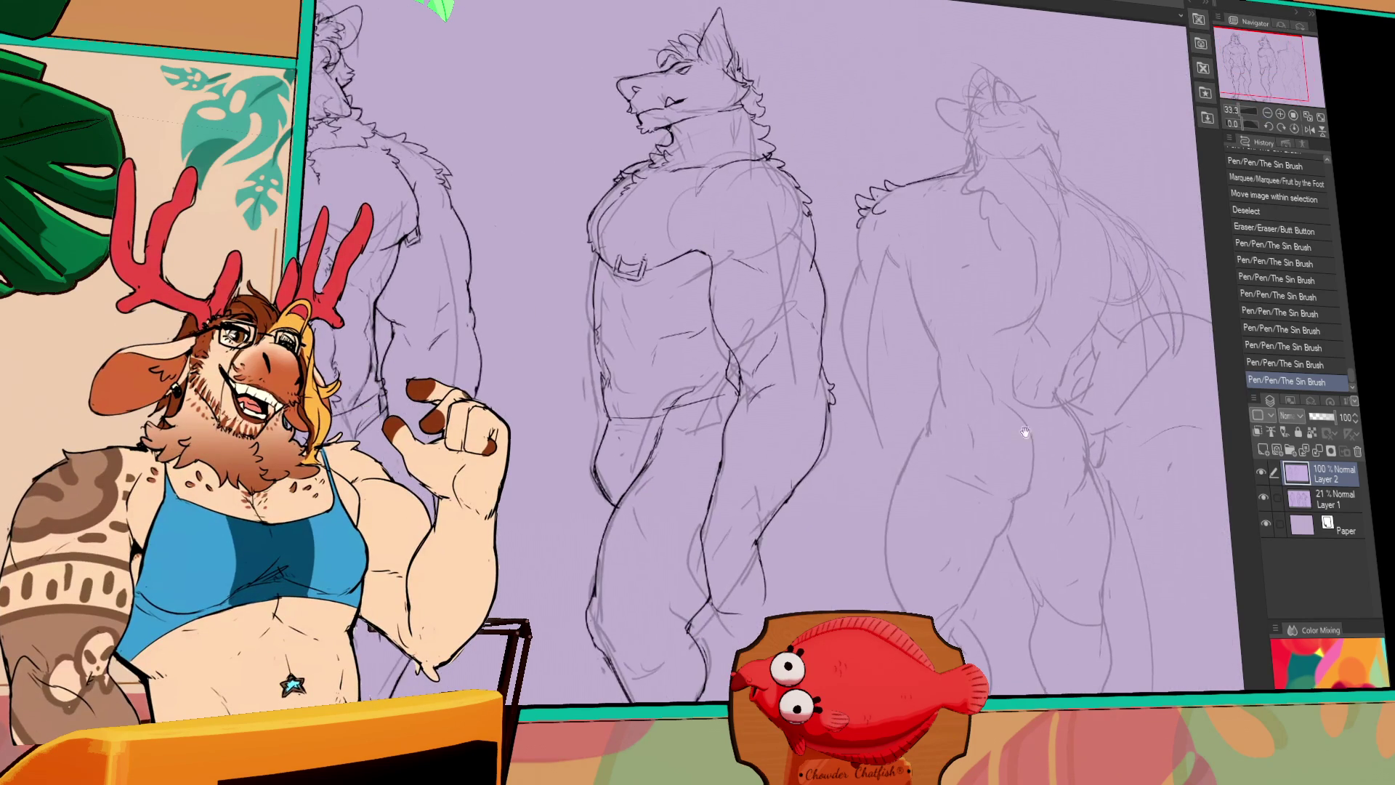
{"action": "left_click_drag", "start_coordinate": [1264, 69], "coordinate": [1285, 59]}
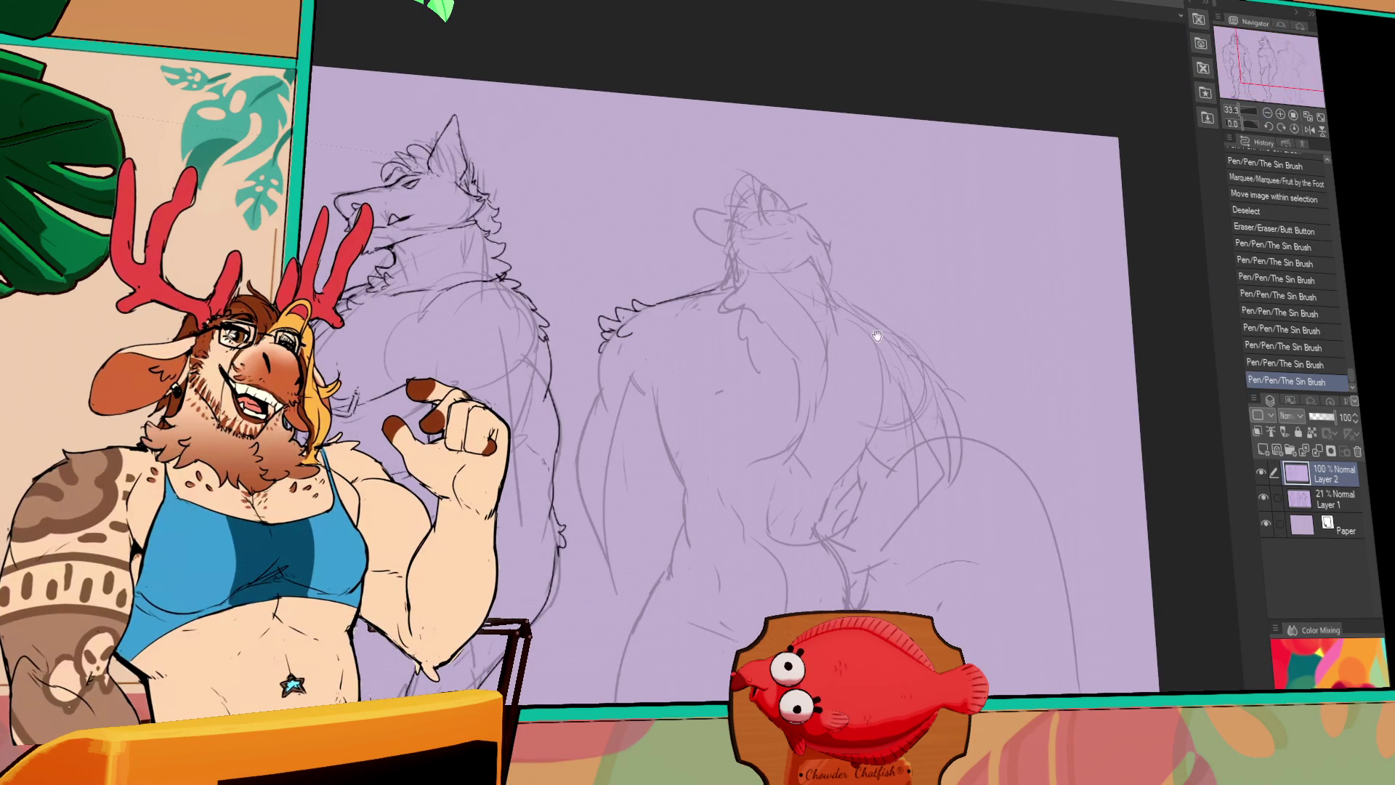
Zoom back to 66.7% and erase the spiky lines on the back figure's shoulder
{"action": "left_click", "coordinate": [1281, 115]}
{"action": "left_click", "coordinate": [1280, 114]}
{"action": "mouse_move", "coordinate": [864, 311]}
{"action": "left_mouse_down"}
{"action": "mouse_move", "coordinate": [756, 404]}
{"action": "mouse_move", "coordinate": [950, 408]}
{"action": "mouse_move", "coordinate": [975, 388]}
{"action": "left_mouse_up"}
{"action": "mouse_move", "coordinate": [650, 352]}
{"action": "left_mouse_down"}
{"action": "mouse_move", "coordinate": [654, 294]}
{"action": "mouse_move", "coordinate": [634, 304]}
{"action": "mouse_move", "coordinate": [656, 338]}
{"action": "mouse_move", "coordinate": [635, 414]}
{"action": "mouse_move", "coordinate": [626, 369]}
{"action": "mouse_move", "coordinate": [639, 416]}
{"action": "left_mouse_up"}
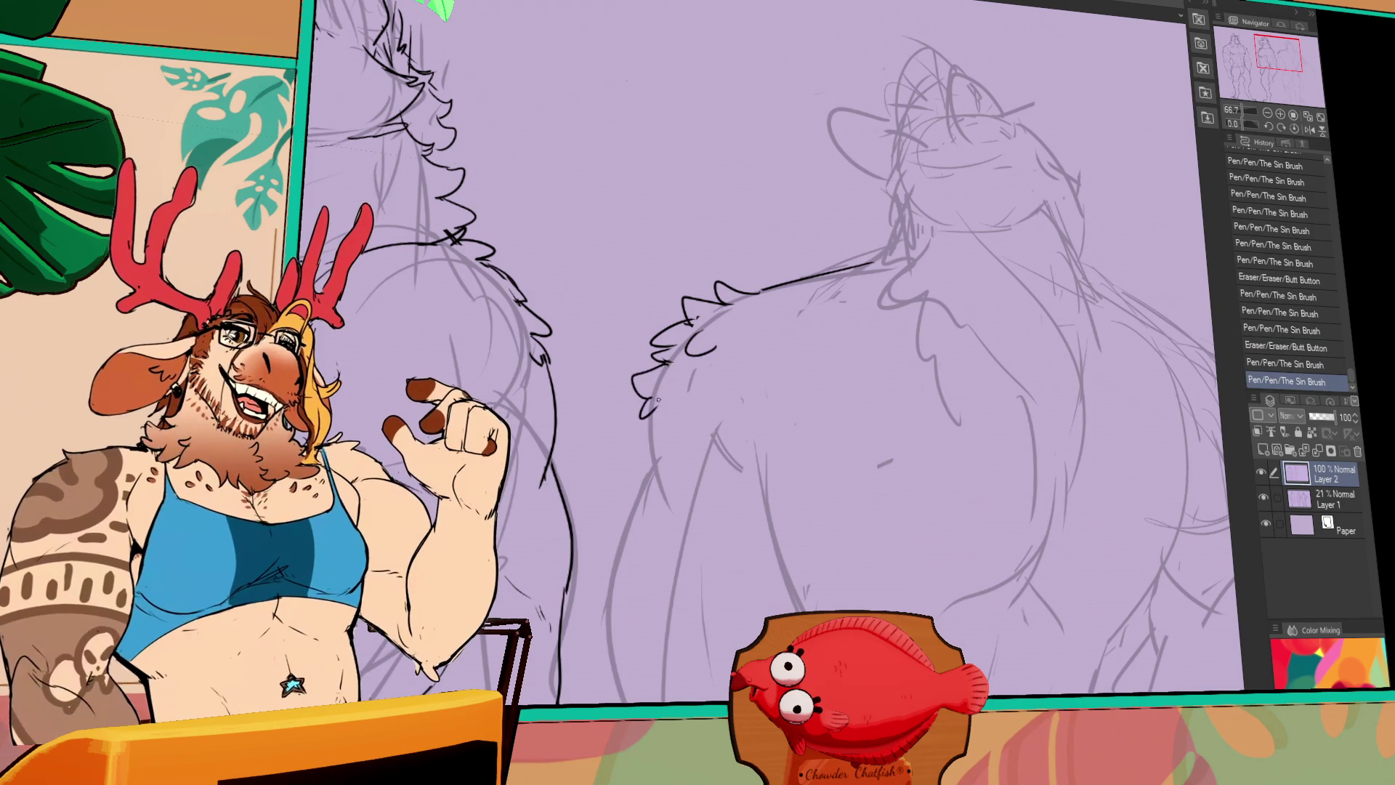
Extend the back figure's left body outline and trim its lower end with the eraser
{"action": "left_click_drag", "start_coordinate": [765, 475], "coordinate": [753, 432]}
{"action": "left_click_drag", "start_coordinate": [636, 399], "coordinate": [623, 440]}
{"action": "left_click_drag", "start_coordinate": [615, 493], "coordinate": [628, 652]}
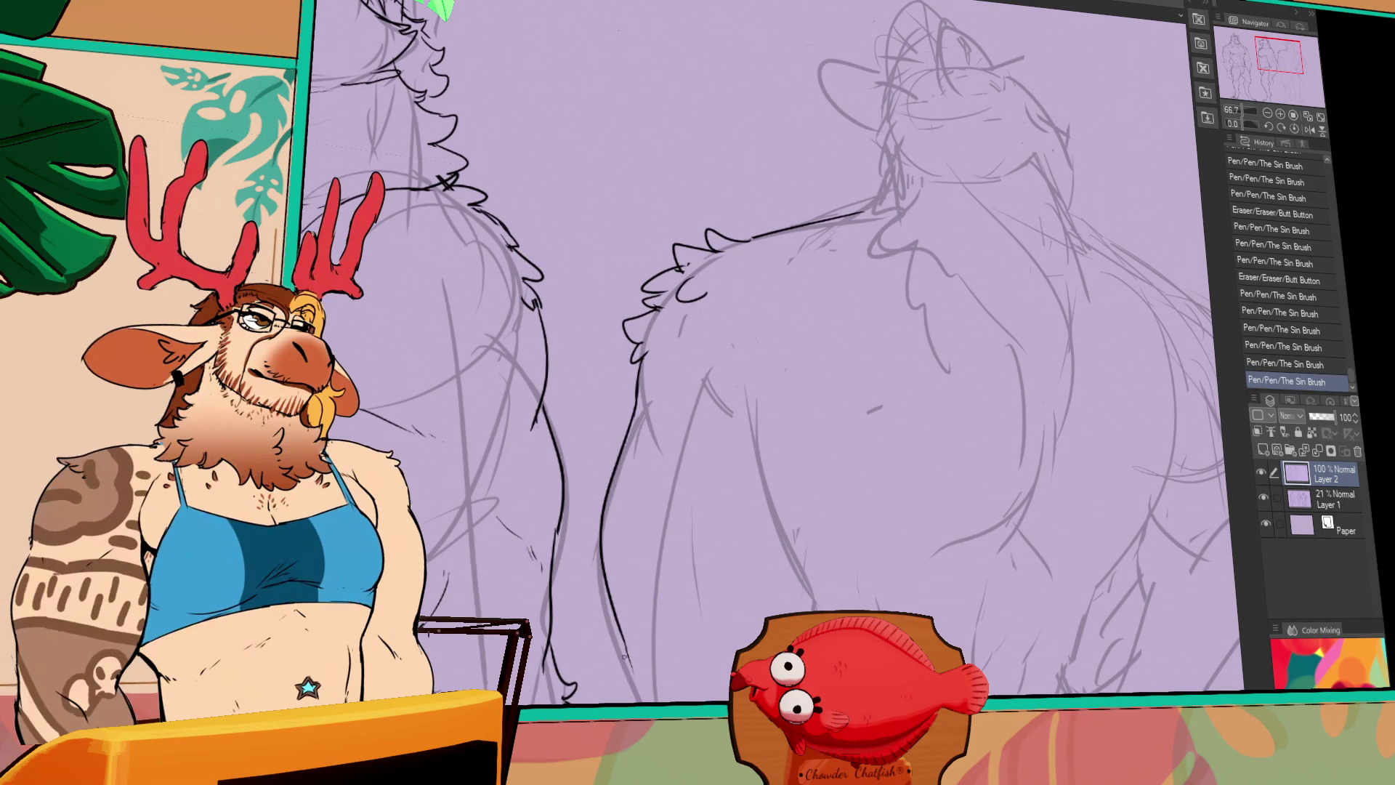
{"action": "left_click_drag", "start_coordinate": [772, 506], "coordinate": [761, 412]}
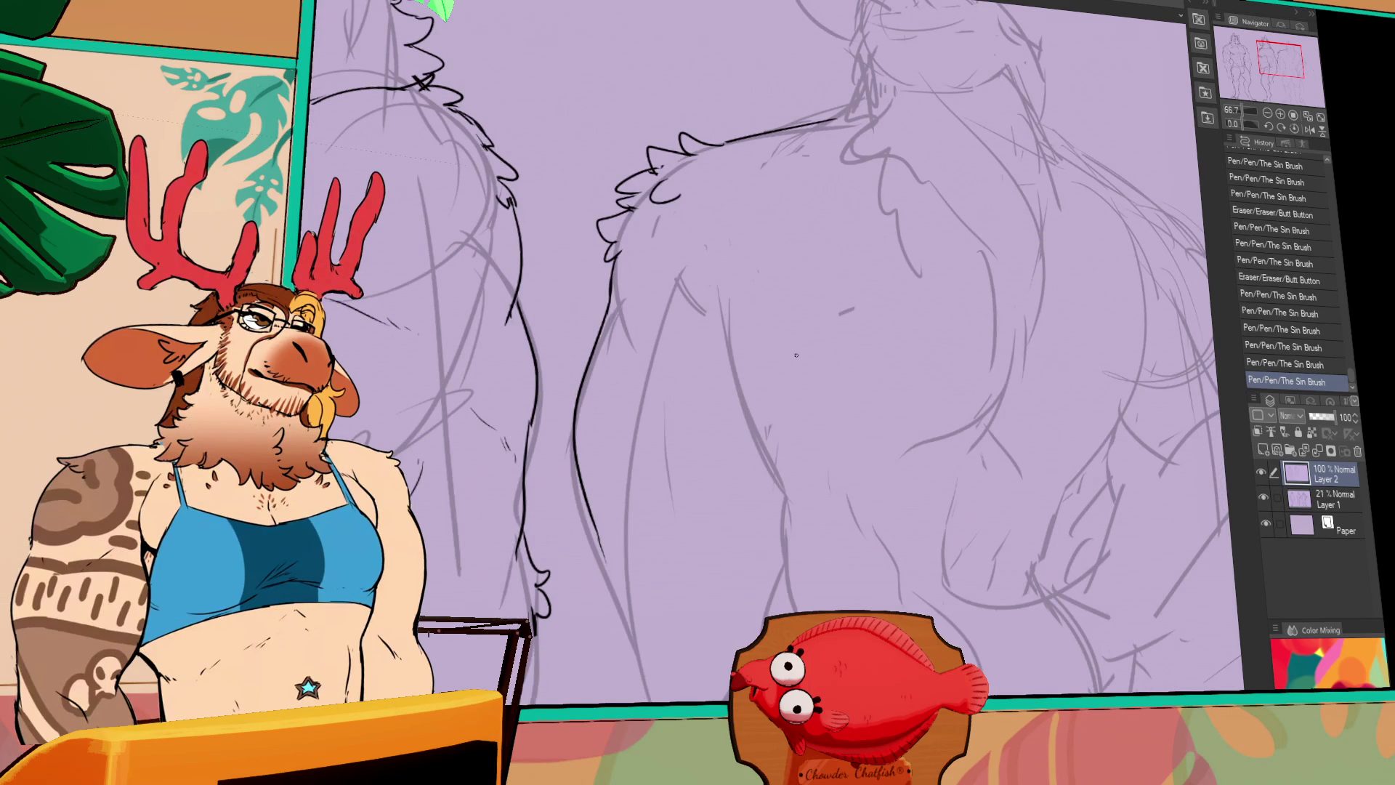
{"action": "left_click_drag", "start_coordinate": [808, 460], "coordinate": [799, 451]}
{"action": "left_click_drag", "start_coordinate": [590, 551], "coordinate": [585, 513]}
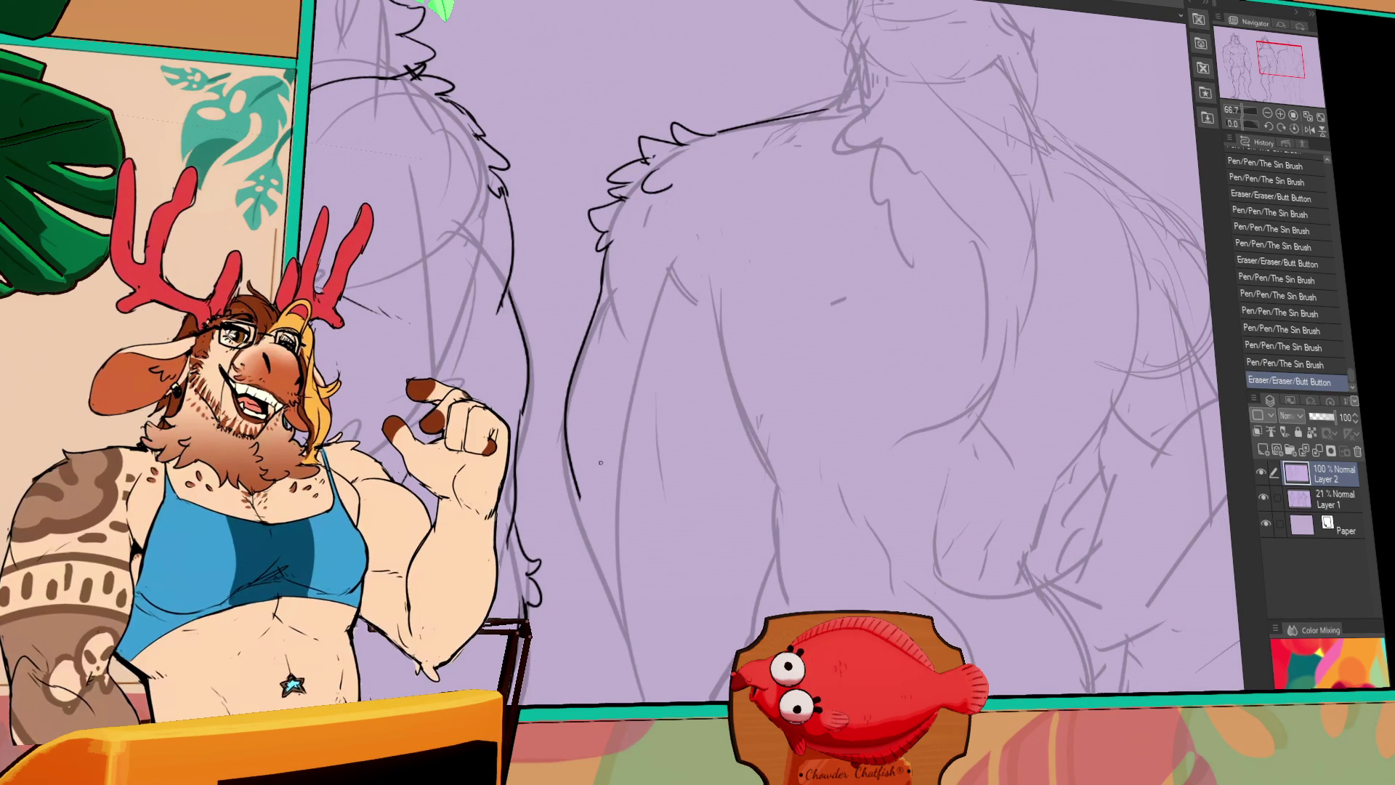
Ink the lower back contour over the sketch as one clean curve
{"action": "left_click_drag", "start_coordinate": [764, 382], "coordinate": [766, 342]}
{"action": "mouse_move", "coordinate": [772, 263]}
{"action": "left_mouse_down"}
{"action": "mouse_move", "coordinate": [755, 325]}
{"action": "mouse_move", "coordinate": [807, 408]}
{"action": "mouse_move", "coordinate": [782, 473]}
{"action": "left_mouse_up"}
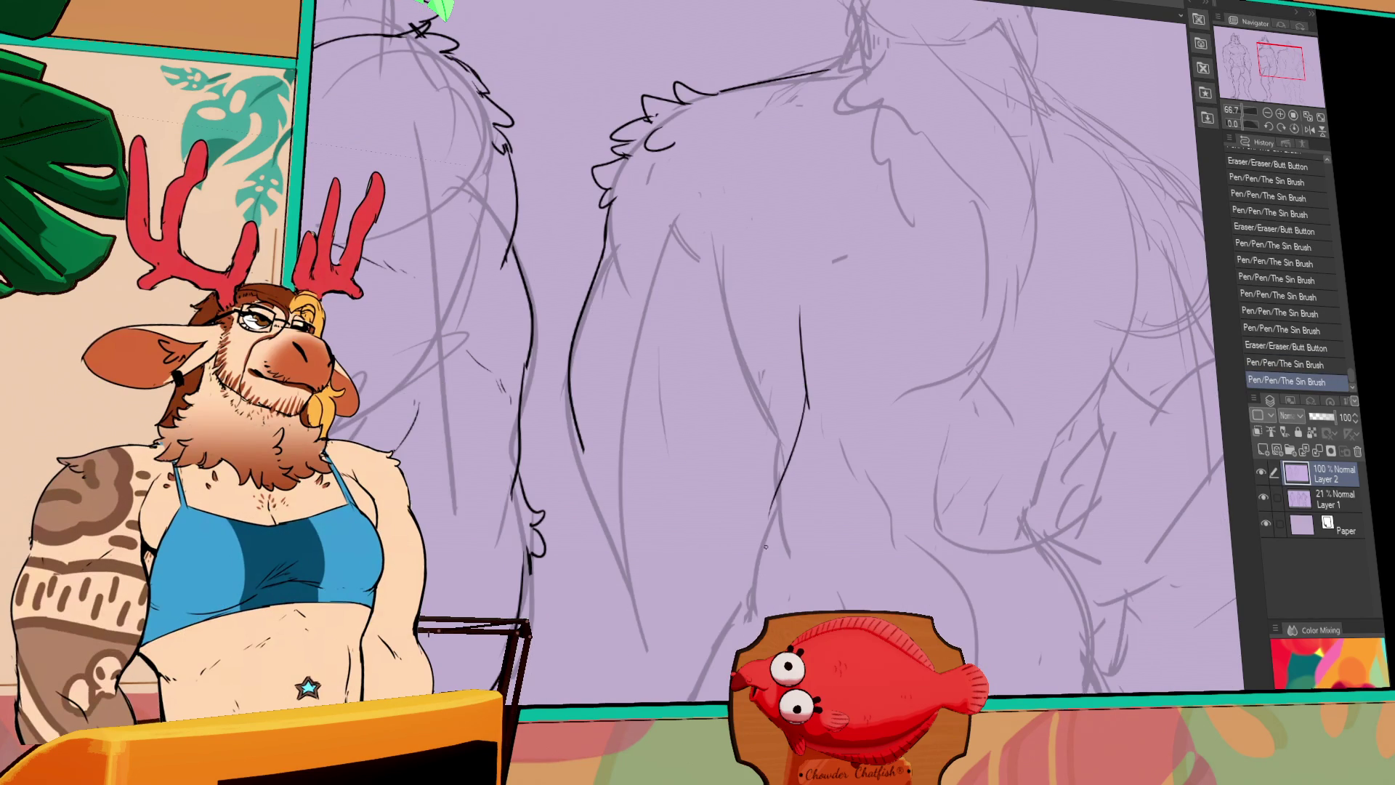
{"action": "key", "text": "ctrl+z"}
{"action": "key", "text": "ctrl+z"}
{"action": "left_click_drag", "start_coordinate": [778, 275], "coordinate": [803, 450]}
{"action": "mouse_move", "coordinate": [756, 247]}
{"action": "left_mouse_down"}
{"action": "mouse_move", "coordinate": [805, 349]}
{"action": "mouse_move", "coordinate": [760, 534]}
{"action": "left_mouse_up"}
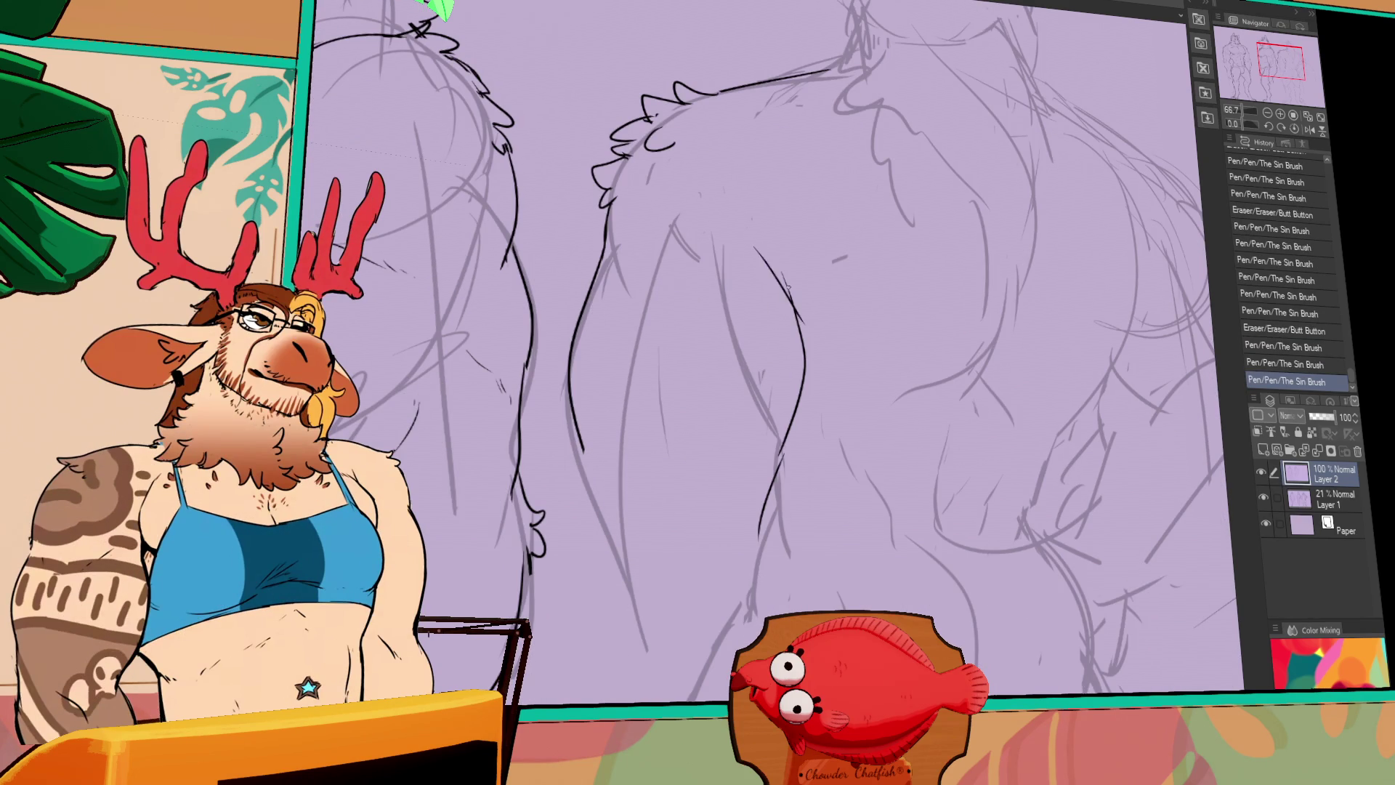
{"action": "left_click_drag", "start_coordinate": [1052, 246], "coordinate": [947, 301]}
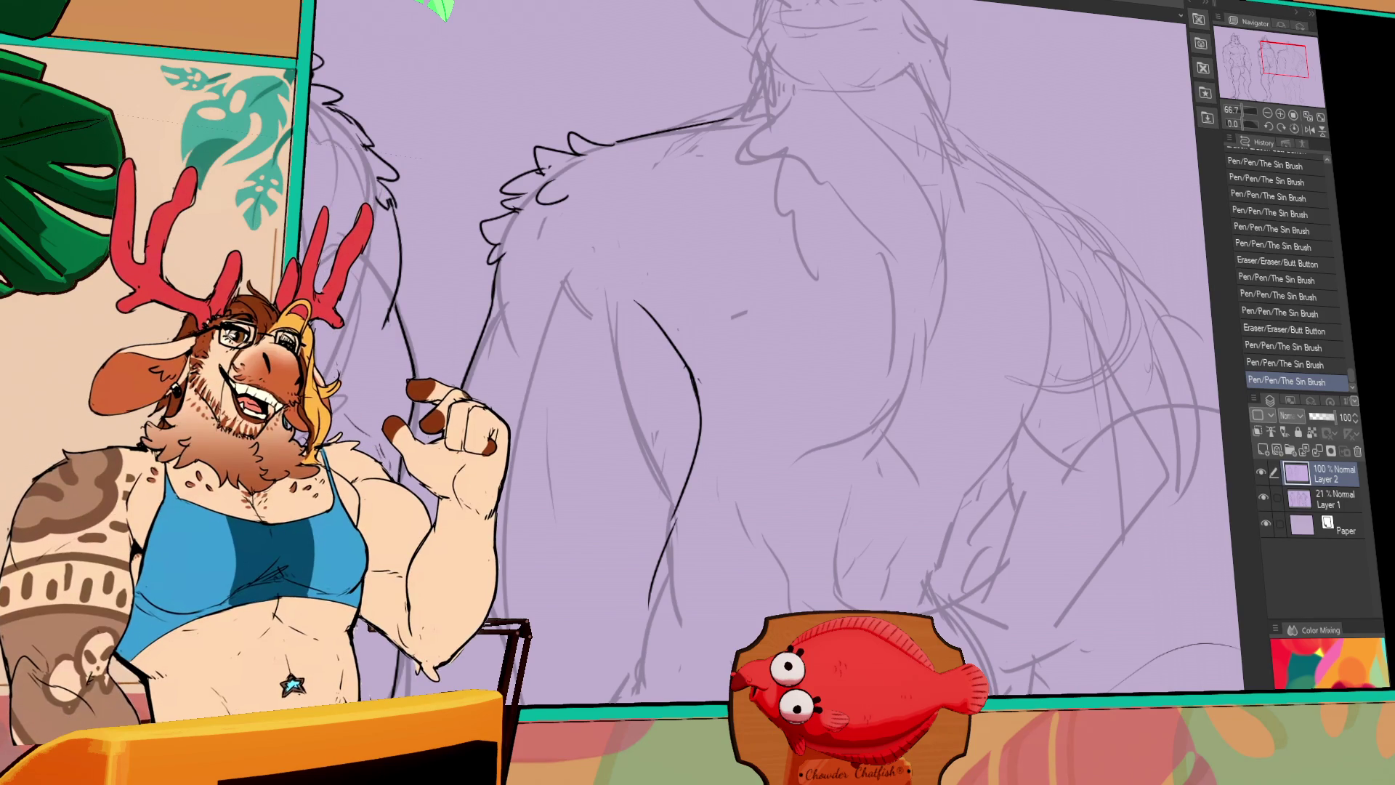
Extend the torso stroke further down and erase the lower part of the left contour
{"action": "left_click_drag", "start_coordinate": [680, 519], "coordinate": [646, 585]}
{"action": "key", "text": "ctrl+z"}
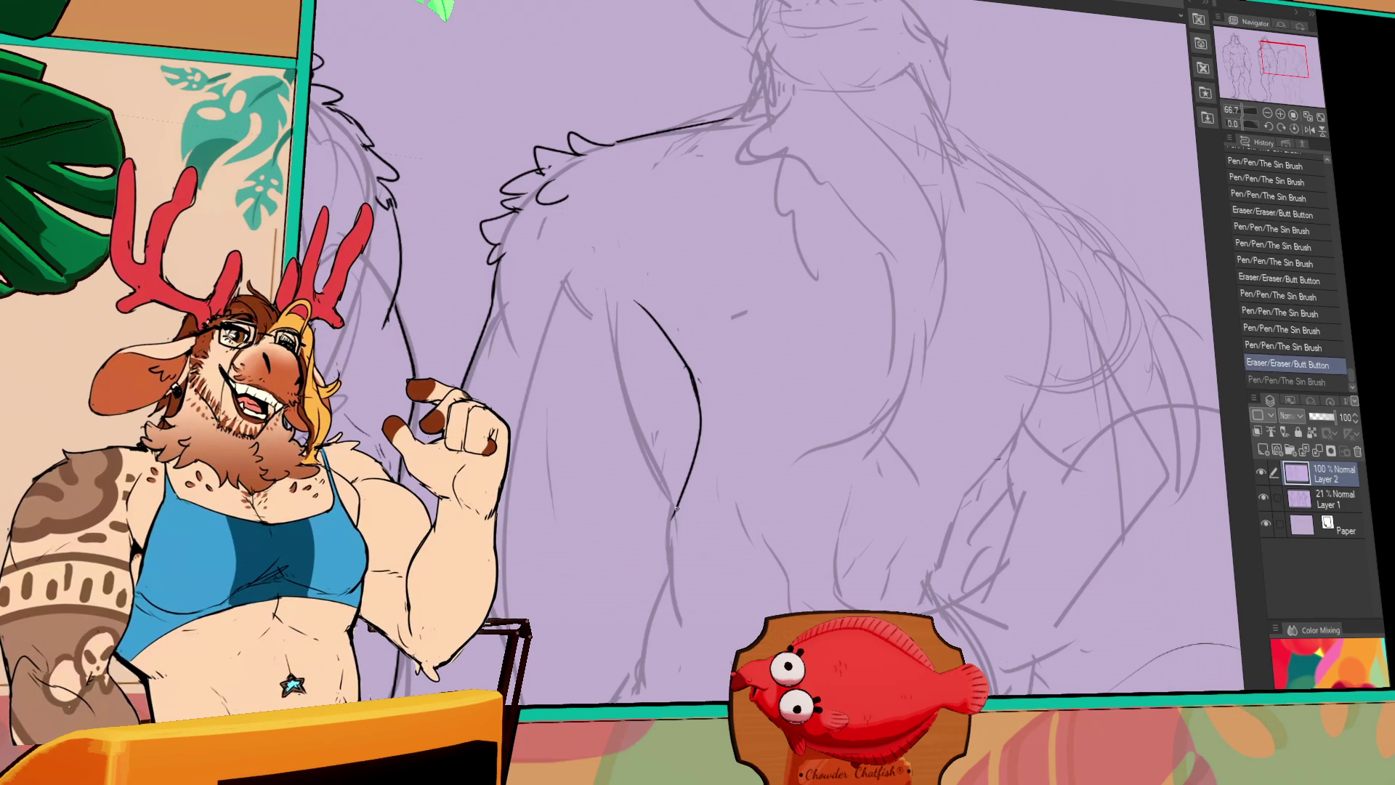
{"action": "key", "text": "ctrl+y"}
{"action": "key", "text": "ctrl+z"}
{"action": "left_click_drag", "start_coordinate": [675, 508], "coordinate": [645, 616]}
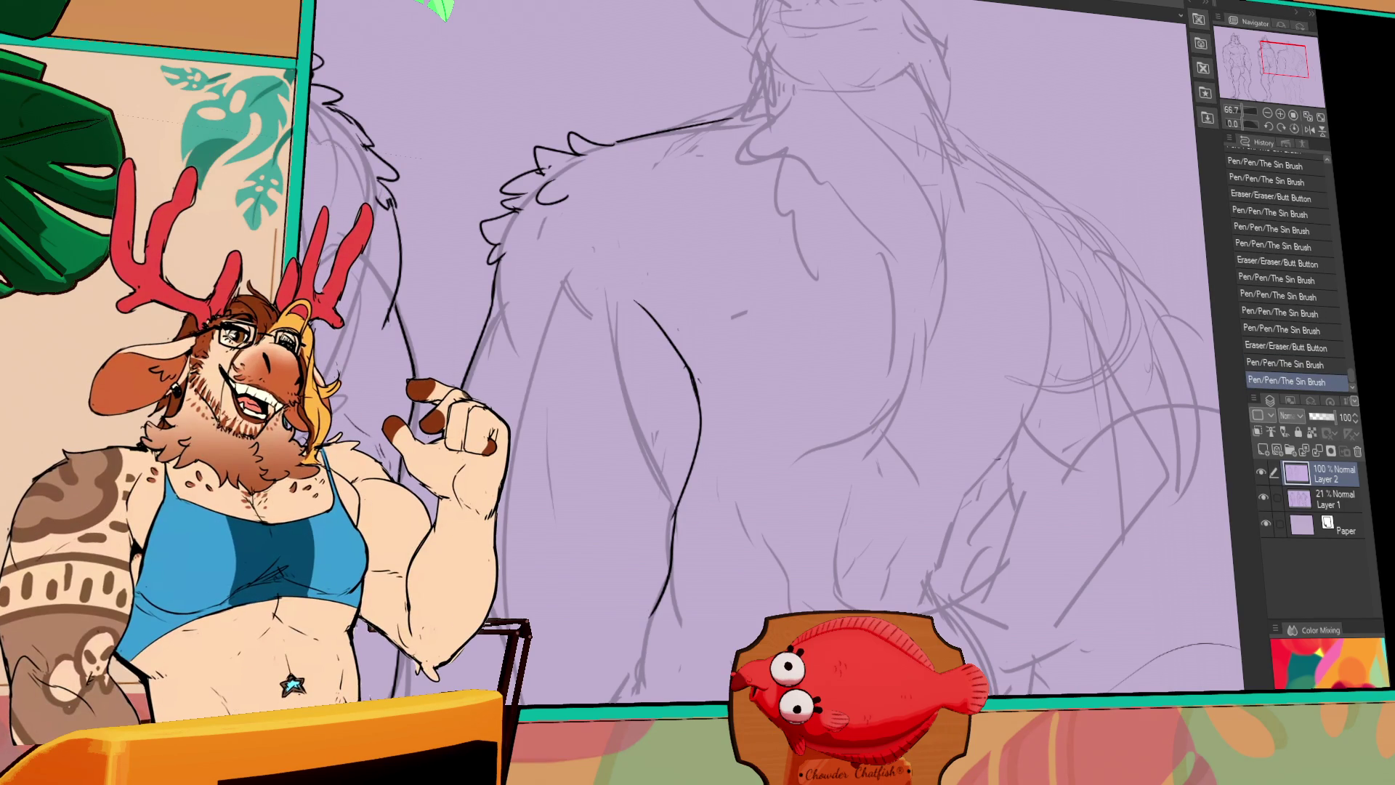
{"action": "left_click_drag", "start_coordinate": [807, 607], "coordinate": [896, 496]}
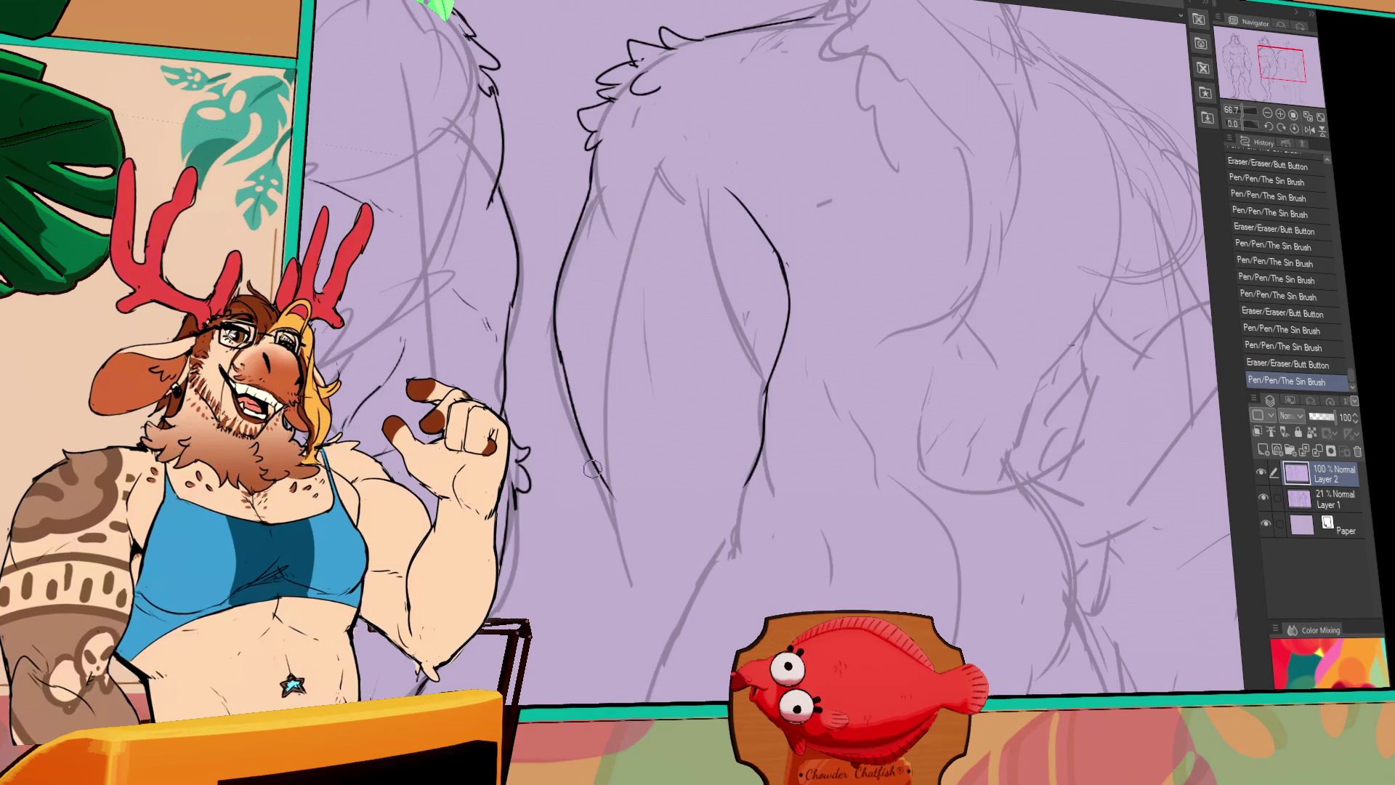
{"action": "mouse_move", "coordinate": [603, 483]}
{"action": "left_mouse_down"}
{"action": "mouse_move", "coordinate": [568, 382]}
{"action": "mouse_move", "coordinate": [564, 274]}
{"action": "mouse_move", "coordinate": [556, 349]}
{"action": "mouse_move", "coordinate": [581, 407]}
{"action": "mouse_move", "coordinate": [610, 701]}
{"action": "left_mouse_up"}
Ink the long hip contour, remove a stray mark, and fill the gap in the line
{"action": "mouse_move", "coordinate": [761, 467]}
{"action": "left_mouse_down"}
{"action": "mouse_move", "coordinate": [748, 506]}
{"action": "mouse_move", "coordinate": [769, 261]}
{"action": "mouse_move", "coordinate": [694, 650]}
{"action": "left_mouse_up"}
{"action": "key", "text": "ctrl+z"}
{"action": "mouse_move", "coordinate": [759, 244]}
{"action": "left_mouse_down"}
{"action": "mouse_move", "coordinate": [672, 407]}
{"action": "mouse_move", "coordinate": [649, 603]}
{"action": "mouse_move", "coordinate": [677, 664]}
{"action": "left_mouse_up"}
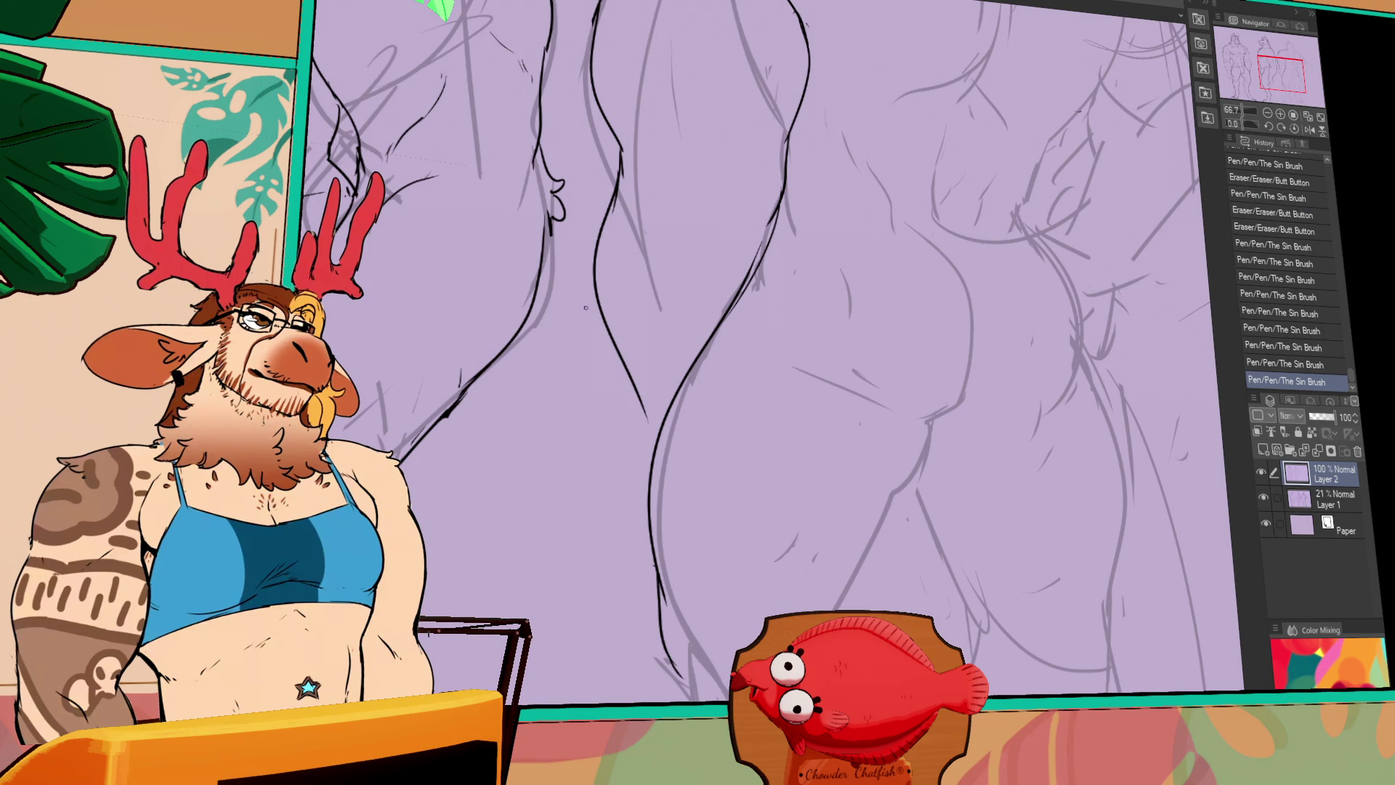
{"action": "left_click_drag", "start_coordinate": [672, 469], "coordinate": [675, 530]}
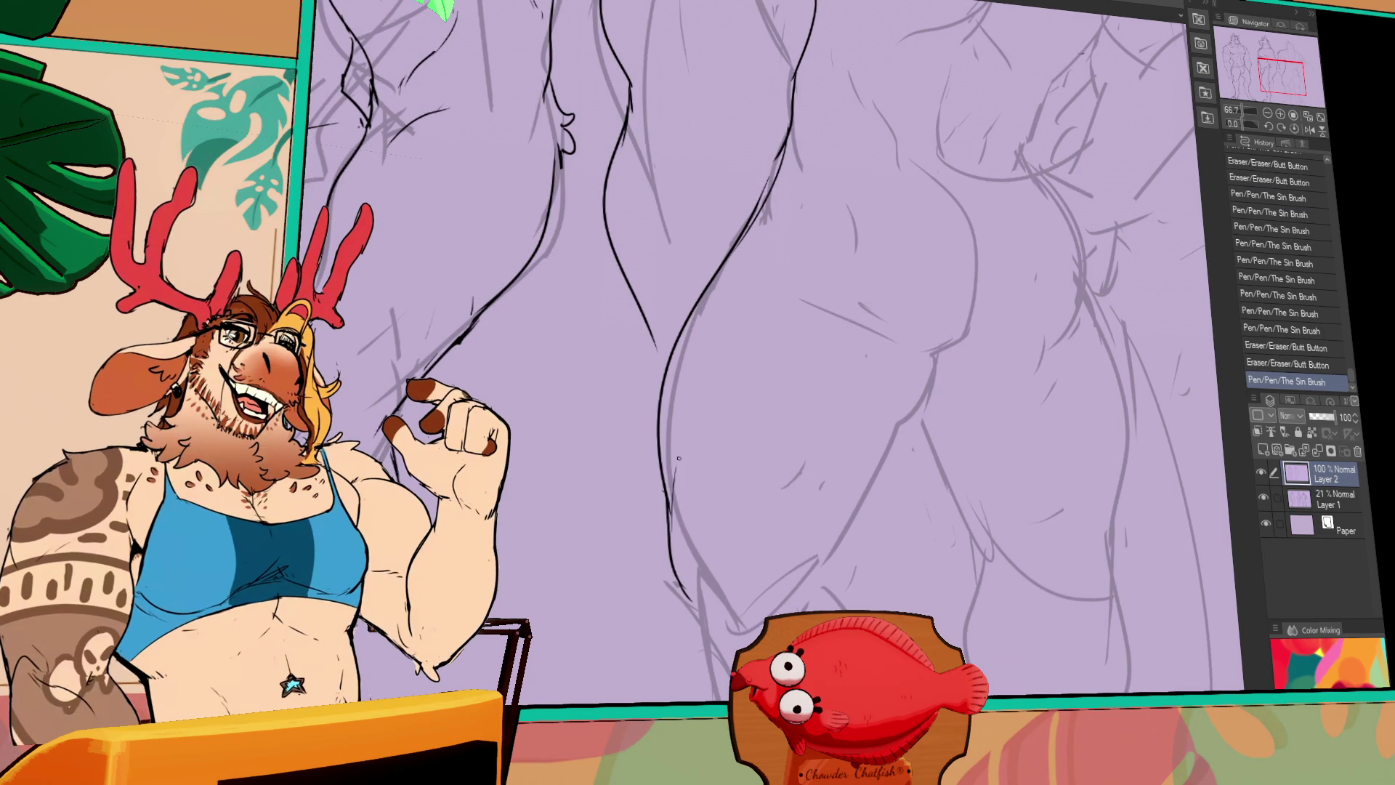
{"action": "key", "text": "ctrl+z"}
{"action": "left_click_drag", "start_coordinate": [676, 459], "coordinate": [669, 499]}
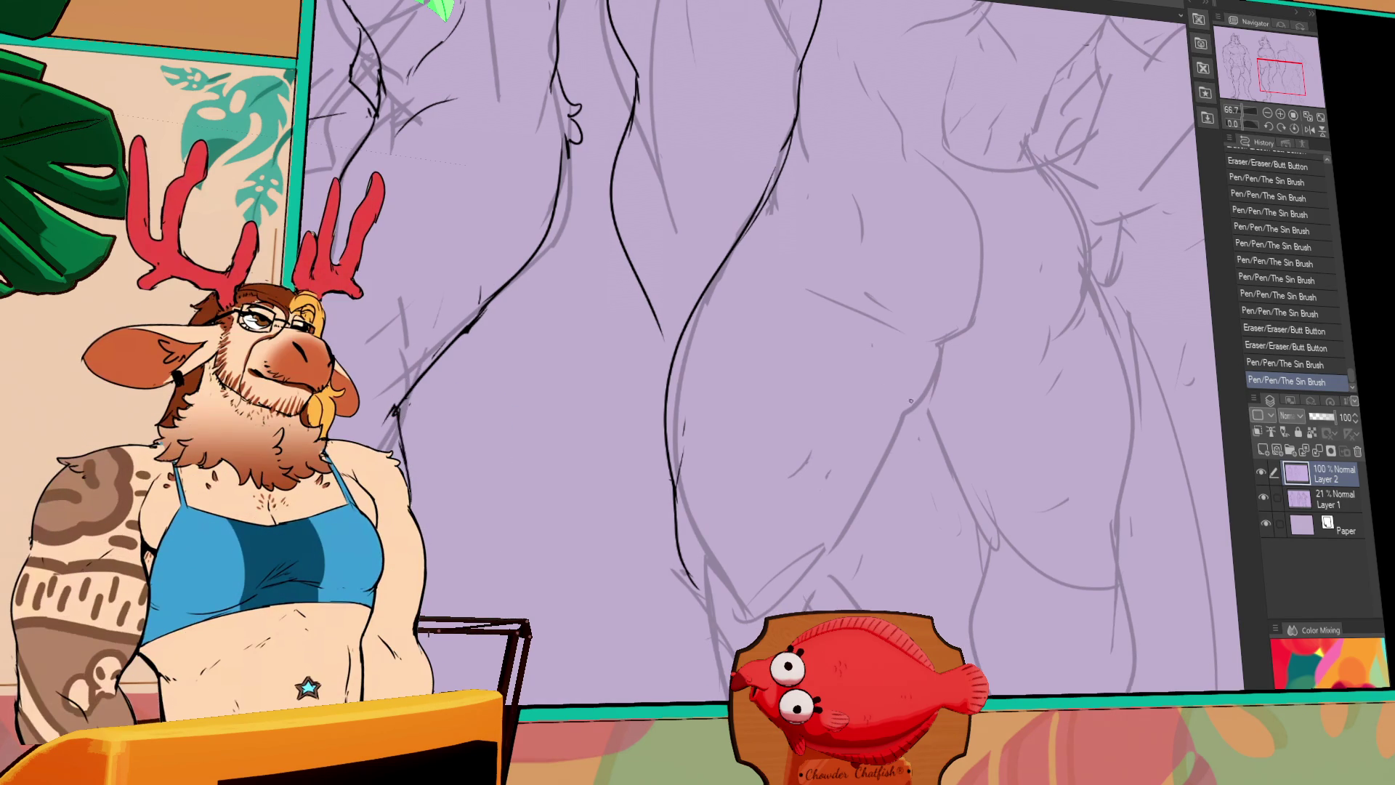
Ink the thigh contour, redrawing it until clean, then extend the line down the left leg
{"action": "left_click_drag", "start_coordinate": [912, 404], "coordinate": [822, 585]}
{"action": "key", "text": "ctrl+z"}
{"action": "key", "text": "ctrl+z"}
{"action": "left_click_drag", "start_coordinate": [905, 417], "coordinate": [843, 581]}
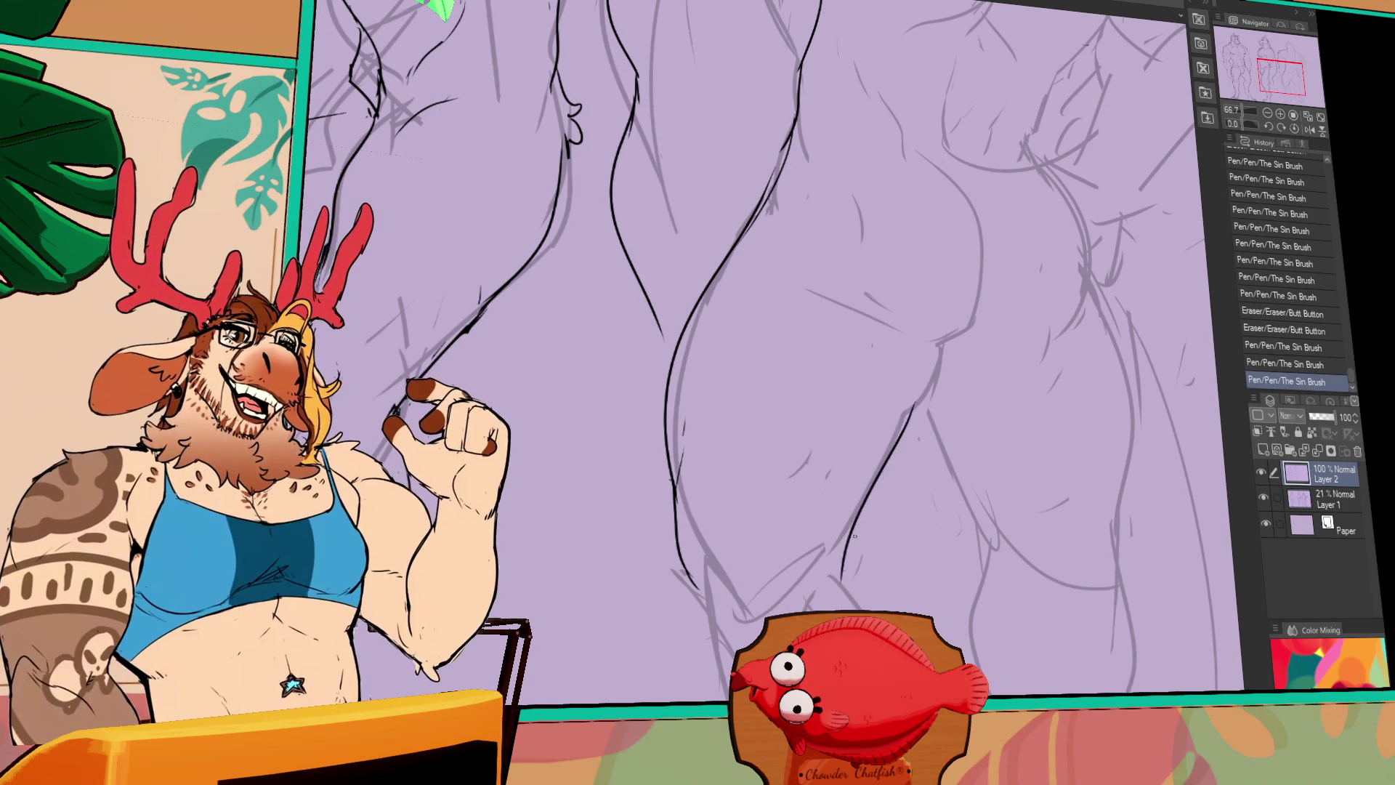
{"action": "key", "text": "ctrl+z"}
{"action": "left_click_drag", "start_coordinate": [935, 362], "coordinate": [821, 577]}
{"action": "key", "text": "ctrl+z"}
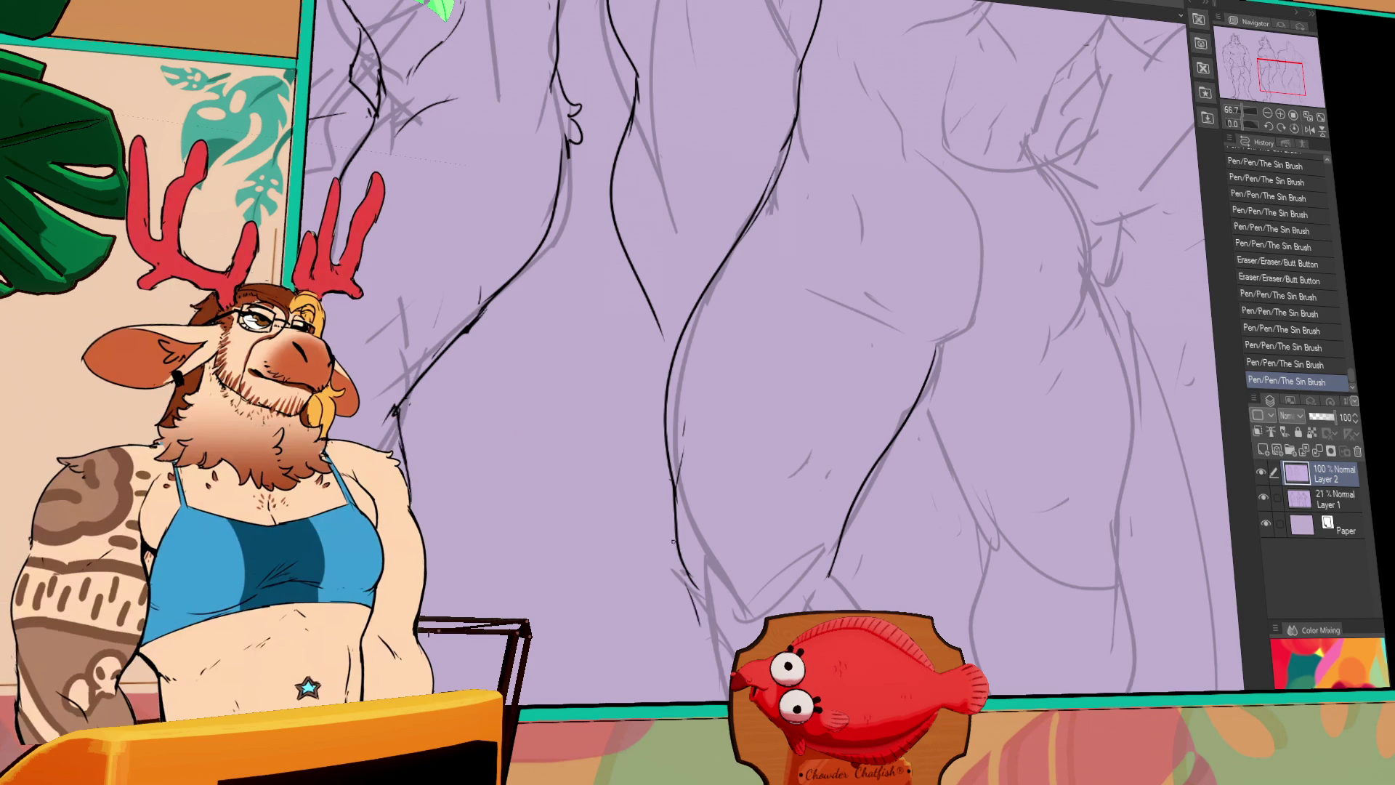
{"action": "mouse_move", "coordinate": [679, 550]}
{"action": "left_mouse_down"}
{"action": "mouse_move", "coordinate": [701, 634]}
{"action": "mouse_move", "coordinate": [696, 527]}
{"action": "mouse_move", "coordinate": [703, 609]}
{"action": "left_mouse_up"}
{"action": "mouse_move", "coordinate": [800, 433]}
{"action": "left_mouse_down"}
{"action": "mouse_move", "coordinate": [840, 480]}
{"action": "mouse_move", "coordinate": [832, 609]}
{"action": "left_mouse_up"}
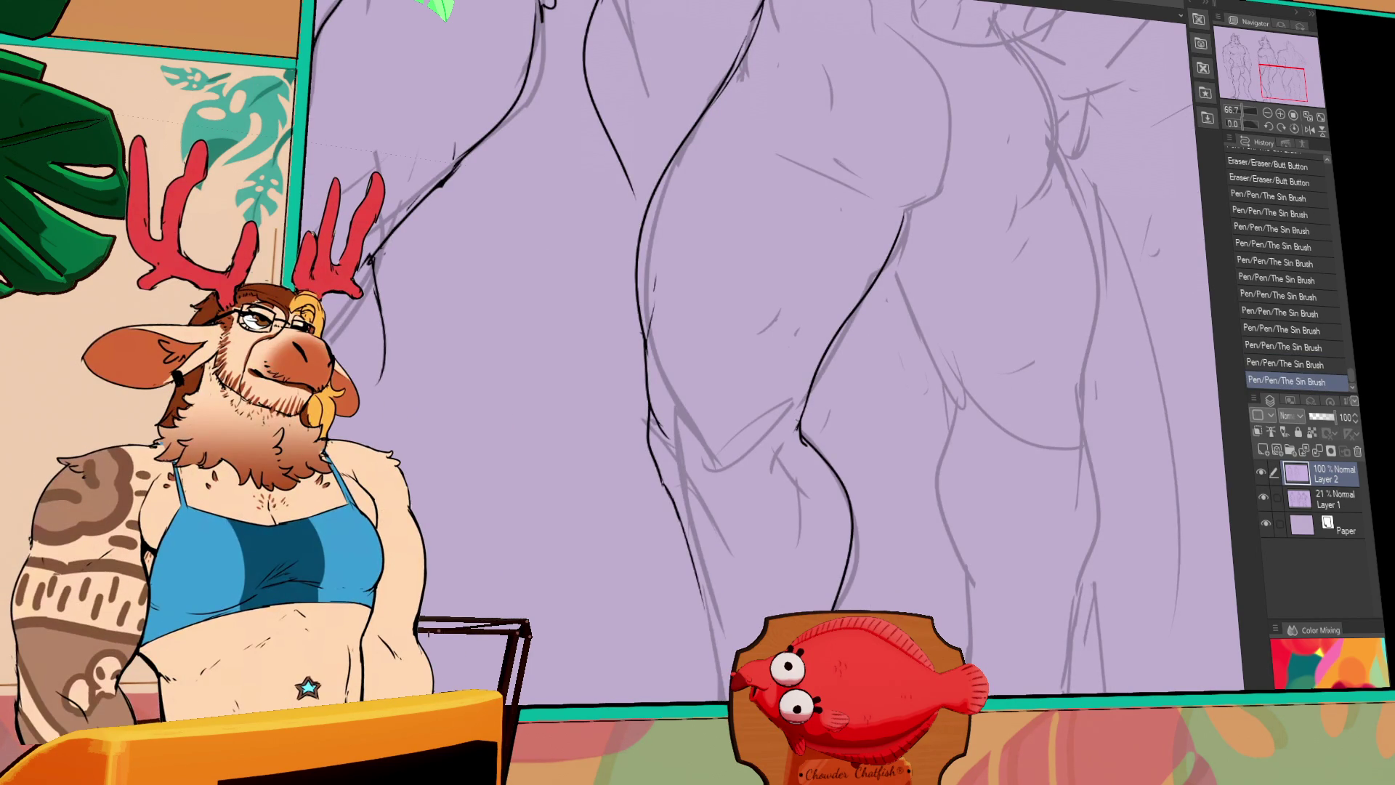
Continue the leg contour down the calf, adding and redrawing small strokes
{"action": "left_click_drag", "start_coordinate": [843, 494], "coordinate": [835, 603]}
{"action": "mouse_move", "coordinate": [849, 495]}
{"action": "left_mouse_down"}
{"action": "mouse_move", "coordinate": [830, 609]}
{"action": "mouse_move", "coordinate": [809, 582]}
{"action": "left_mouse_up"}
{"action": "left_click_drag", "start_coordinate": [811, 574], "coordinate": [807, 587]}
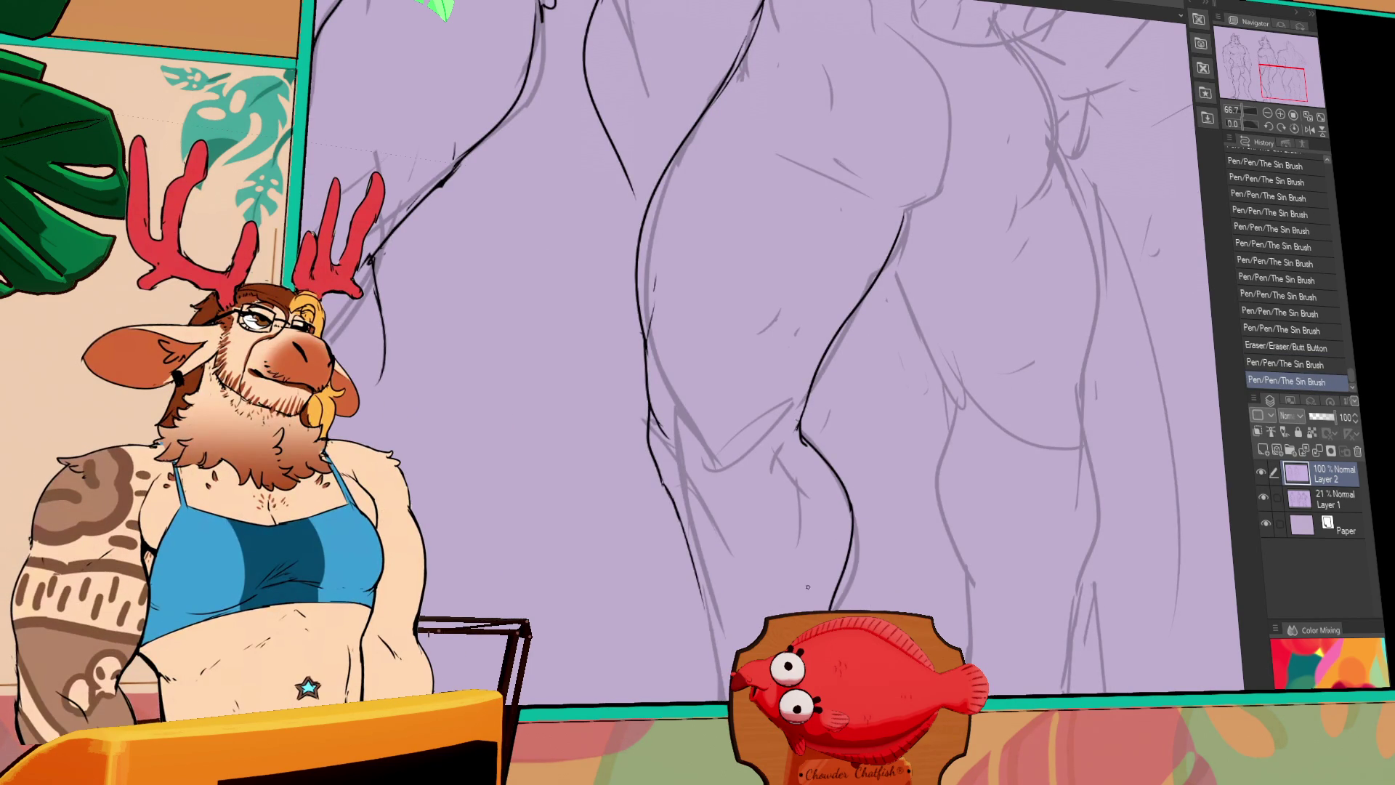
{"action": "key", "text": "ctrl+z"}
{"action": "scroll", "coordinate": [835, 364], "scroll_direction": "down", "scroll_amount": 5}
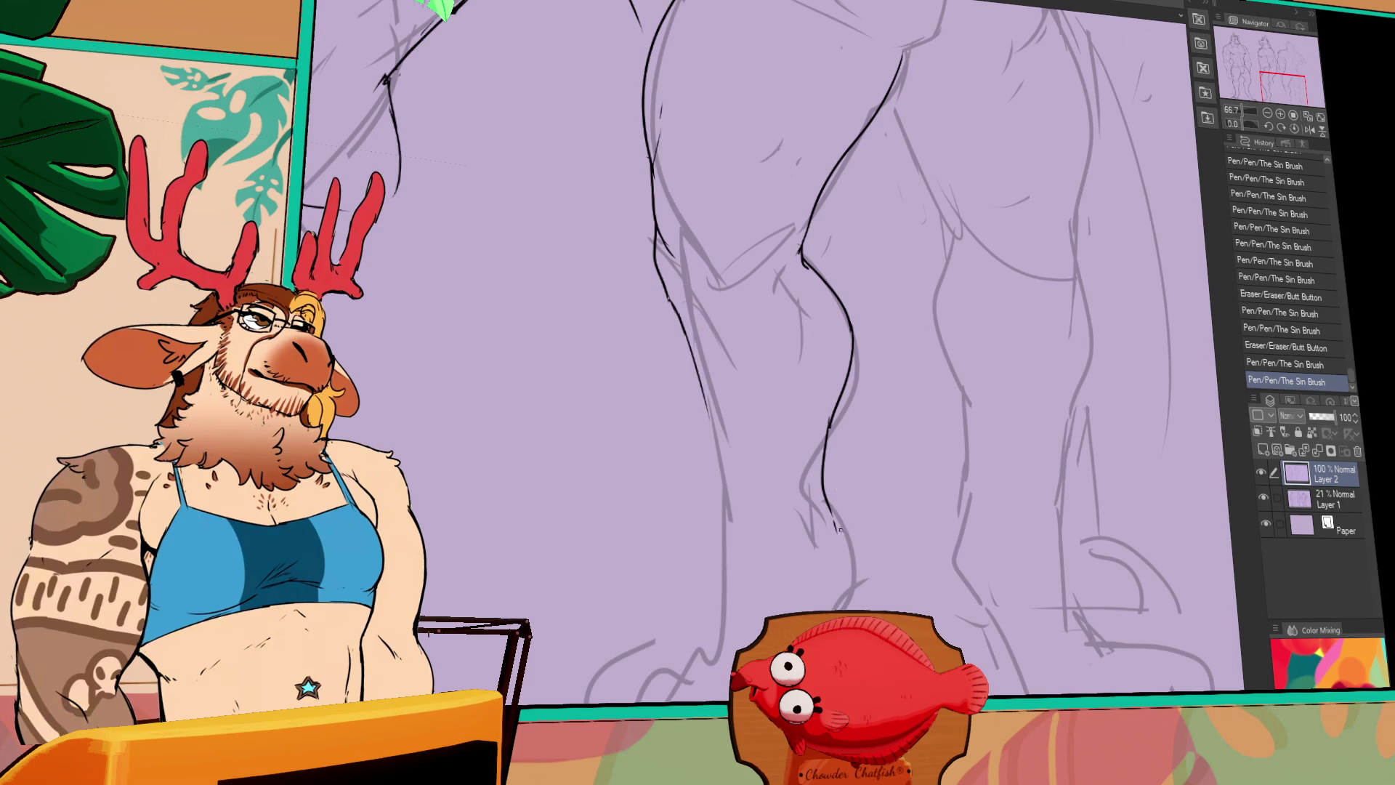
{"action": "mouse_move", "coordinate": [847, 501]}
{"action": "left_mouse_down"}
{"action": "mouse_move", "coordinate": [836, 603]}
{"action": "mouse_move", "coordinate": [852, 609]}
{"action": "left_mouse_up"}
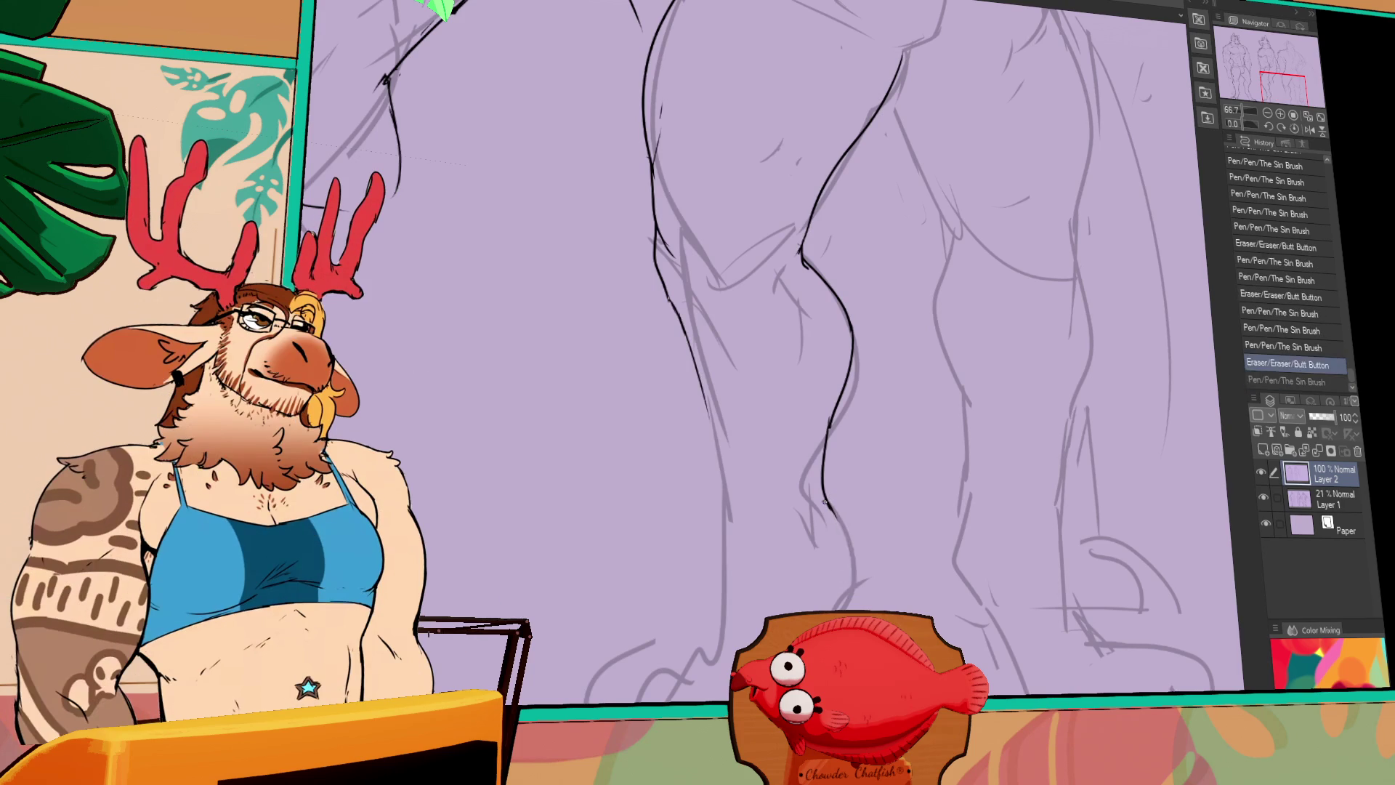
Refine the end of the lower leg line, comparing versions with undo and redo
{"action": "key", "text": "ctrl+z"}
{"action": "key", "text": "ctrl+y"}
{"action": "key", "text": "ctrl+z"}
{"action": "key", "text": "ctrl+y"}
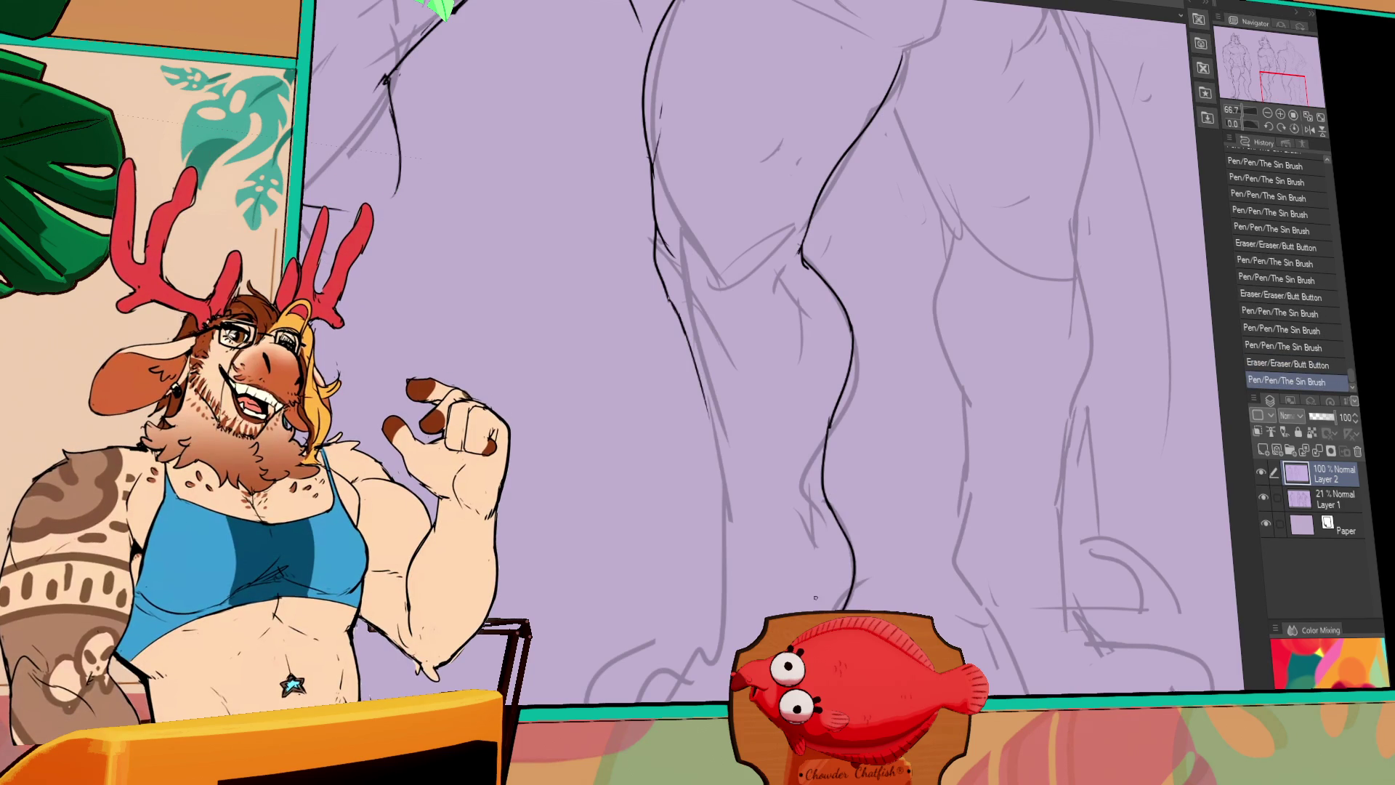
{"action": "mouse_move", "coordinate": [853, 581]}
{"action": "left_mouse_down"}
{"action": "mouse_move", "coordinate": [850, 610]}
{"action": "mouse_move", "coordinate": [861, 607]}
{"action": "left_mouse_up"}
{"action": "key", "text": "ctrl+z"}
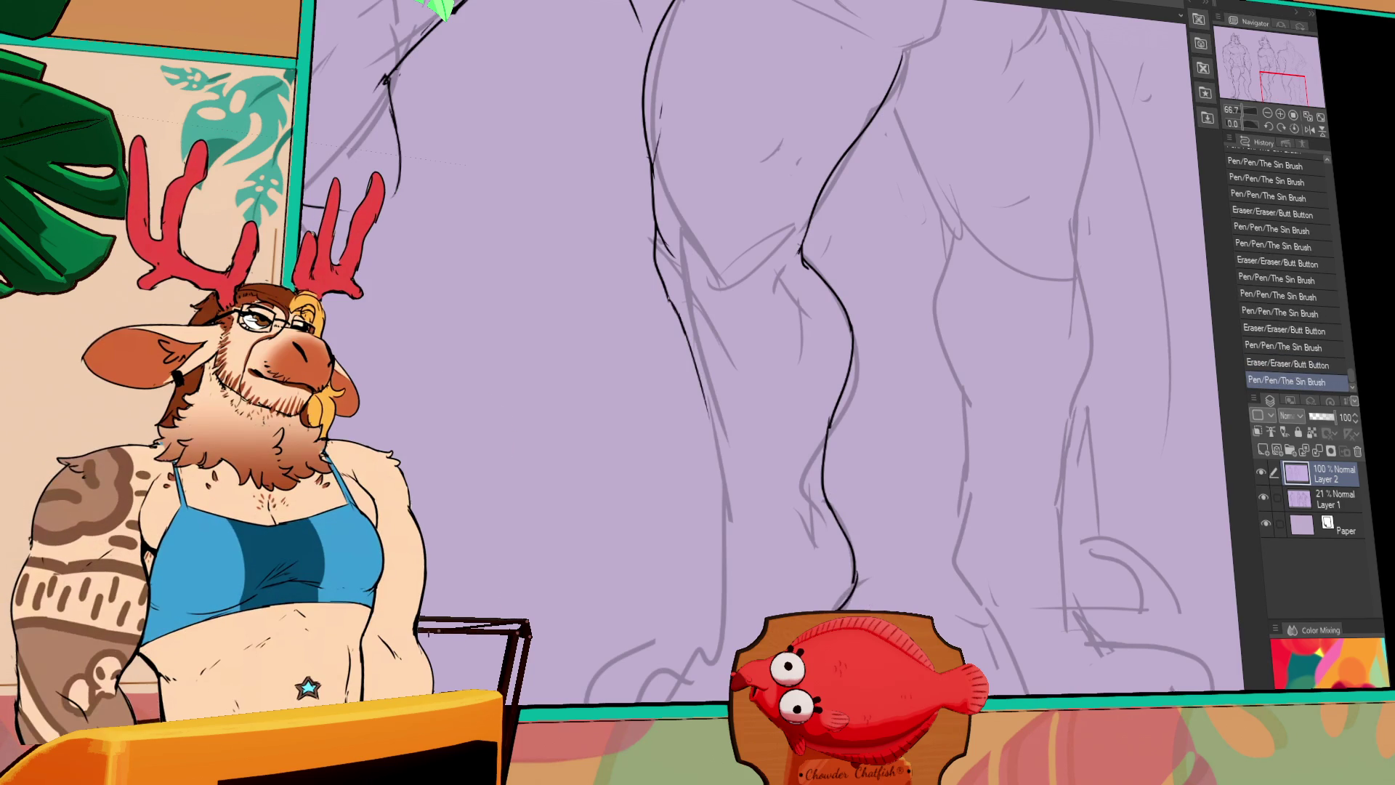
{"action": "key", "text": "ctrl+y"}
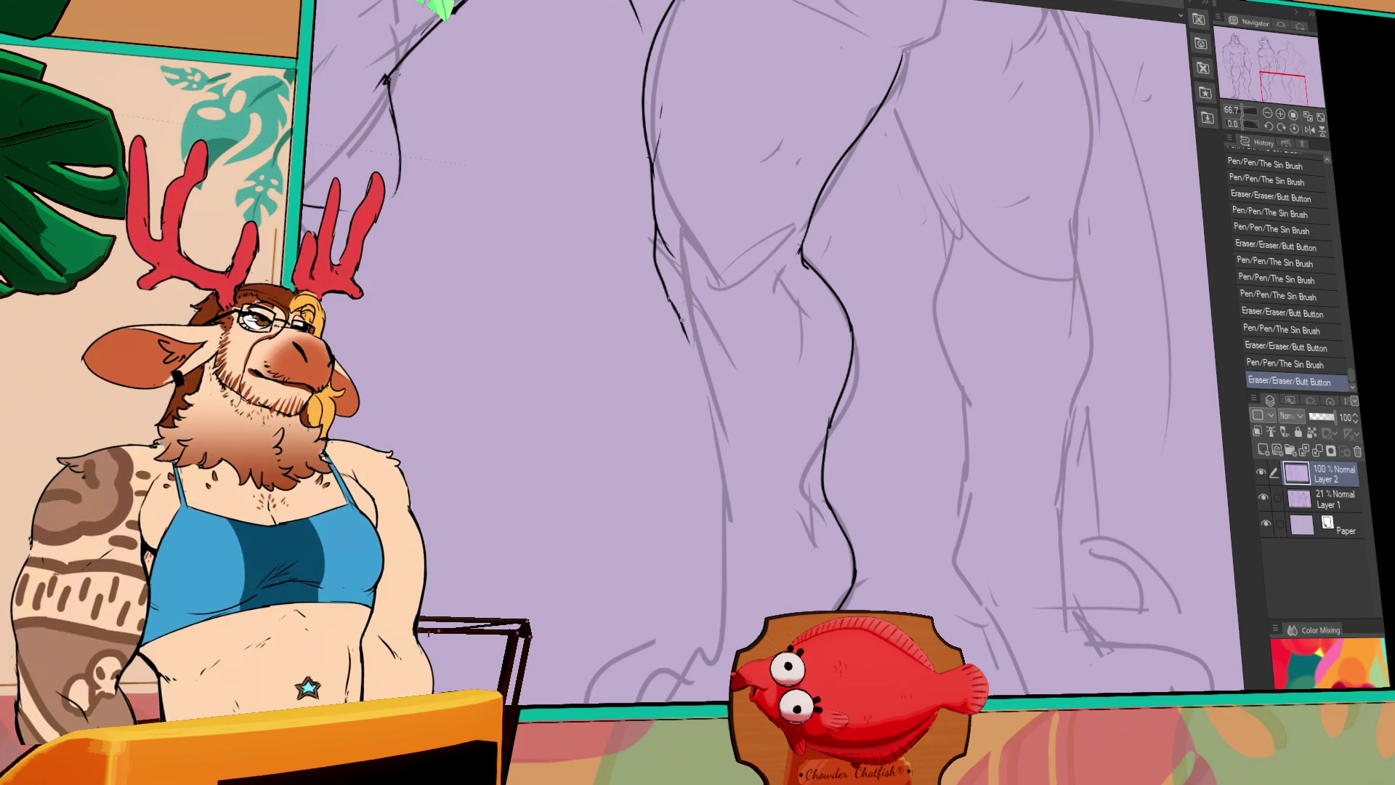
Extend the leg line to the ankle, ink the foot curve, and adjust part of the leg
{"action": "mouse_move", "coordinate": [682, 358]}
{"action": "left_mouse_down"}
{"action": "mouse_move", "coordinate": [725, 450]}
{"action": "mouse_move", "coordinate": [732, 553]}
{"action": "mouse_move", "coordinate": [698, 679]}
{"action": "mouse_move", "coordinate": [618, 699]}
{"action": "left_mouse_up"}
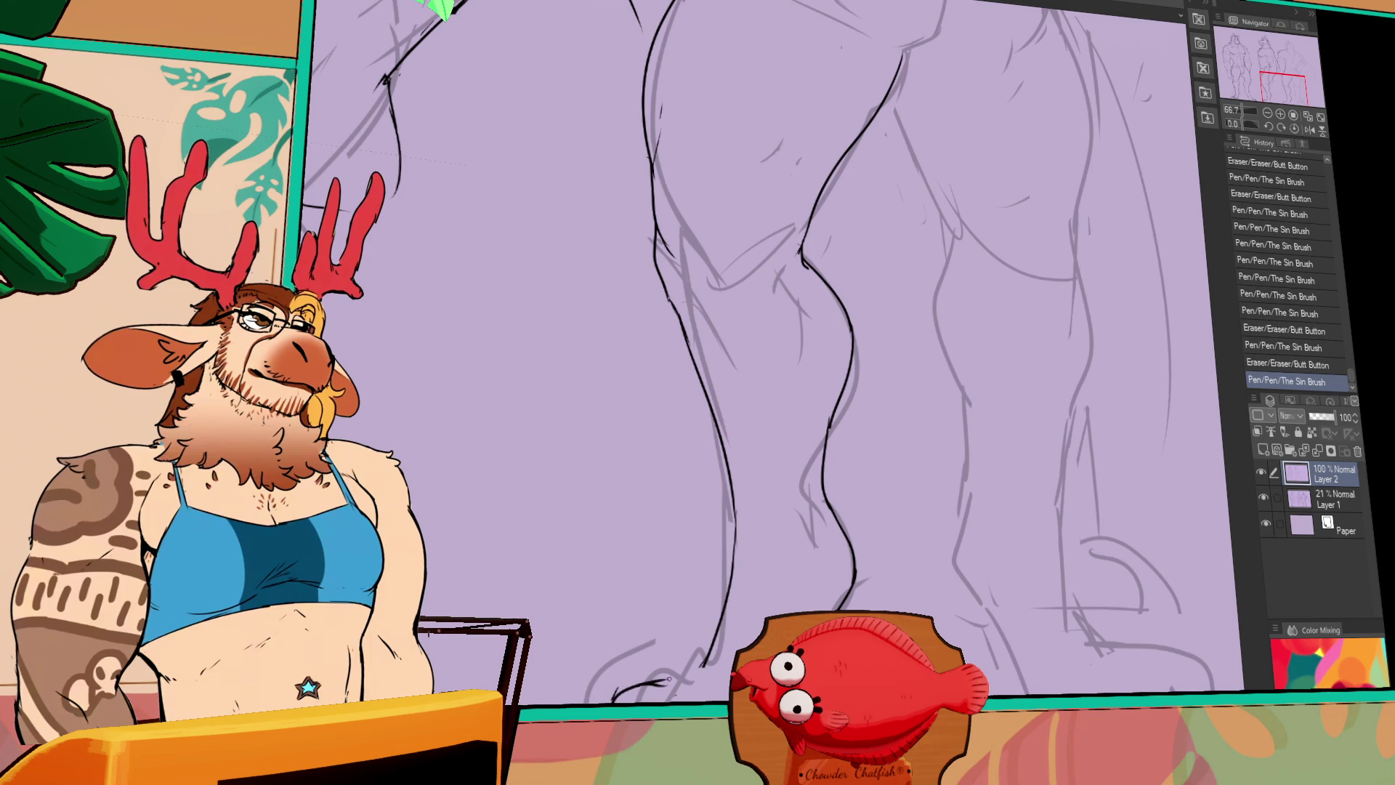
{"action": "left_click_drag", "start_coordinate": [614, 701], "coordinate": [705, 662]}
{"action": "scroll", "coordinate": [799, 363], "scroll_direction": "down", "scroll_amount": 1}
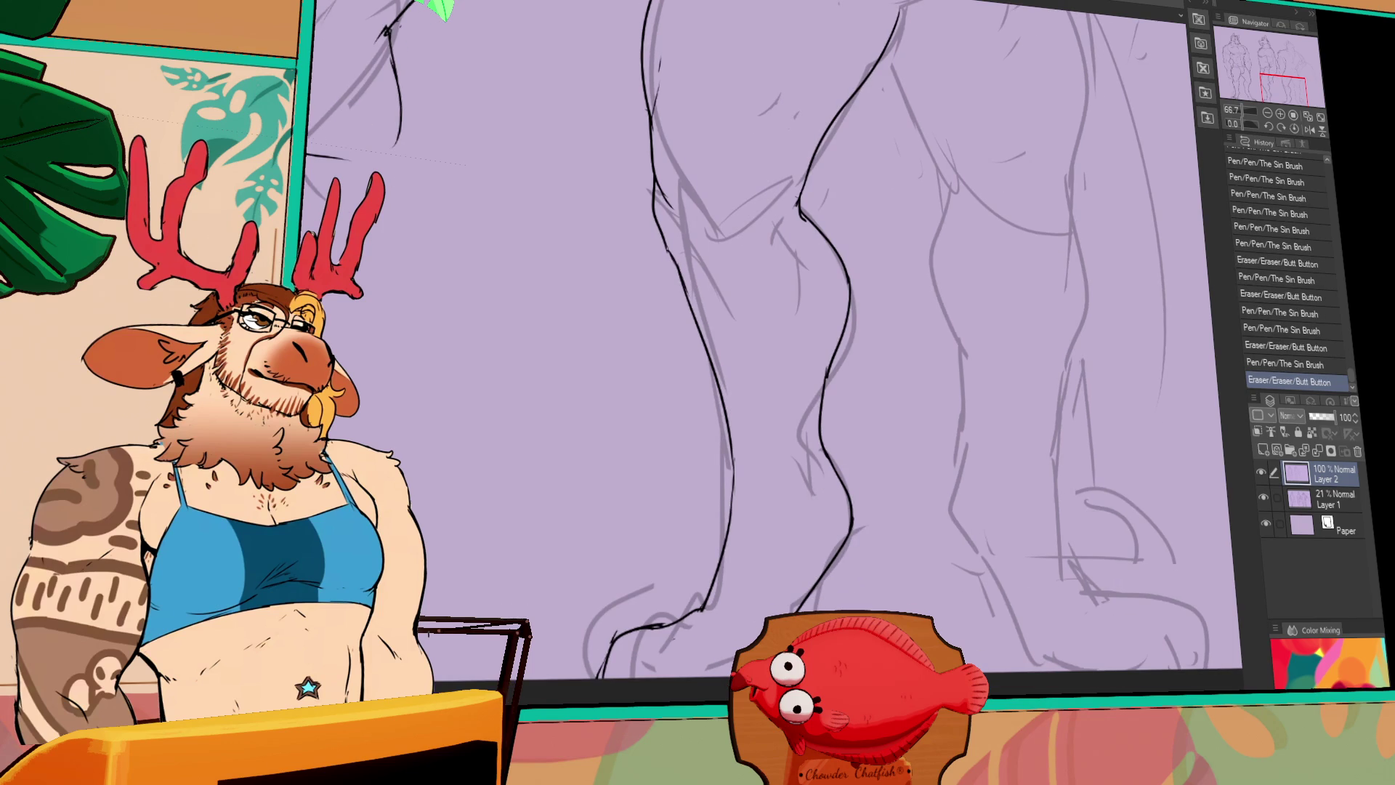
{"action": "scroll", "coordinate": [799, 364], "scroll_direction": "up", "scroll_amount": 1}
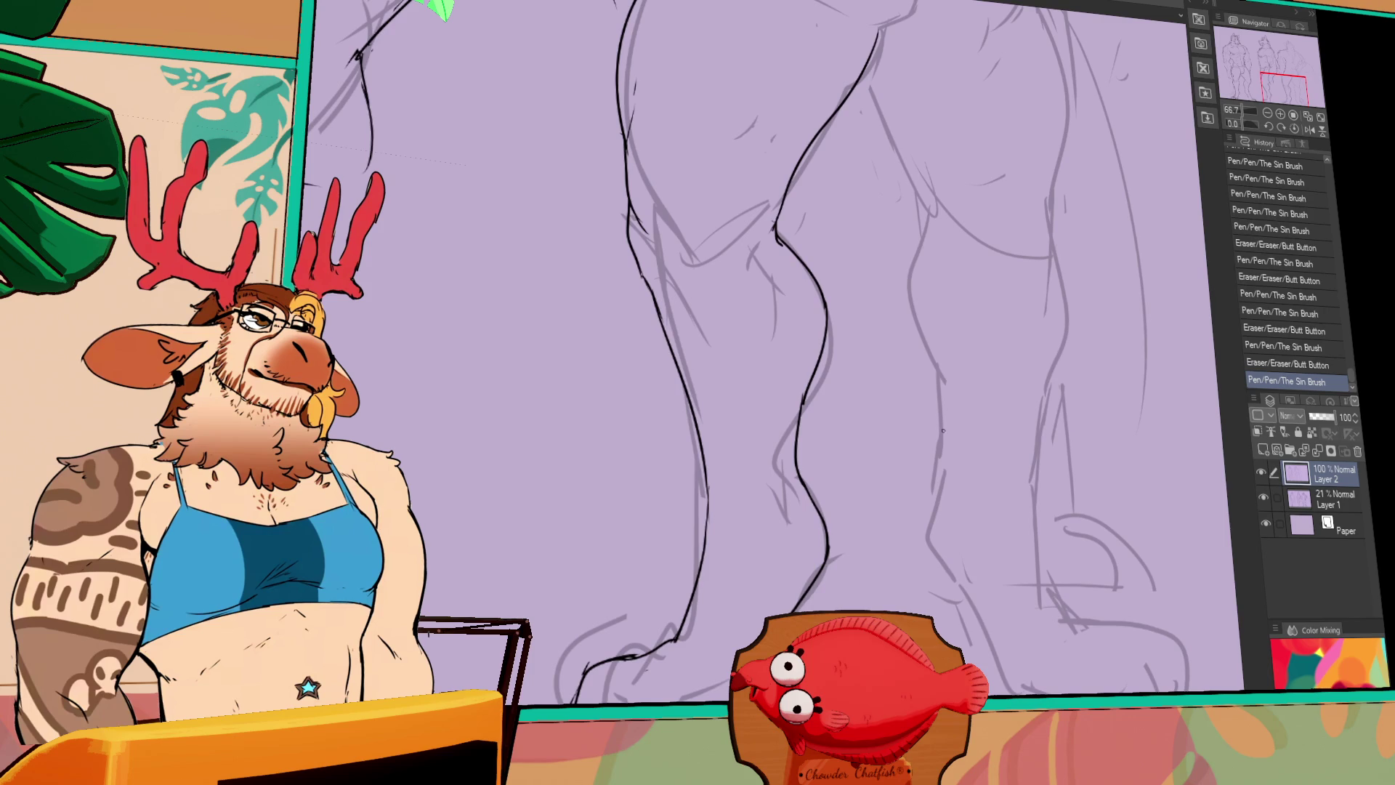
{"action": "mouse_move", "coordinate": [979, 587]}
{"action": "left_mouse_down"}
{"action": "mouse_move", "coordinate": [852, 569]}
{"action": "mouse_move", "coordinate": [773, 621]}
{"action": "mouse_move", "coordinate": [783, 611]}
{"action": "left_mouse_up"}
{"action": "mouse_move", "coordinate": [899, 517]}
{"action": "left_mouse_down"}
{"action": "mouse_move", "coordinate": [878, 506]}
{"action": "mouse_move", "coordinate": [867, 530]}
{"action": "left_mouse_up"}
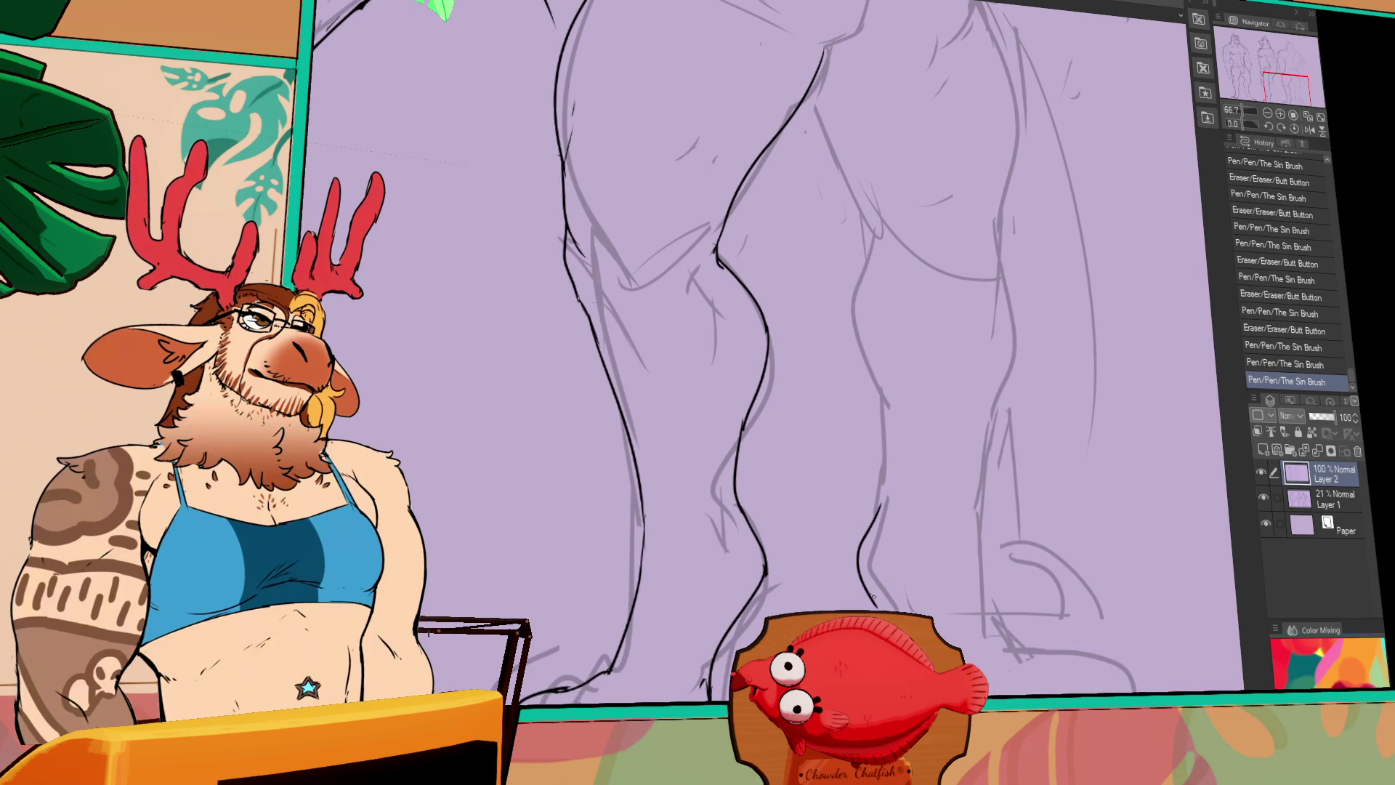
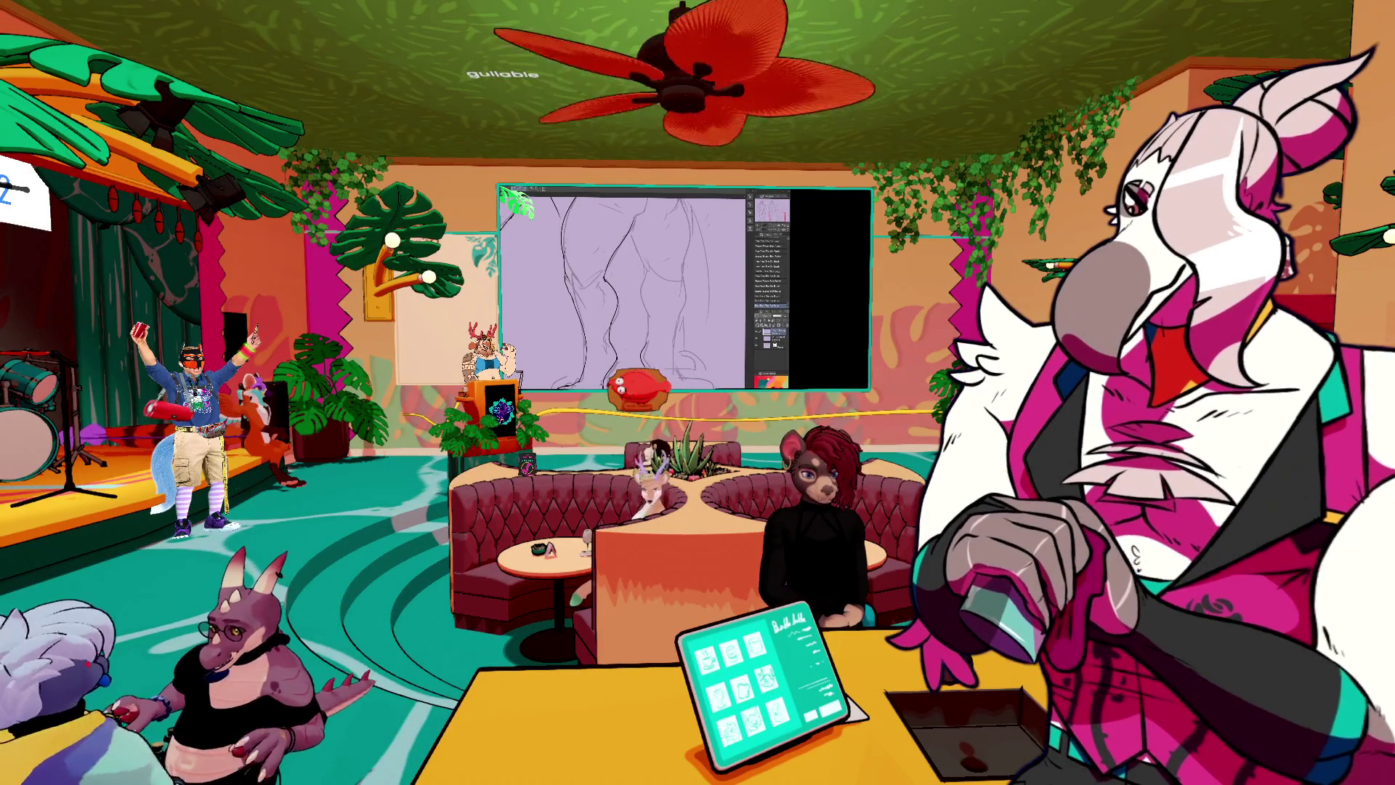
Pan and zoom around the Hi-Fi Rush reference sheet to study the red character up close
{"action": "scroll", "coordinate": [592, 334], "scroll_direction": "up", "scroll_amount": 2}
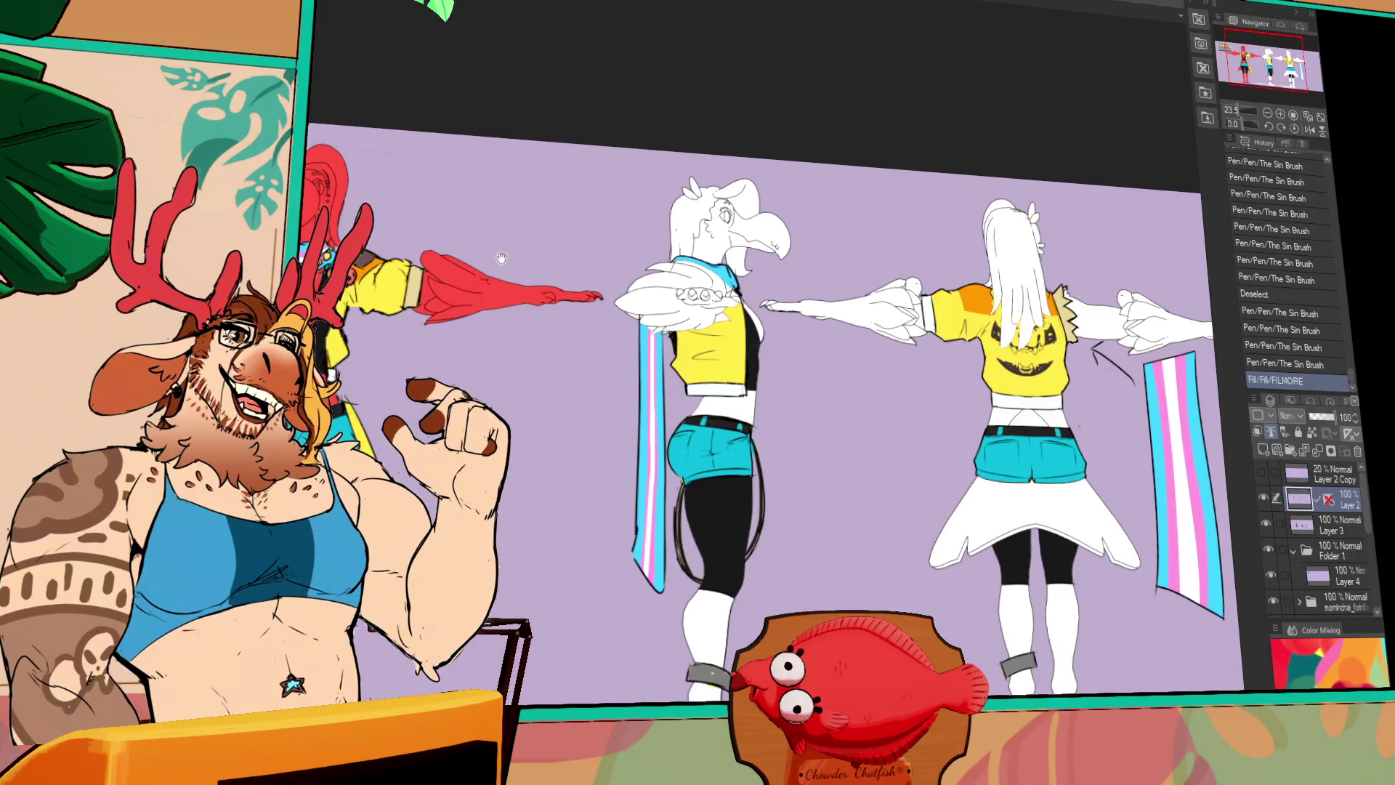
{"action": "left_click_drag", "start_coordinate": [501, 258], "coordinate": [771, 369]}
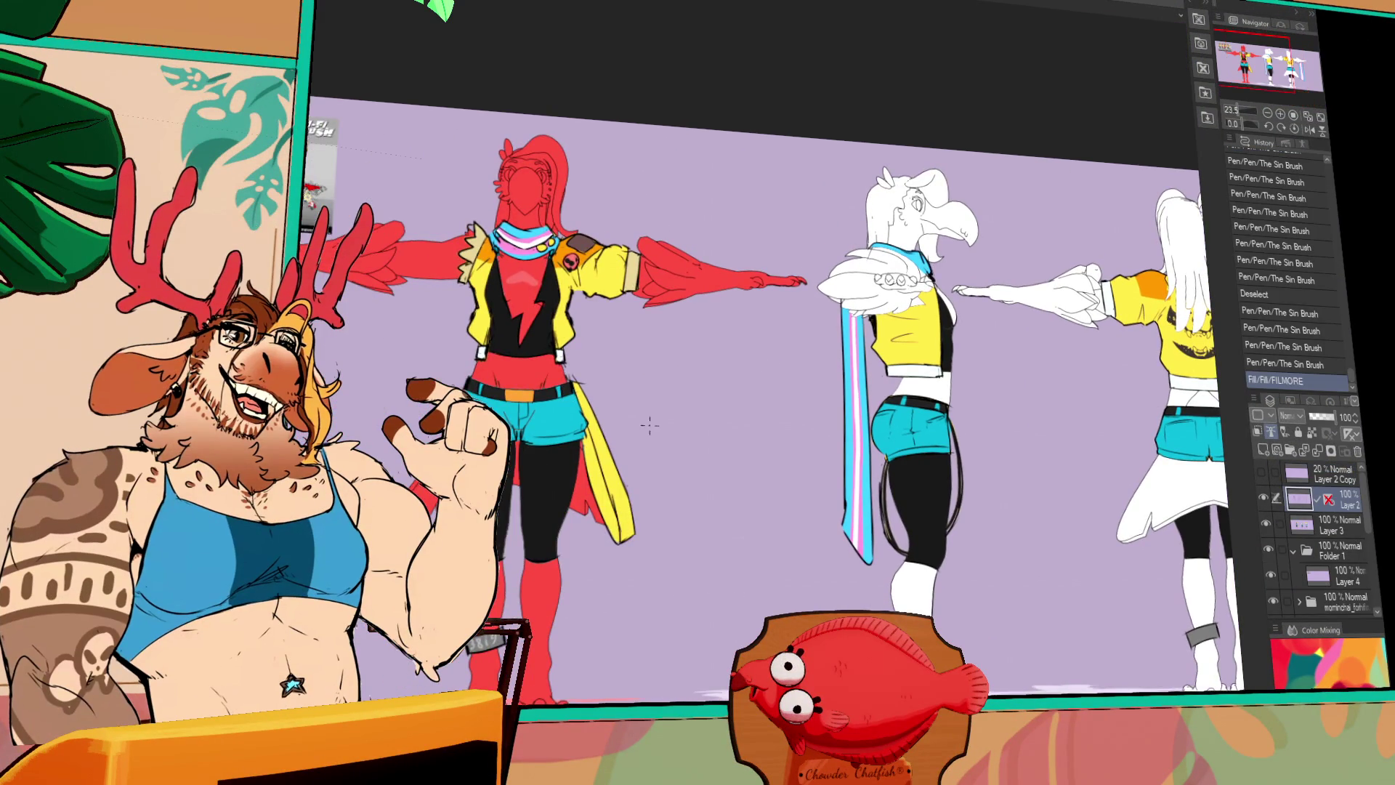
{"action": "scroll", "coordinate": [649, 425], "scroll_direction": "up", "scroll_amount": 3}
{"action": "left_click_drag", "start_coordinate": [650, 425], "coordinate": [861, 412]}
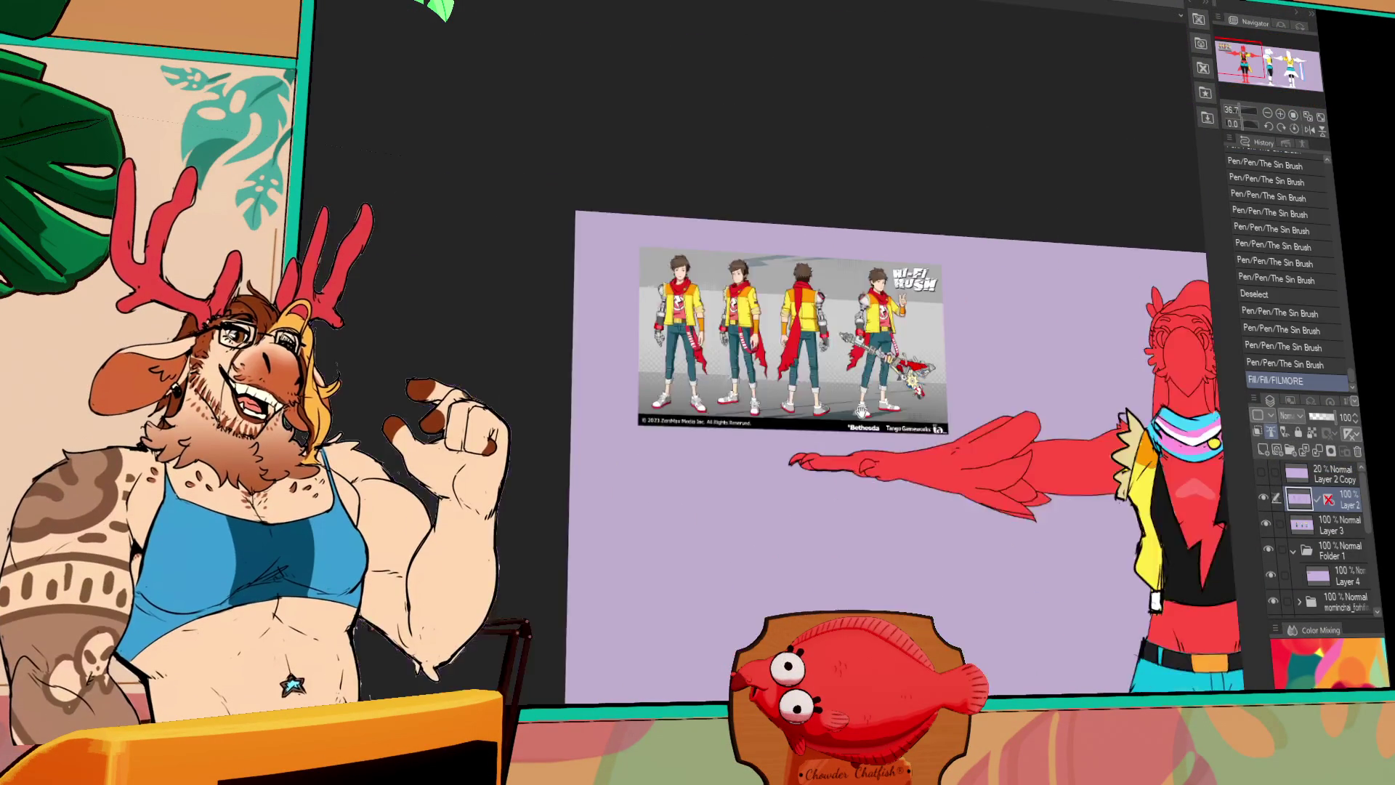
{"action": "scroll", "coordinate": [861, 411], "scroll_direction": "up", "scroll_amount": 3}
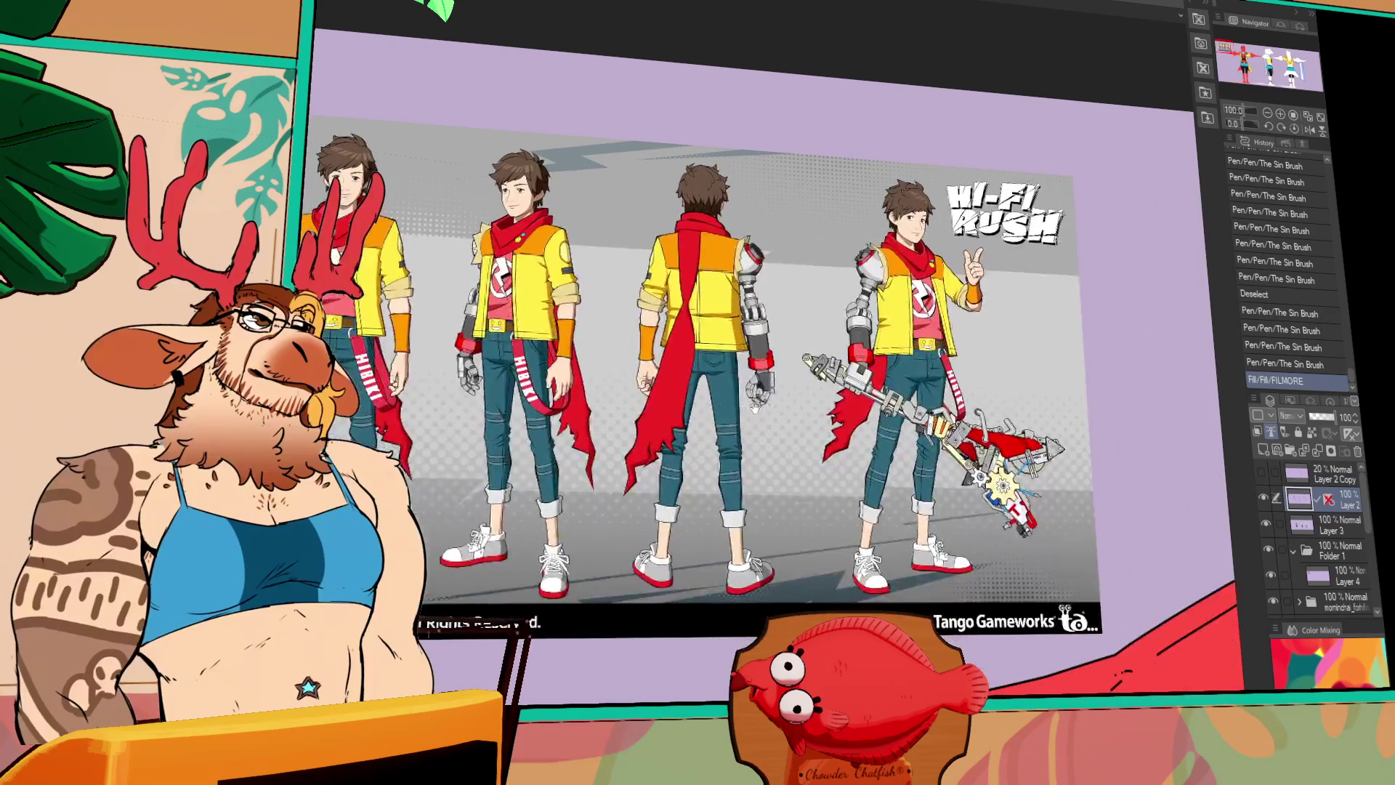
{"action": "scroll", "coordinate": [669, 311], "scroll_direction": "up", "scroll_amount": 2}
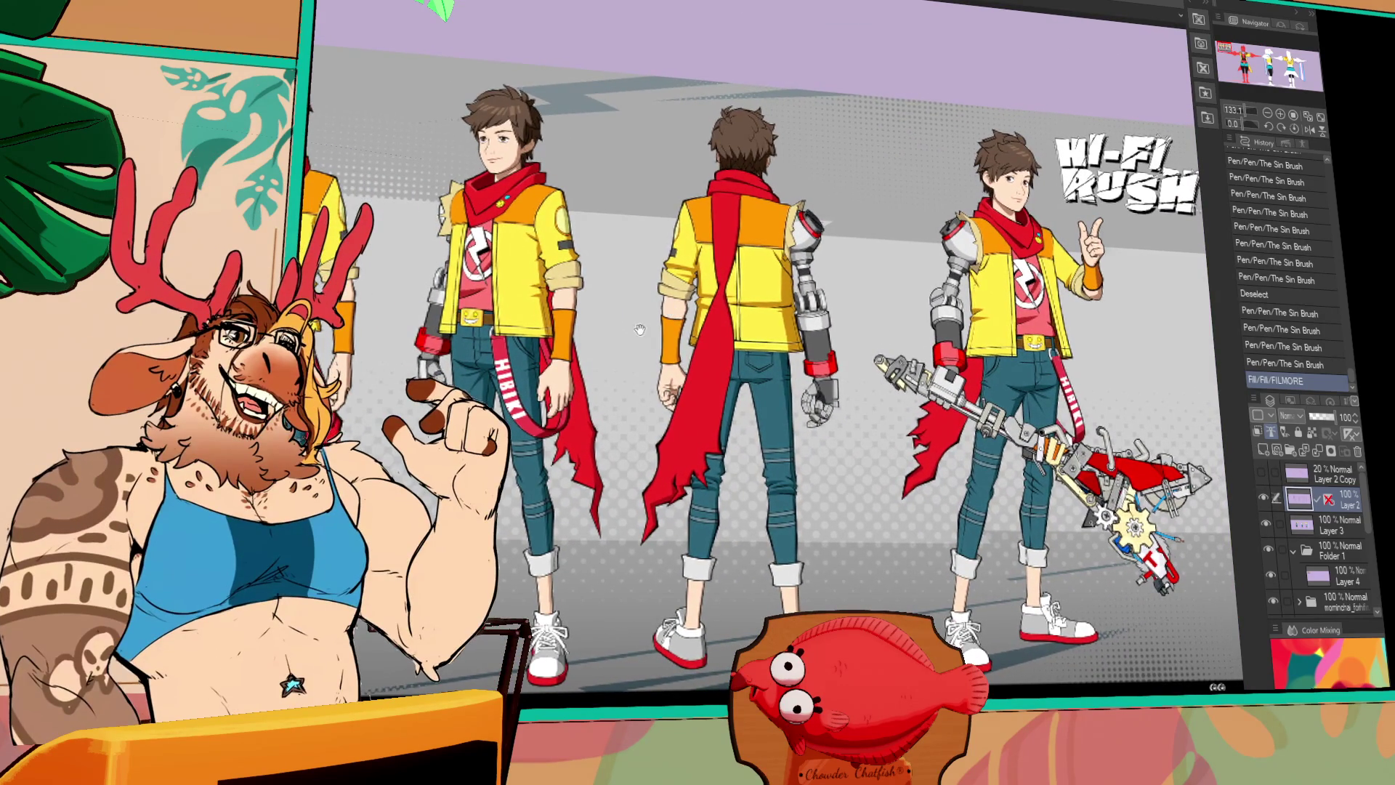
{"action": "scroll", "coordinate": [688, 403], "scroll_direction": "down", "scroll_amount": 3}
{"action": "scroll", "coordinate": [883, 387], "scroll_direction": "down", "scroll_amount": 2}
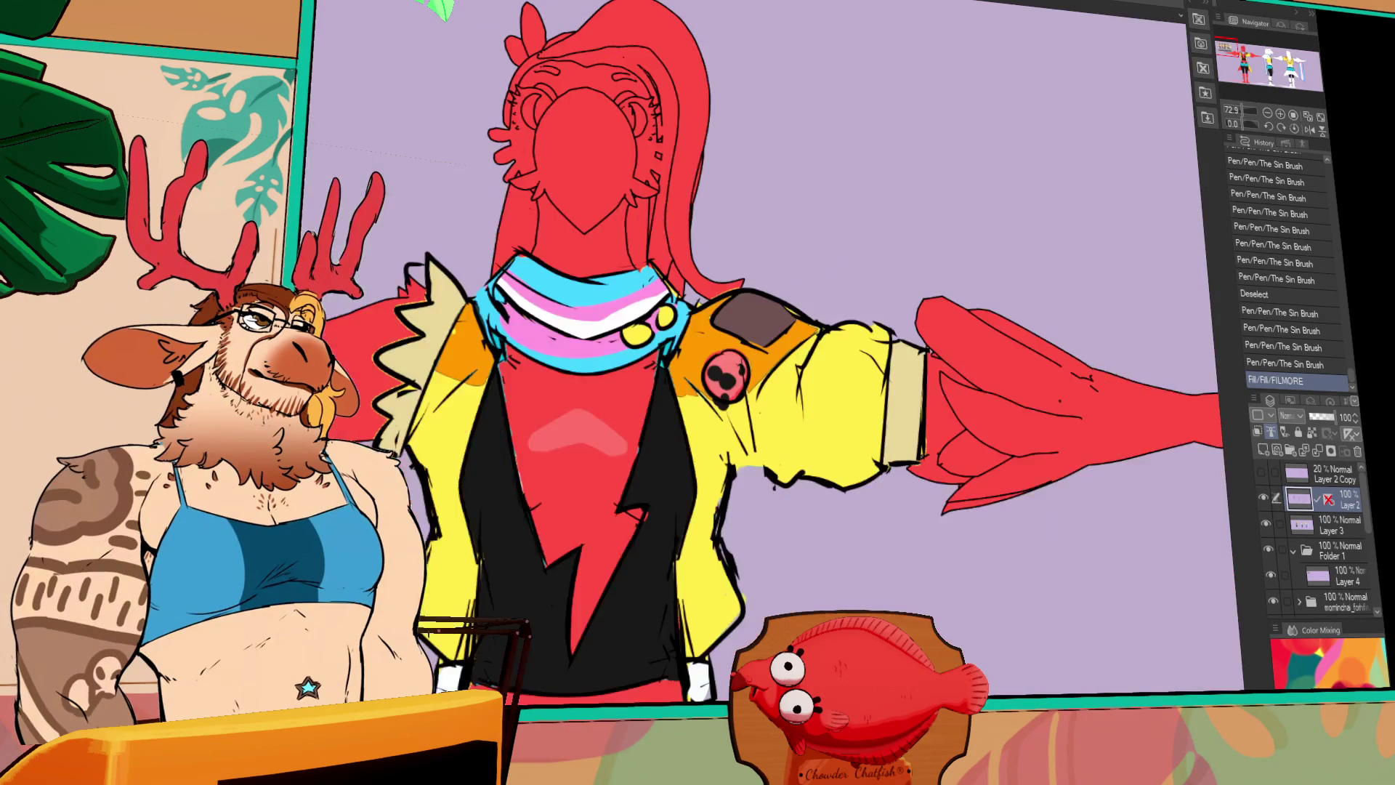
{"action": "scroll", "coordinate": [511, 327], "scroll_direction": "down", "scroll_amount": 2}
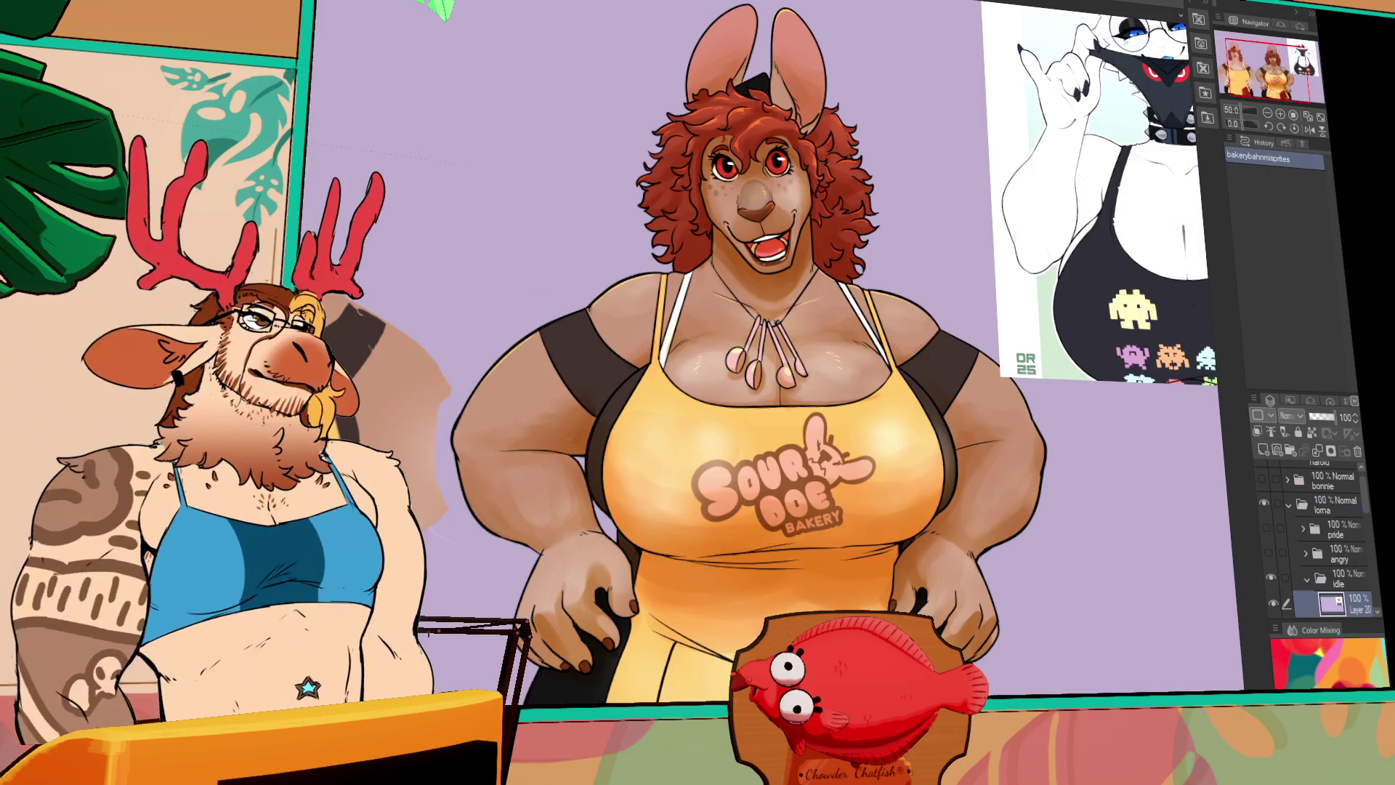
Flip the kangaroo baker artwork view horizontally
{"action": "left_click_drag", "start_coordinate": [727, 363], "coordinate": [606, 330]}
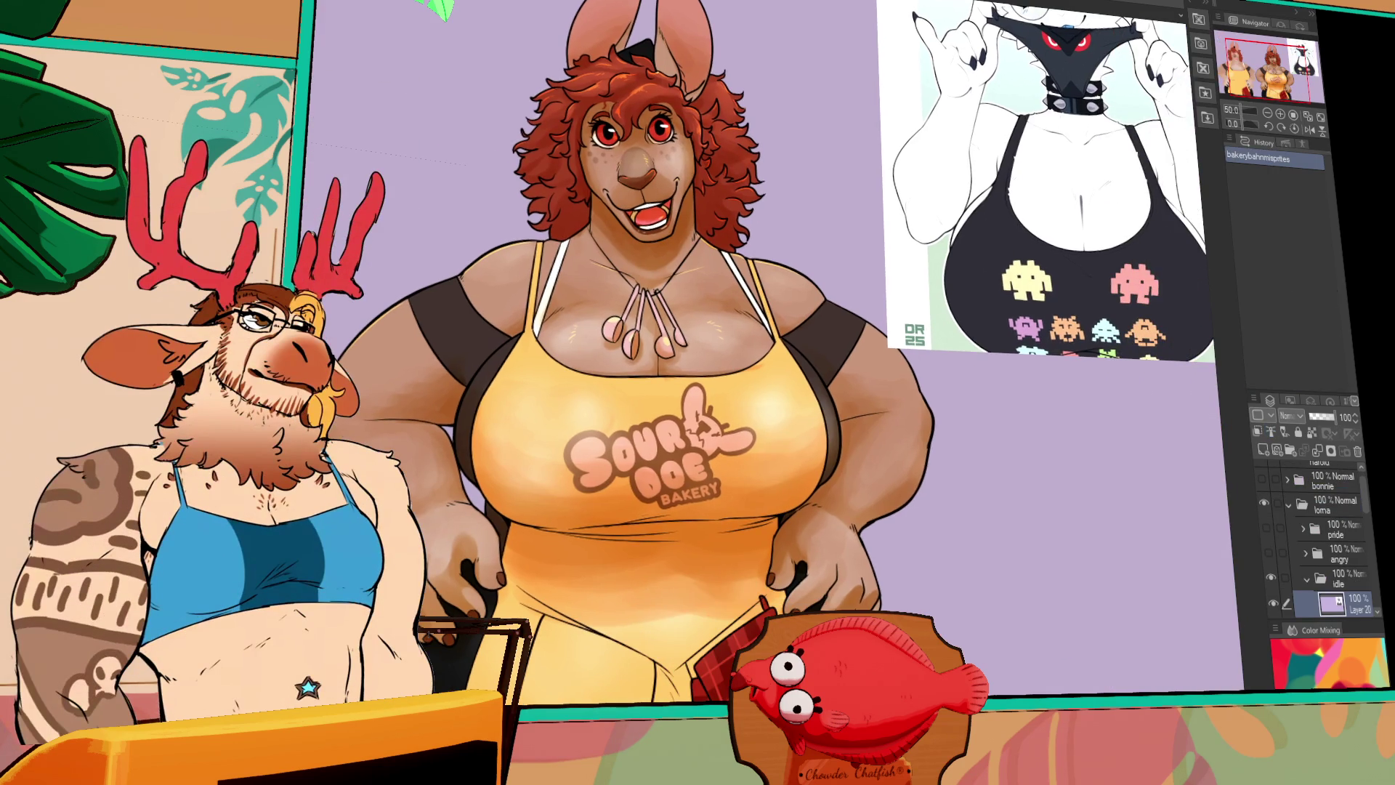
{"action": "left_click", "coordinate": [1308, 135]}
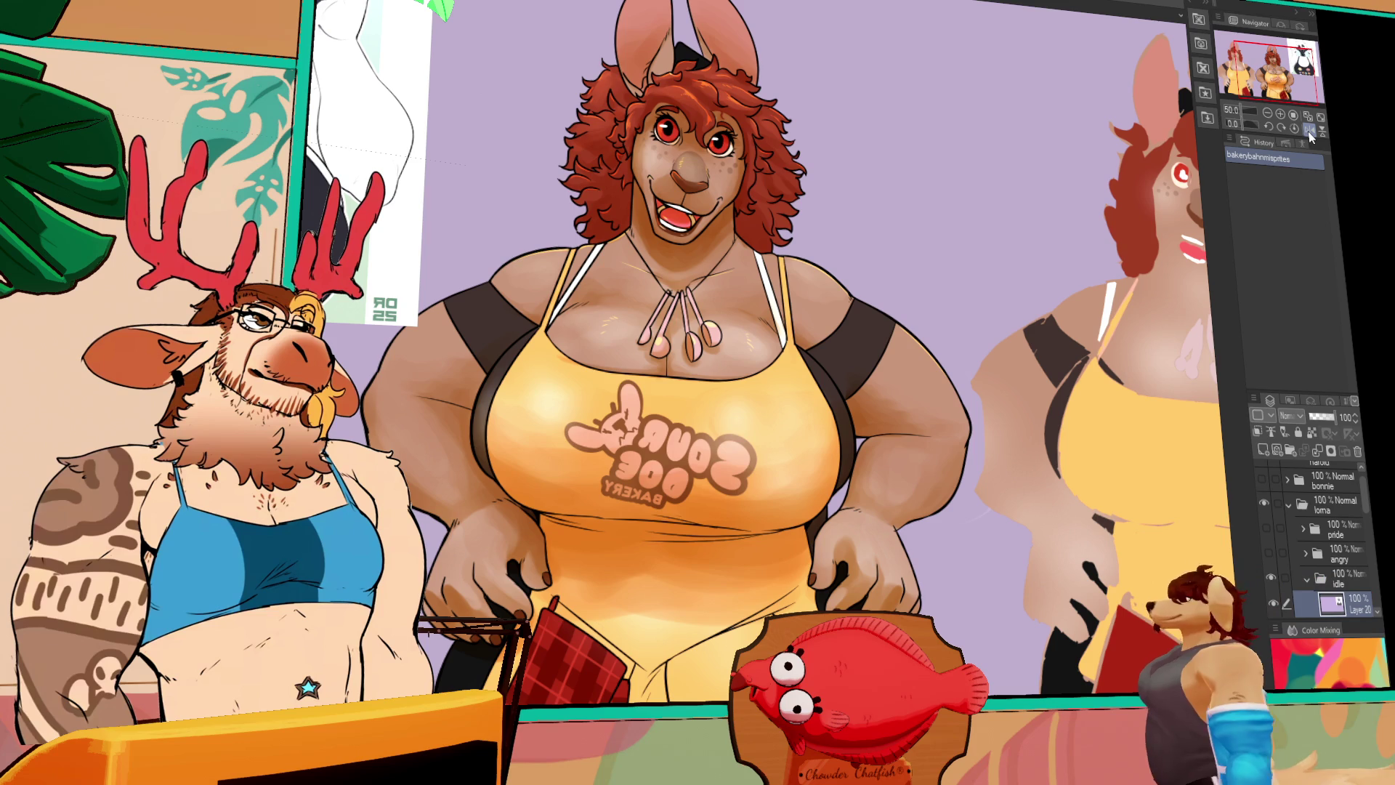
{"action": "scroll", "coordinate": [1296, 544], "scroll_direction": "down", "scroll_amount": 5}
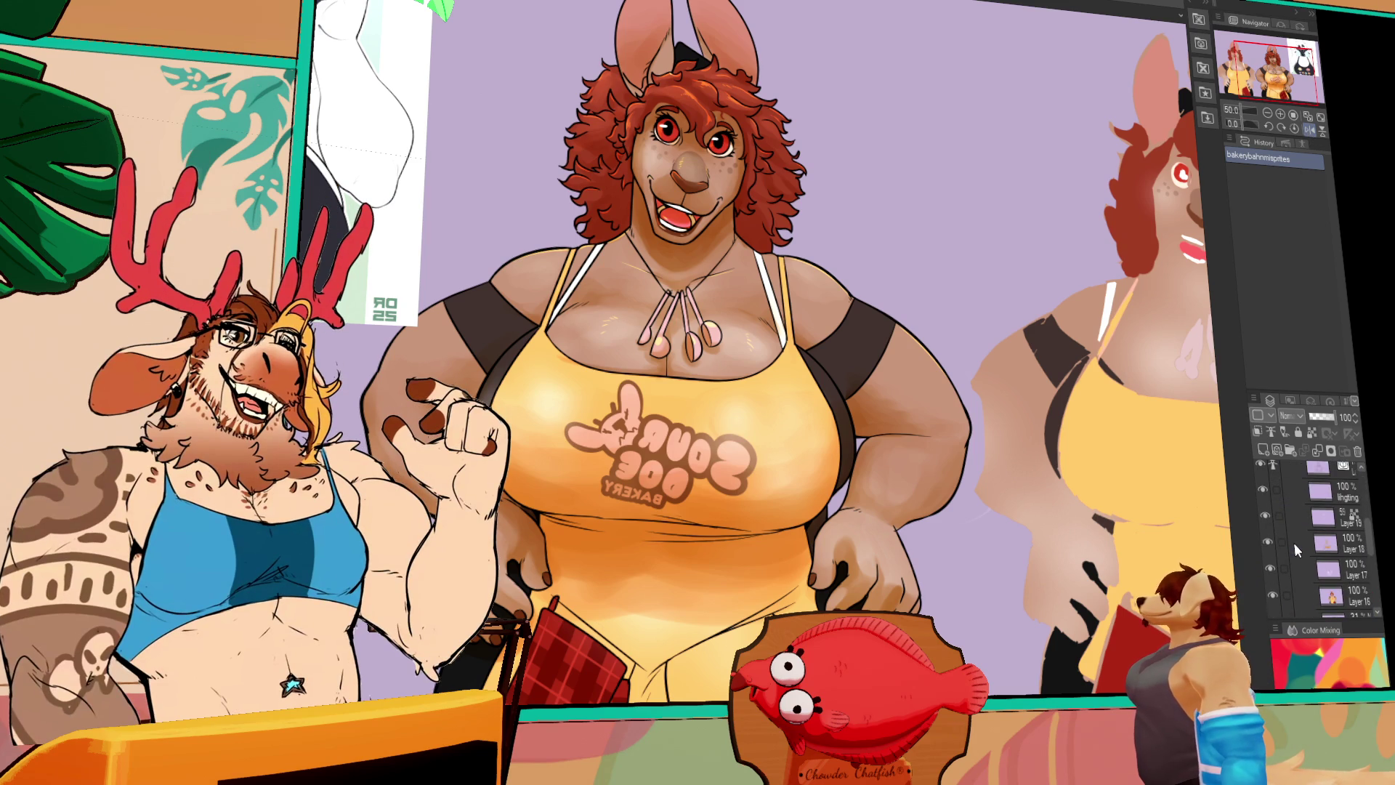
Hide and re-show Layers 18 and 19 to compare the apron shading
{"action": "left_click", "coordinate": [1270, 545]}
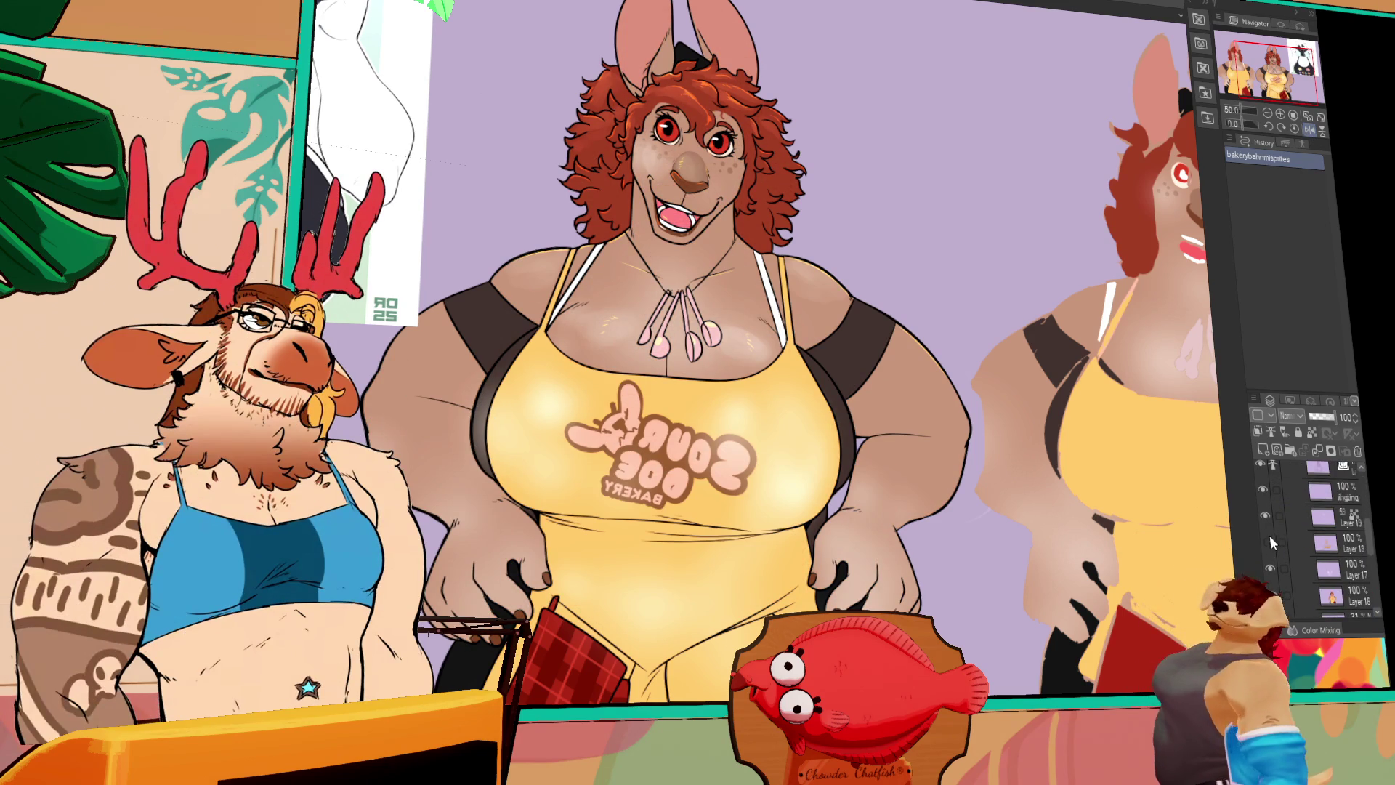
{"action": "left_click", "coordinate": [1267, 516]}
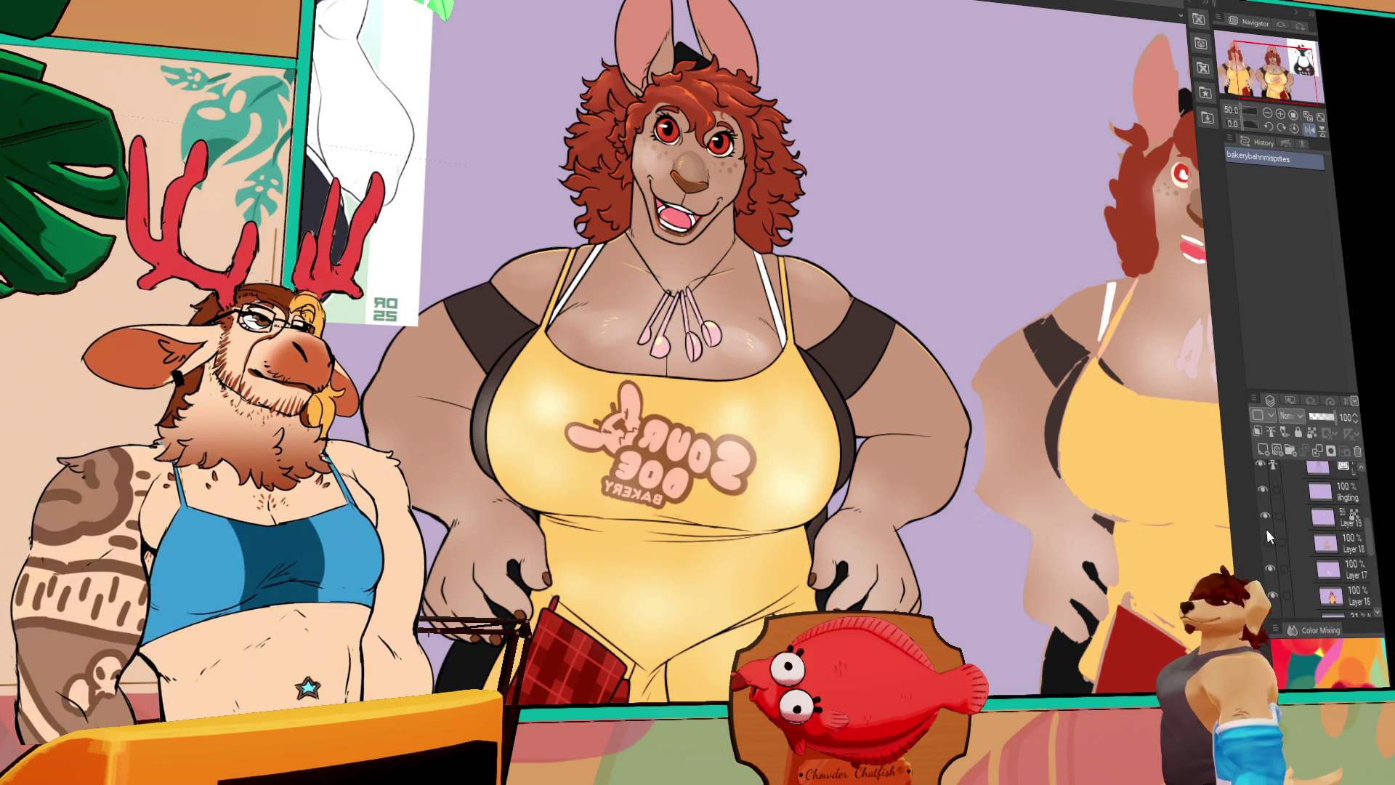
{"action": "left_click", "coordinate": [1264, 517]}
{"action": "left_click", "coordinate": [1269, 551]}
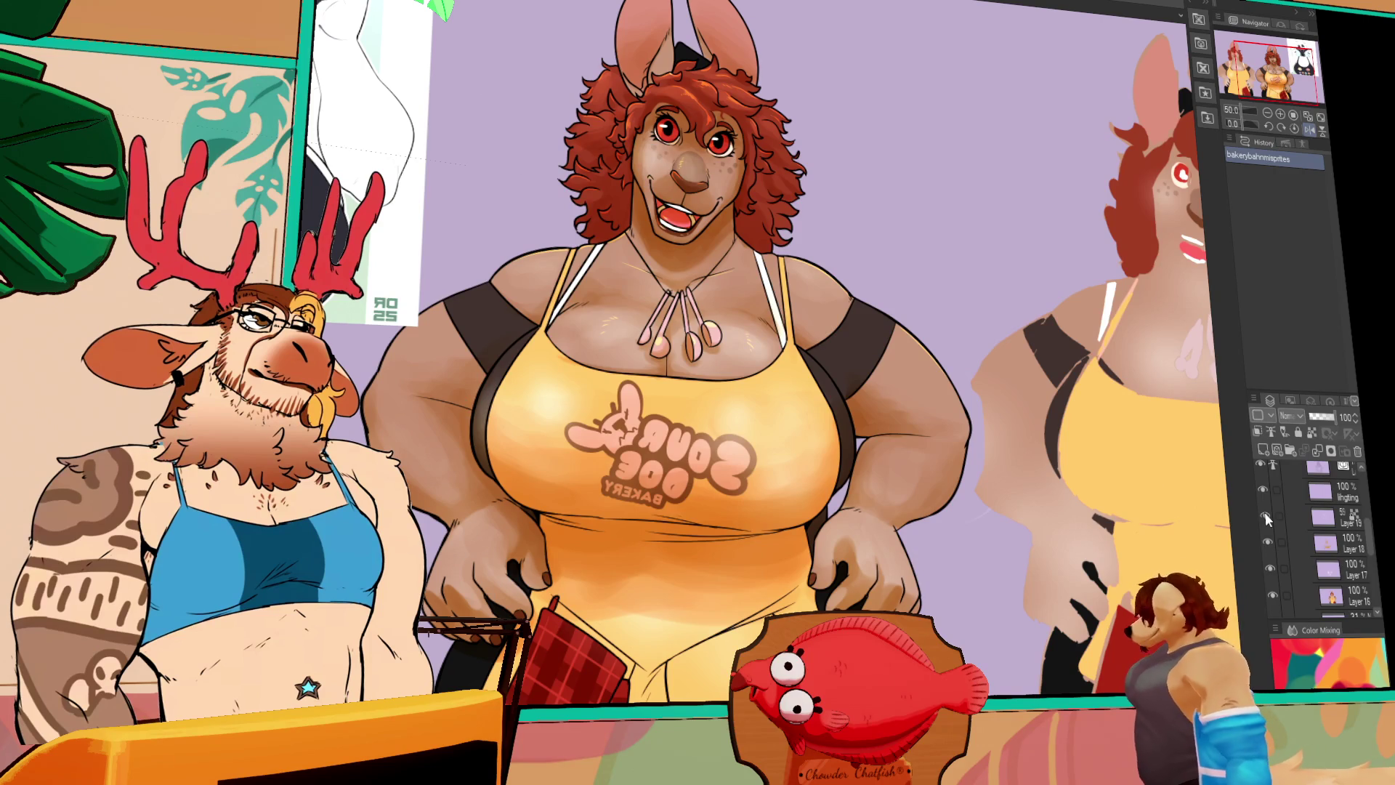
Collapse a layer folder and select Layer 20 in the idle folder
{"action": "left_click", "coordinate": [1290, 543]}
{"action": "scroll", "coordinate": [1293, 537], "scroll_direction": "down", "scroll_amount": 2}
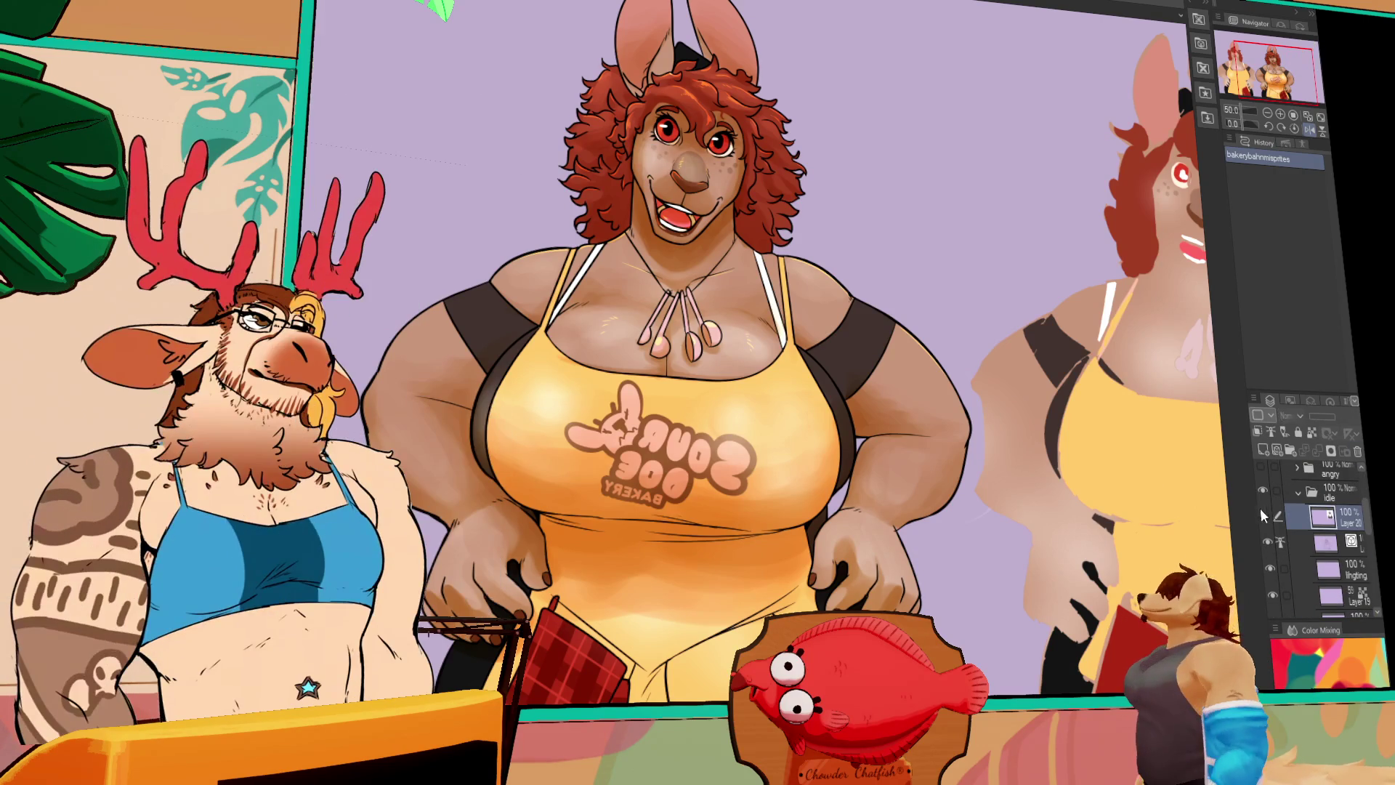
{"action": "left_click", "coordinate": [1264, 516]}
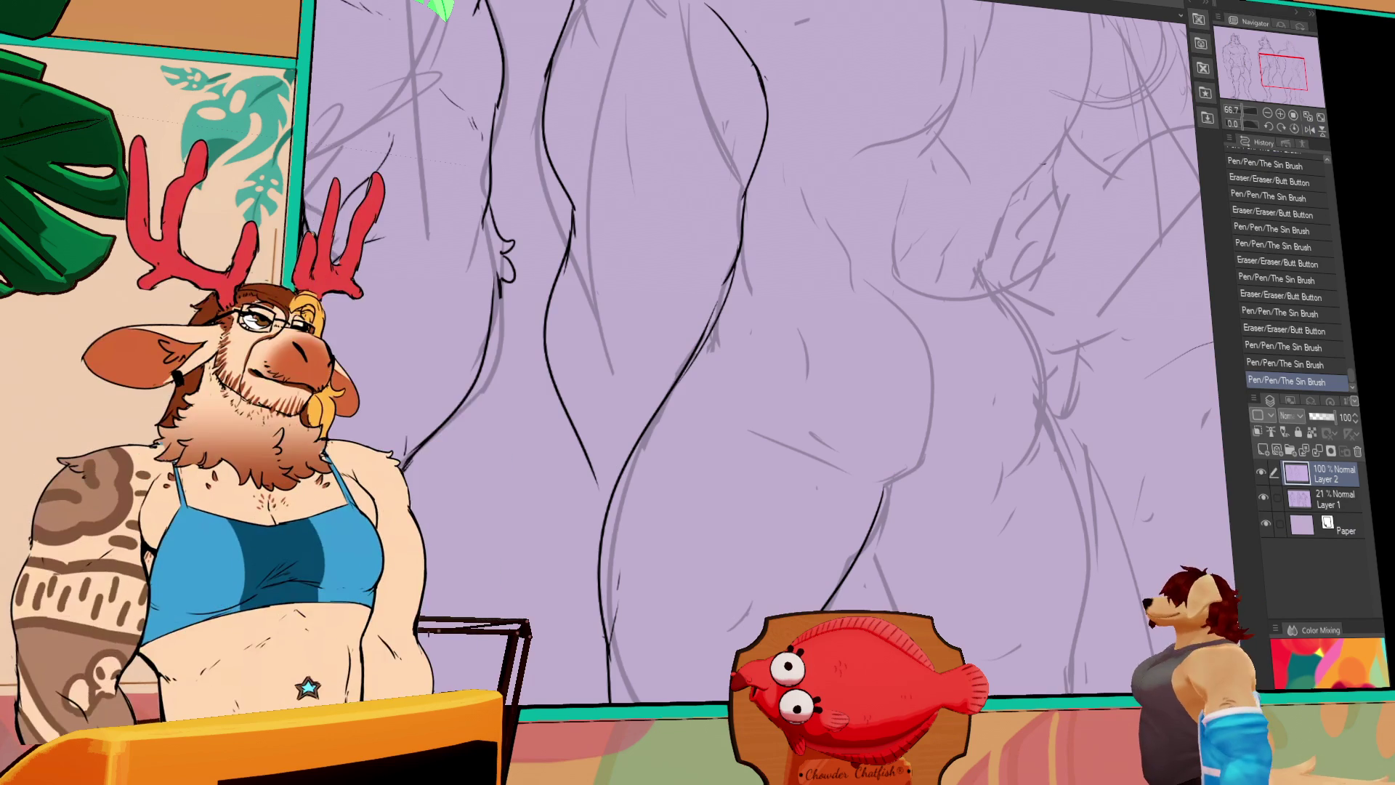
{"action": "mouse_move", "coordinate": [760, 125]}
{"action": "left_mouse_down"}
{"action": "mouse_move", "coordinate": [1007, 605]}
{"action": "mouse_move", "coordinate": [855, 478]}
{"action": "mouse_move", "coordinate": [619, 469]}
{"action": "left_mouse_up"}
Ink and trim the thin contour line down the leg, undoing failed strokes
{"action": "key", "text": "ctrl+z"}
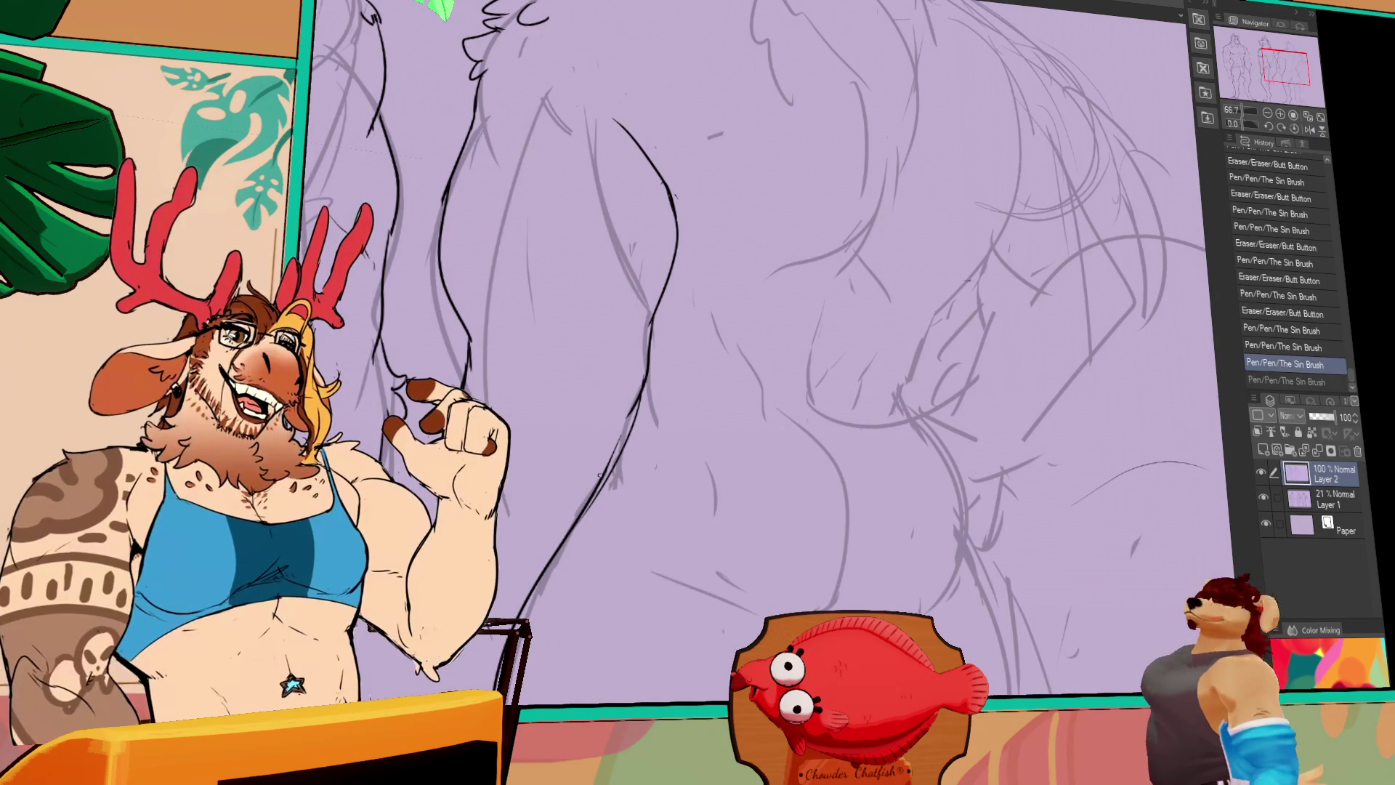
{"action": "mouse_move", "coordinate": [603, 523]}
{"action": "left_mouse_down"}
{"action": "mouse_move", "coordinate": [708, 490]}
{"action": "mouse_move", "coordinate": [819, 610]}
{"action": "left_mouse_up"}
{"action": "key", "text": "e"}
{"action": "key", "text": "p"}
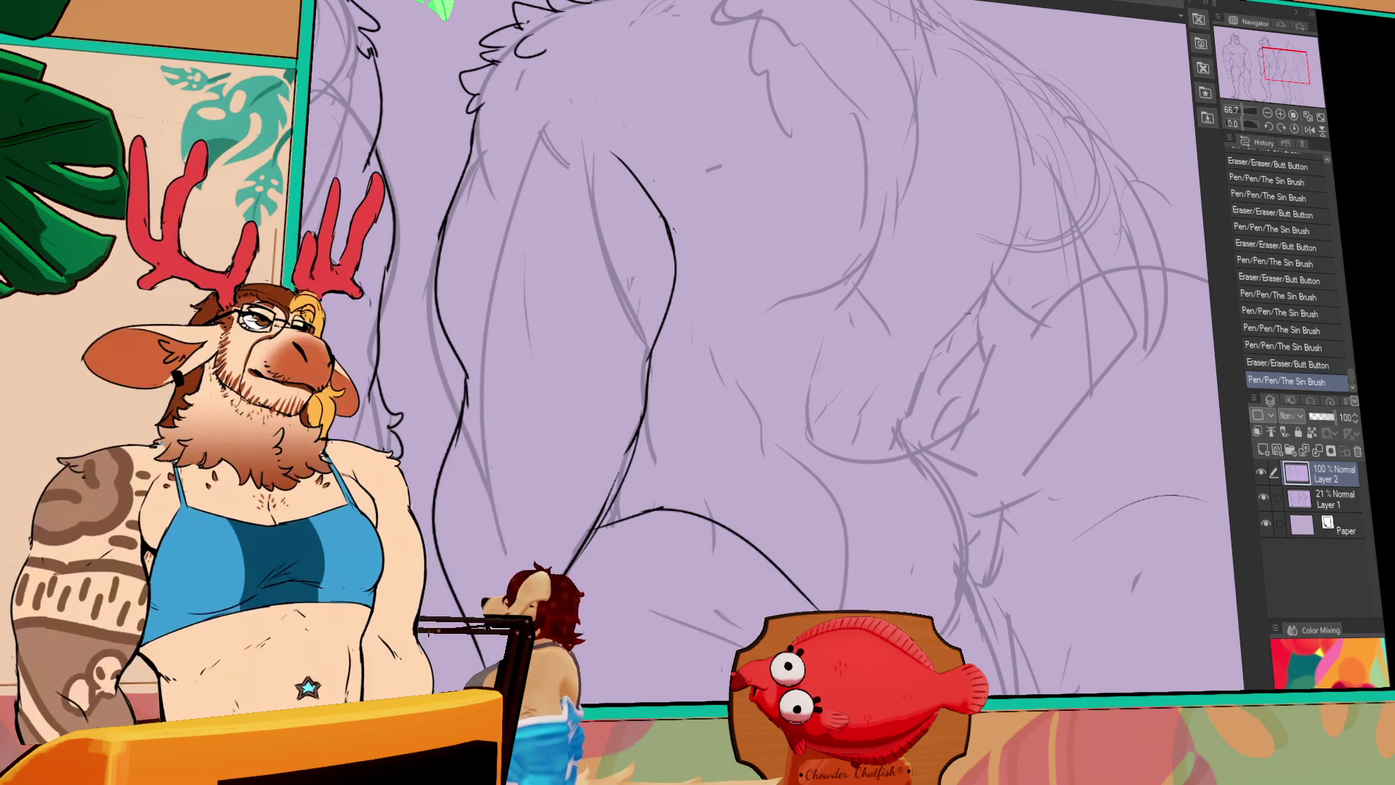
{"action": "left_click_drag", "start_coordinate": [658, 508], "coordinate": [797, 600]}
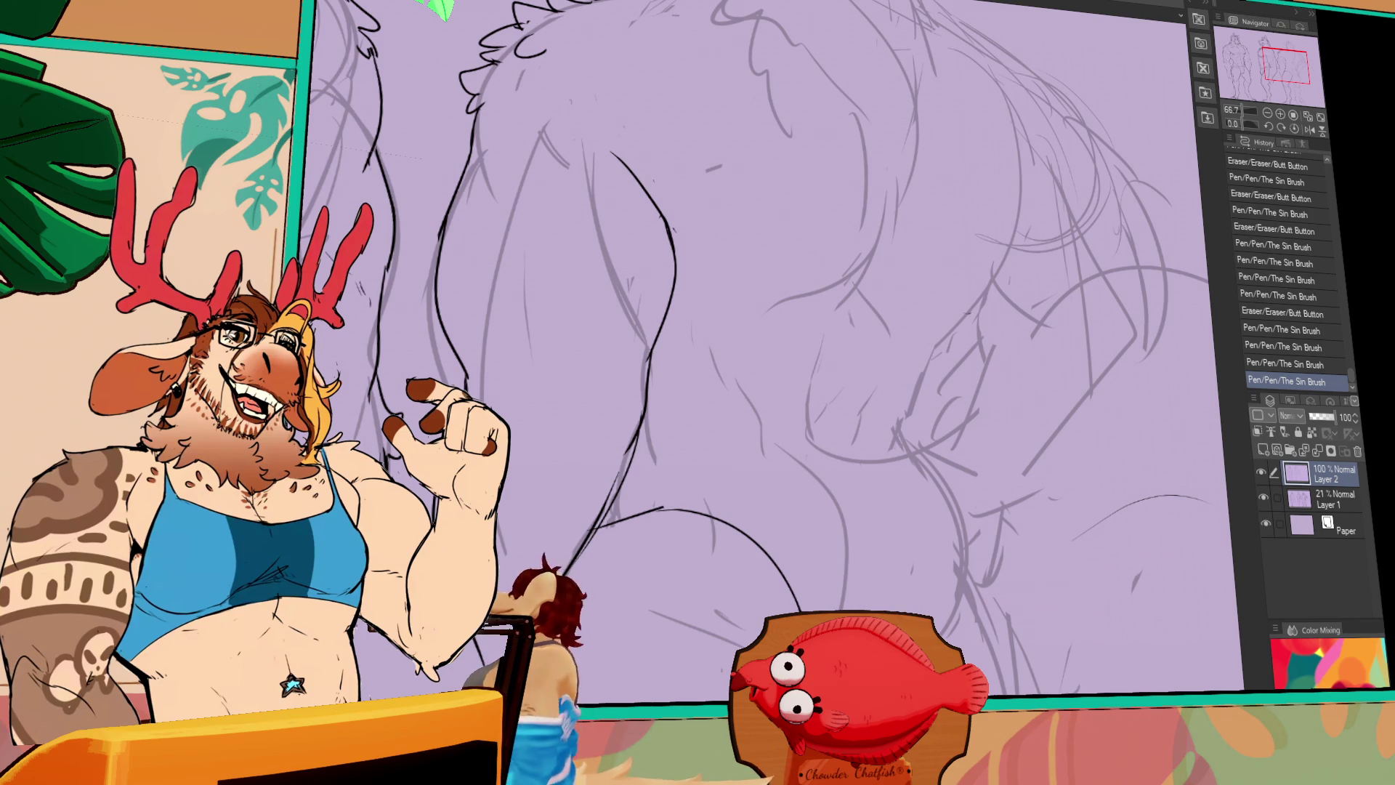
{"action": "left_click_drag", "start_coordinate": [789, 593], "coordinate": [799, 609]}
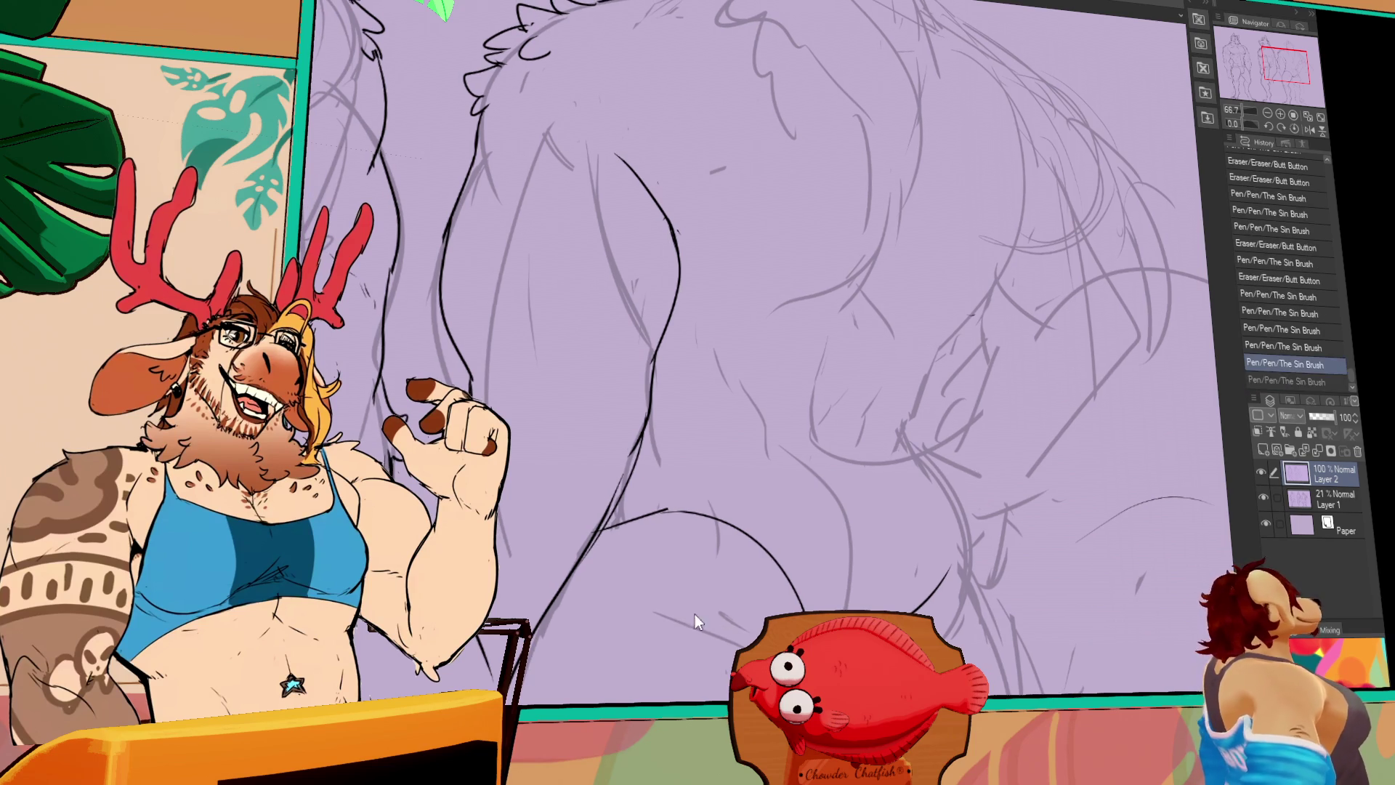
{"action": "key", "text": "ctrl+z"}
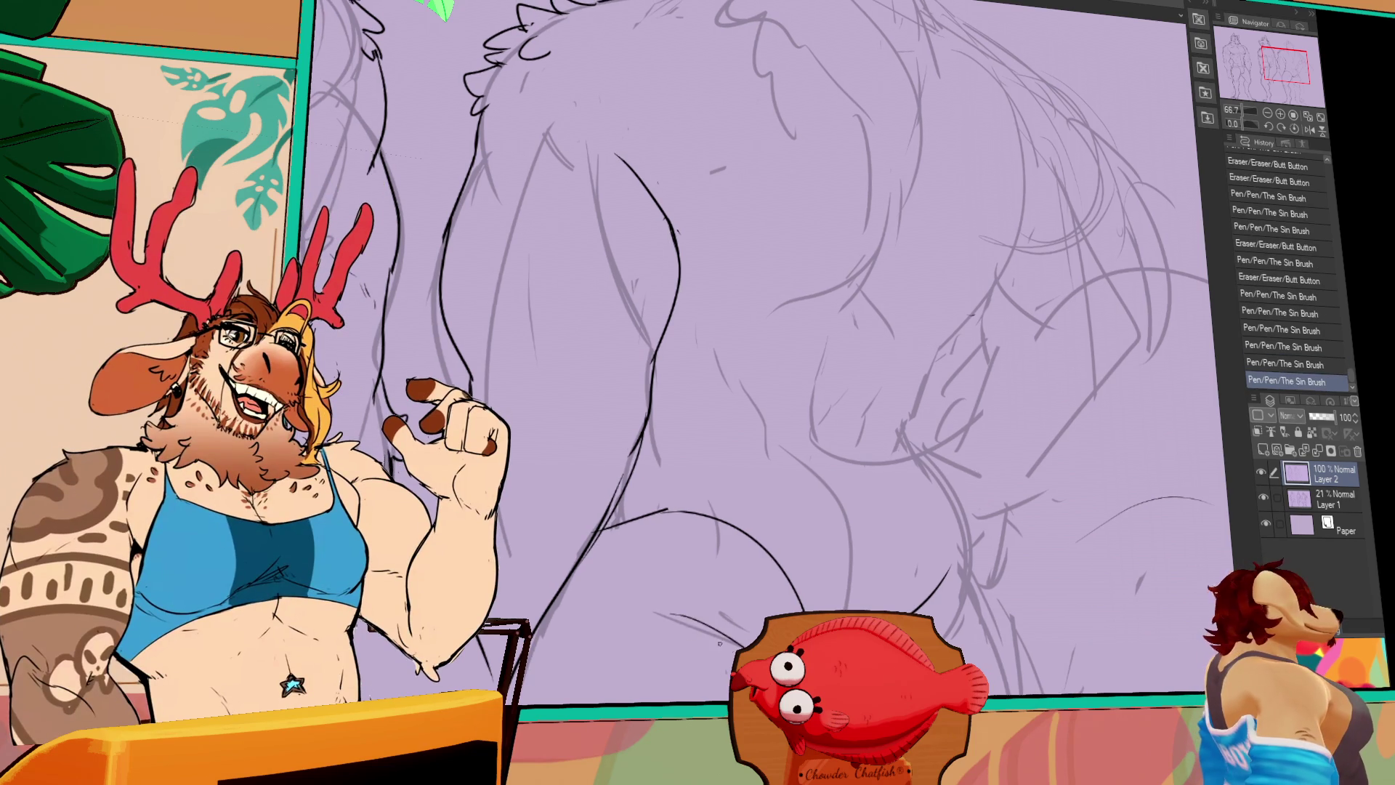
{"action": "left_click_drag", "start_coordinate": [679, 618], "coordinate": [747, 644]}
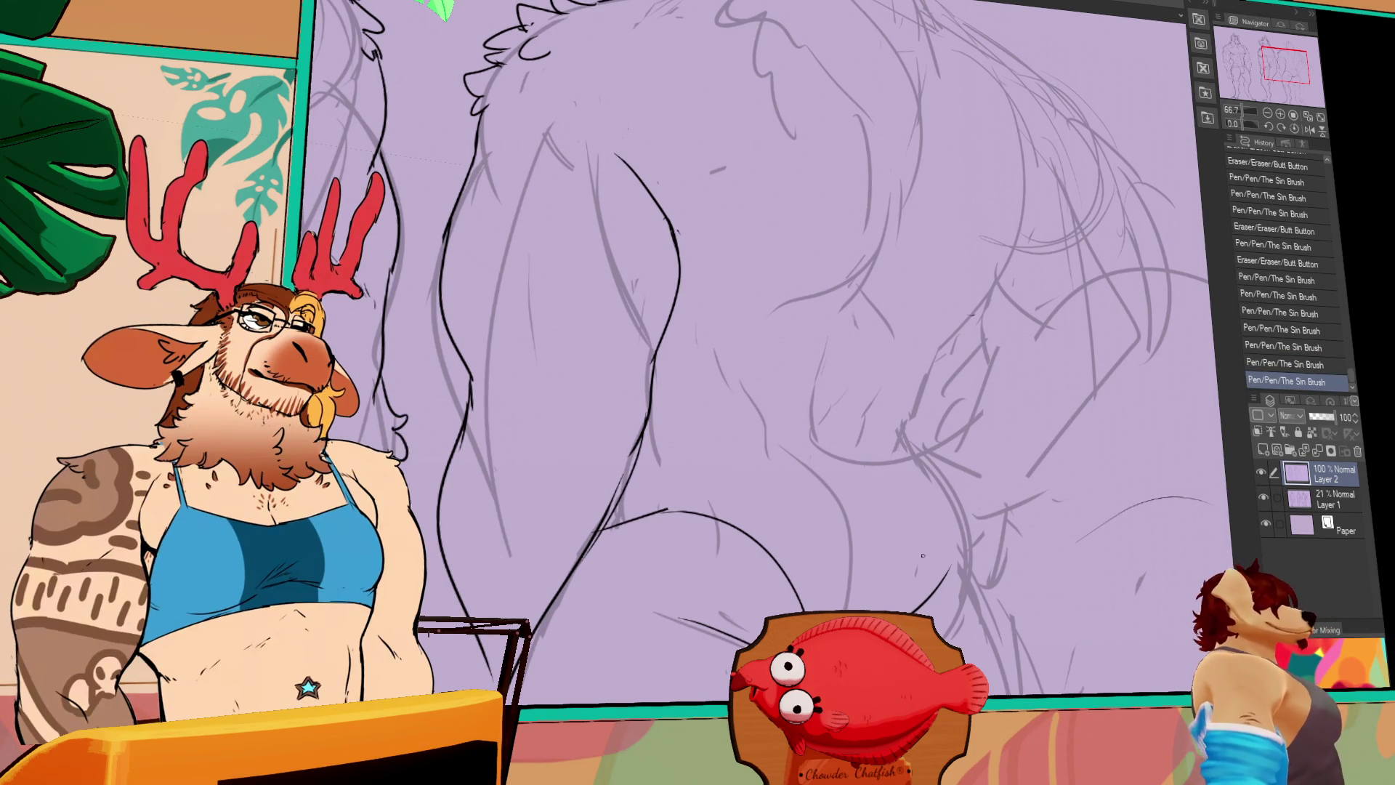
Ink a darker leg contour and the right buttock curve, erasing and redrawing for cleaner lines
{"action": "mouse_move", "coordinate": [981, 640]}
{"action": "left_mouse_down"}
{"action": "mouse_move", "coordinate": [988, 619]}
{"action": "mouse_move", "coordinate": [951, 536]}
{"action": "mouse_move", "coordinate": [922, 390]}
{"action": "left_mouse_up"}
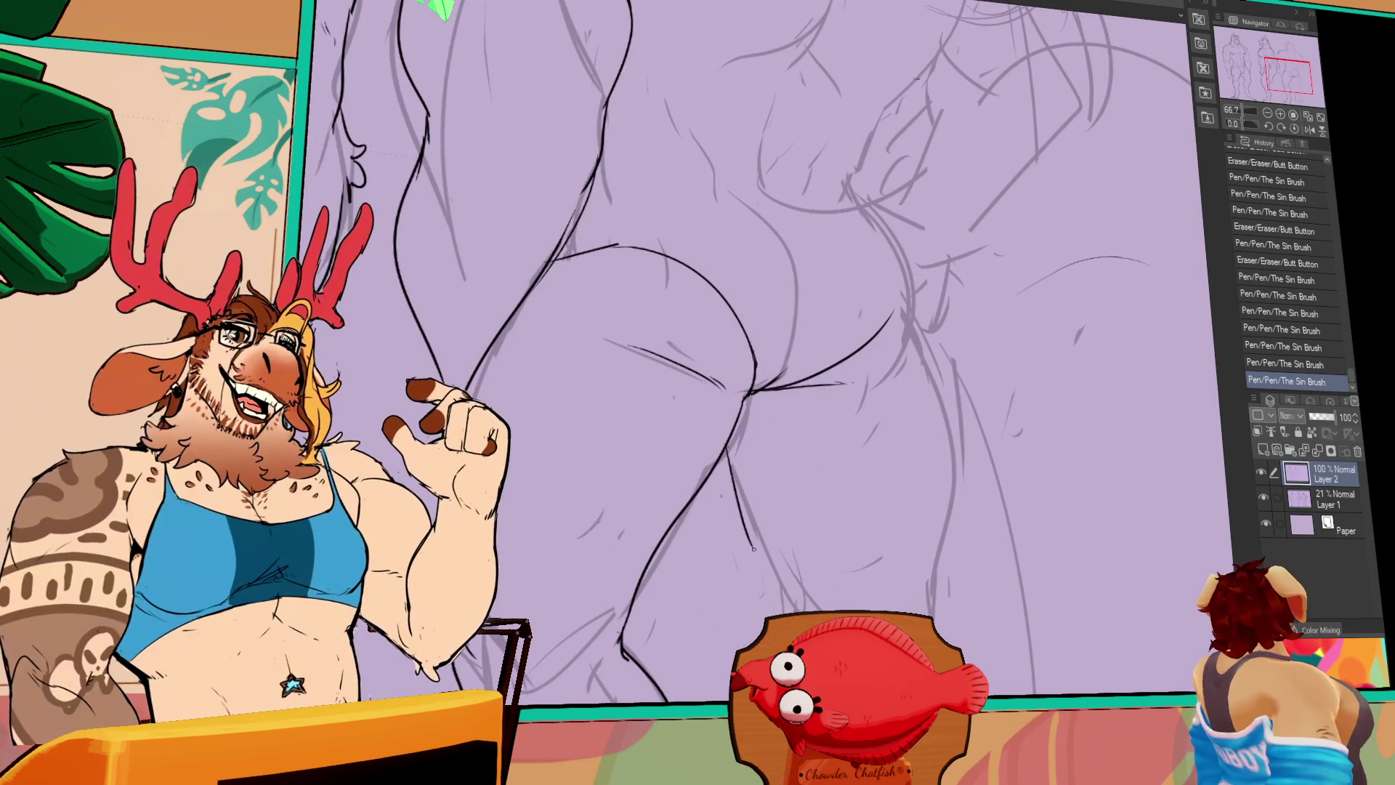
{"action": "left_click_drag", "start_coordinate": [728, 447], "coordinate": [781, 603]}
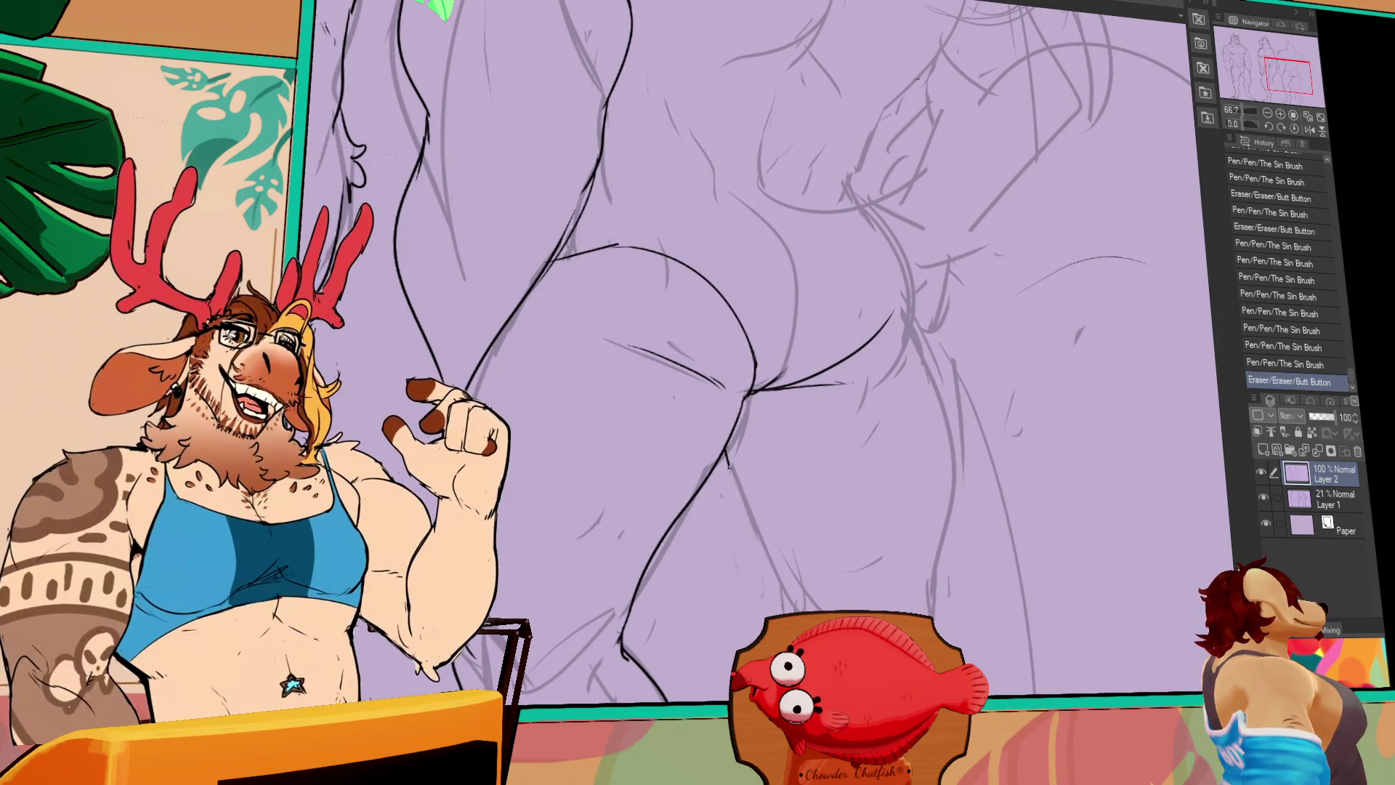
{"action": "mouse_move", "coordinate": [729, 465]}
{"action": "left_mouse_down"}
{"action": "mouse_move", "coordinate": [776, 581]}
{"action": "mouse_move", "coordinate": [748, 523]}
{"action": "left_mouse_up"}
{"action": "left_click_drag", "start_coordinate": [726, 508], "coordinate": [770, 603]}
{"action": "left_click_drag", "start_coordinate": [1013, 490], "coordinate": [1015, 507]}
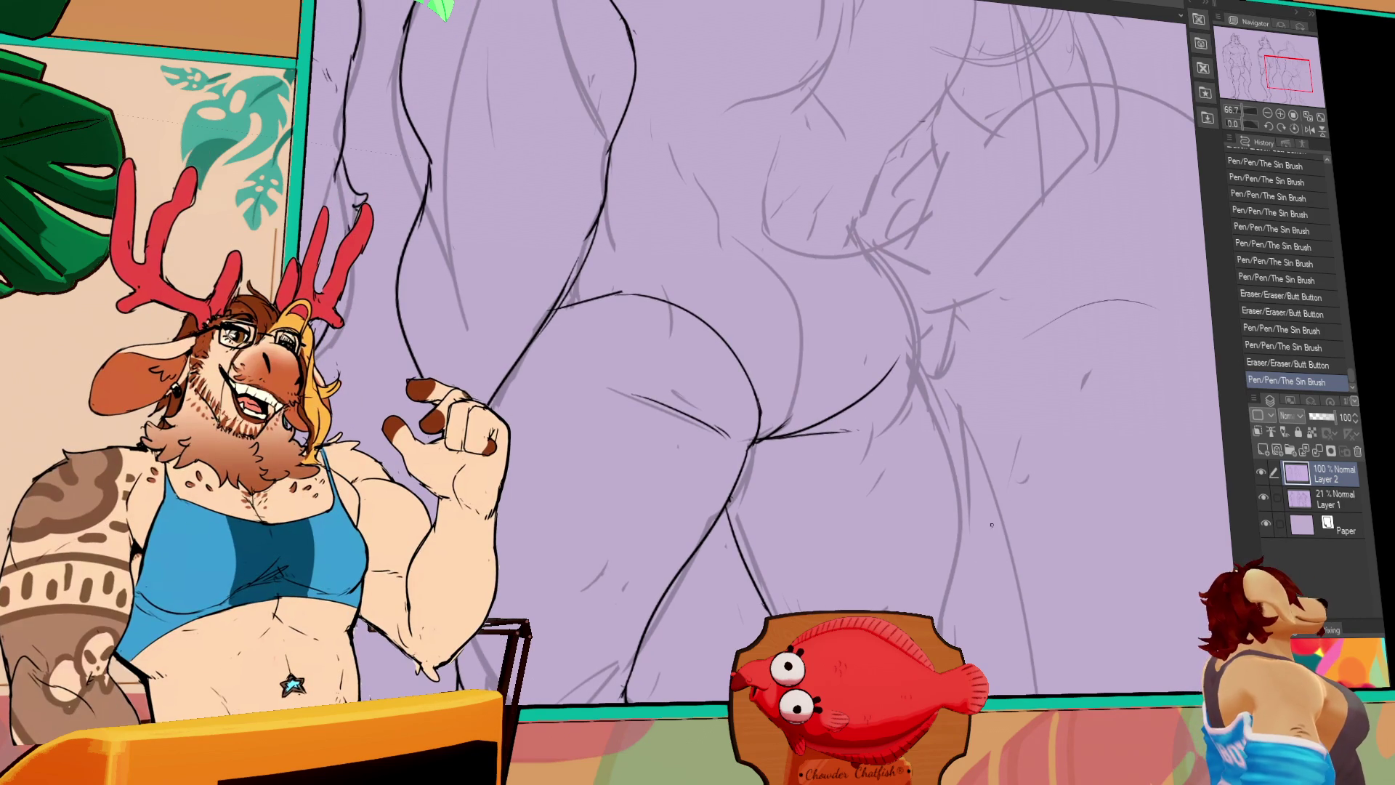
{"action": "left_click_drag", "start_coordinate": [848, 425], "coordinate": [850, 472]}
{"action": "left_click_drag", "start_coordinate": [865, 294], "coordinate": [908, 381]}
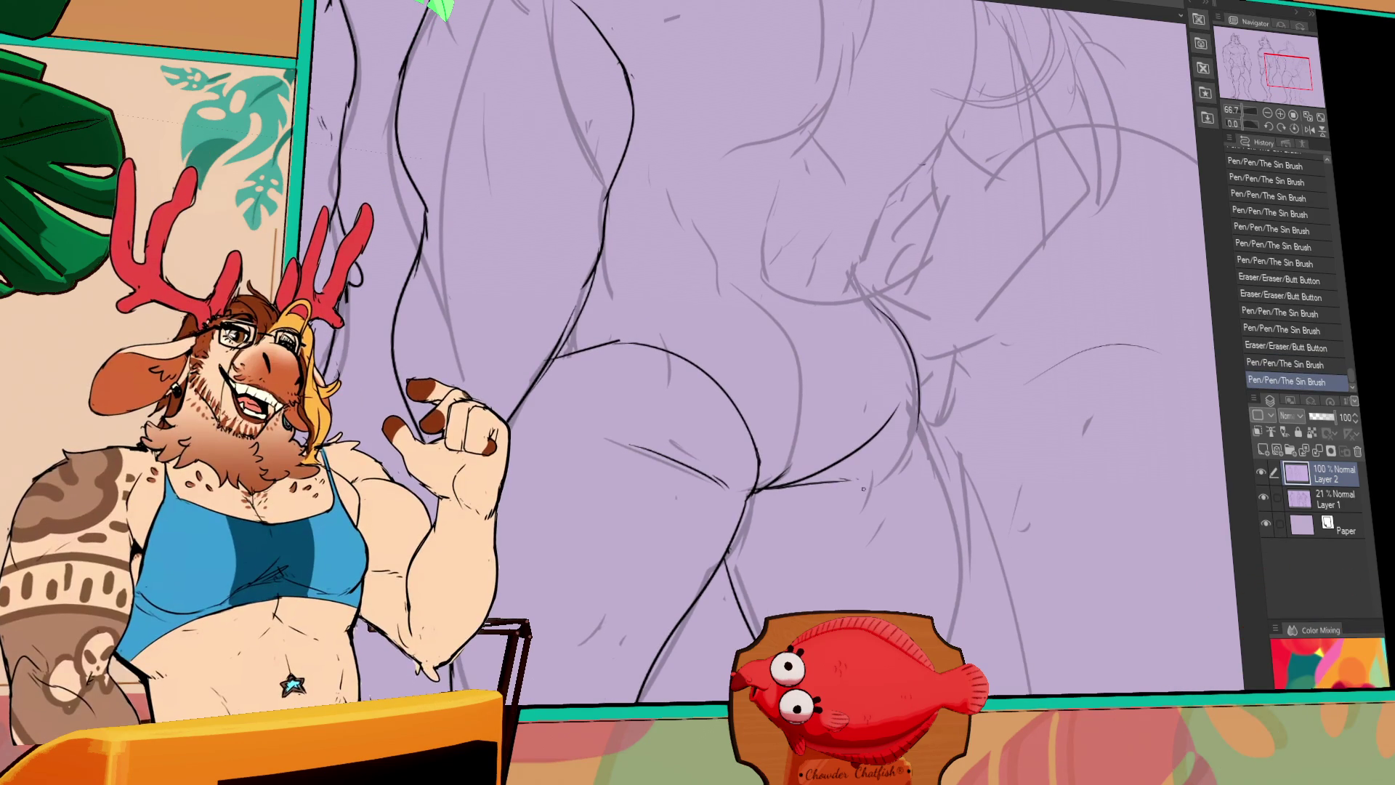
{"action": "key", "text": "ctrl+z"}
Ink a new buttock curve and refine the inner thigh line with small touch-ups
{"action": "scroll", "coordinate": [727, 363], "scroll_direction": "up", "scroll_amount": 2}
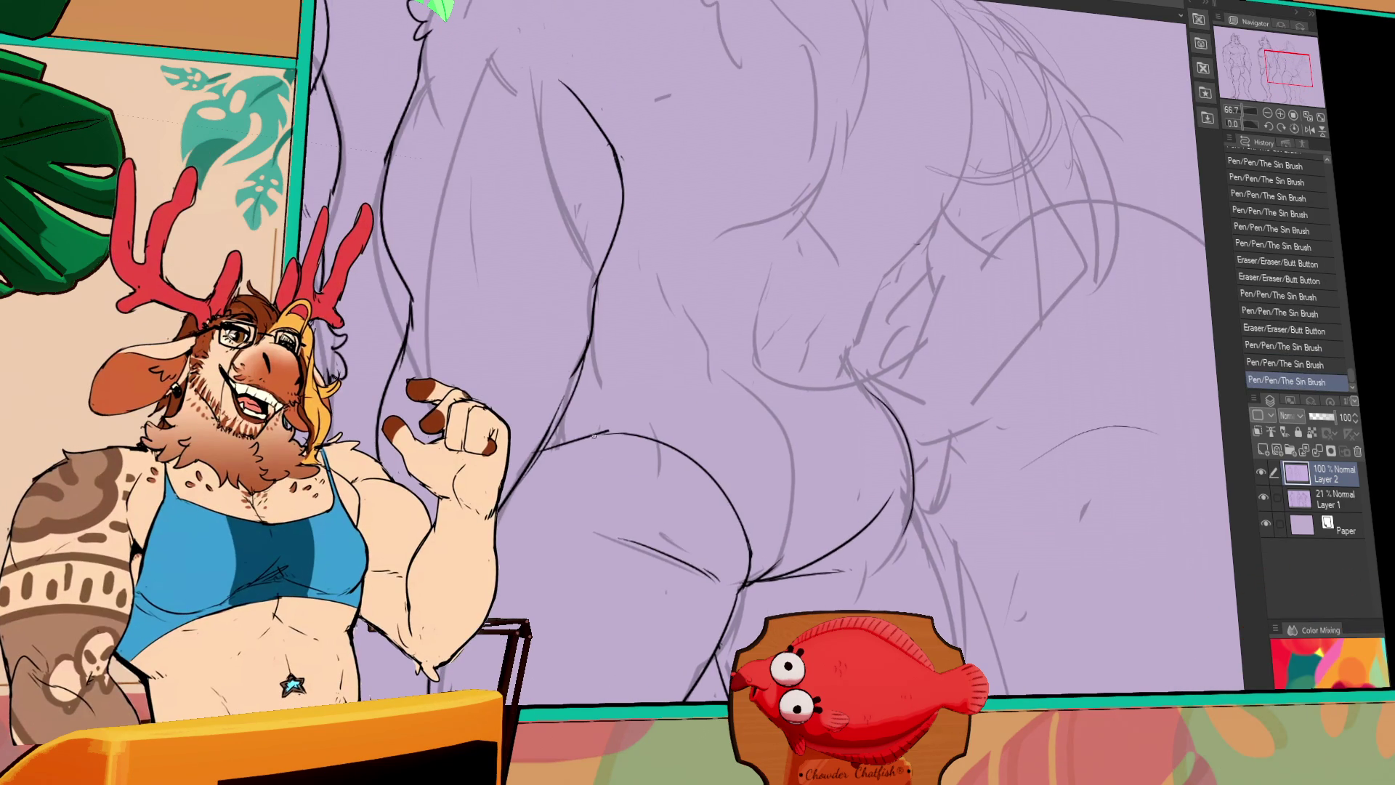
{"action": "mouse_move", "coordinate": [632, 379]}
{"action": "left_mouse_down"}
{"action": "mouse_move", "coordinate": [726, 370]}
{"action": "mouse_move", "coordinate": [762, 411]}
{"action": "left_mouse_up"}
{"action": "key", "text": "ctrl+z"}
{"action": "left_click_drag", "start_coordinate": [781, 447], "coordinate": [795, 542]}
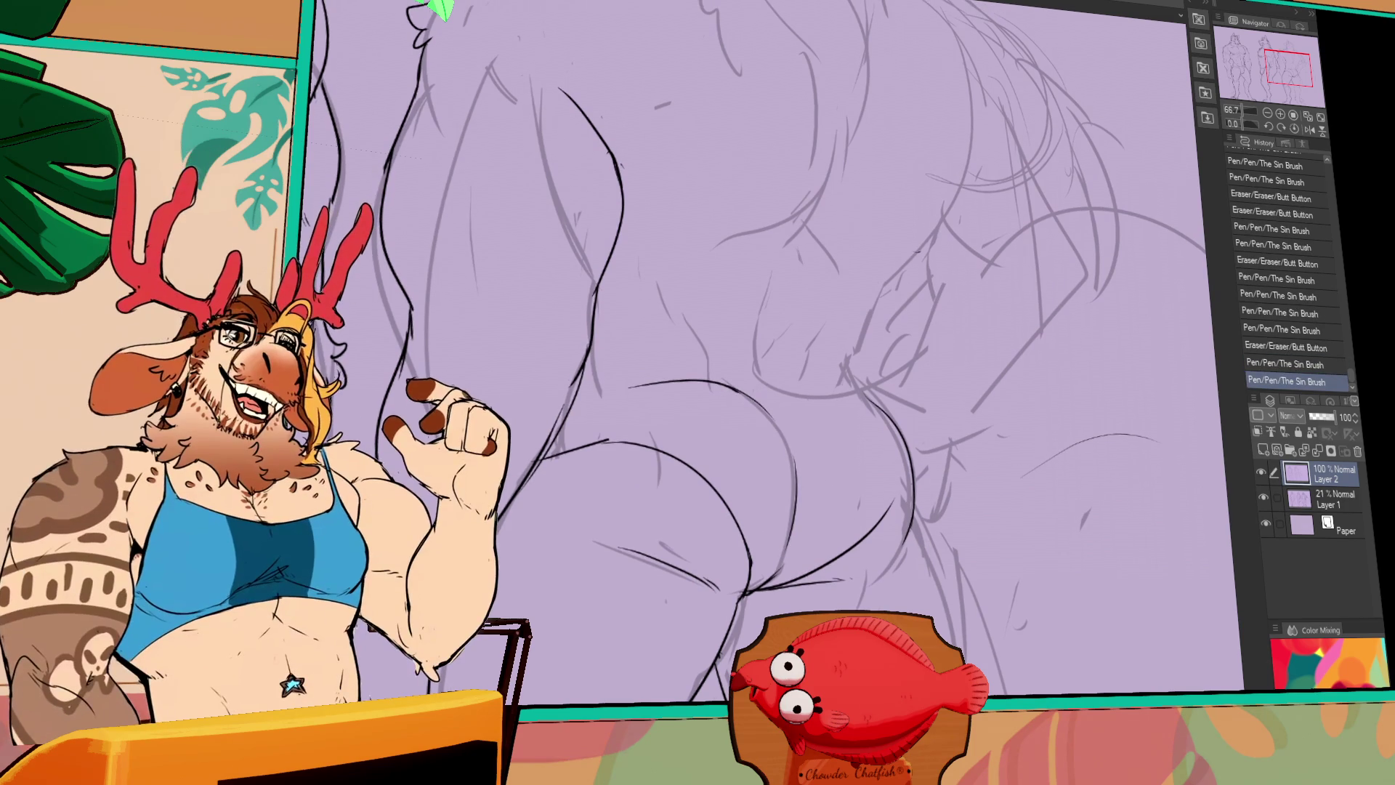
{"action": "mouse_move", "coordinate": [770, 577]}
{"action": "left_mouse_down"}
{"action": "mouse_move", "coordinate": [784, 571]}
{"action": "mouse_move", "coordinate": [751, 590]}
{"action": "left_mouse_up"}
{"action": "left_click_drag", "start_coordinate": [799, 509], "coordinate": [806, 487]}
{"action": "left_click_drag", "start_coordinate": [881, 458], "coordinate": [888, 452]}
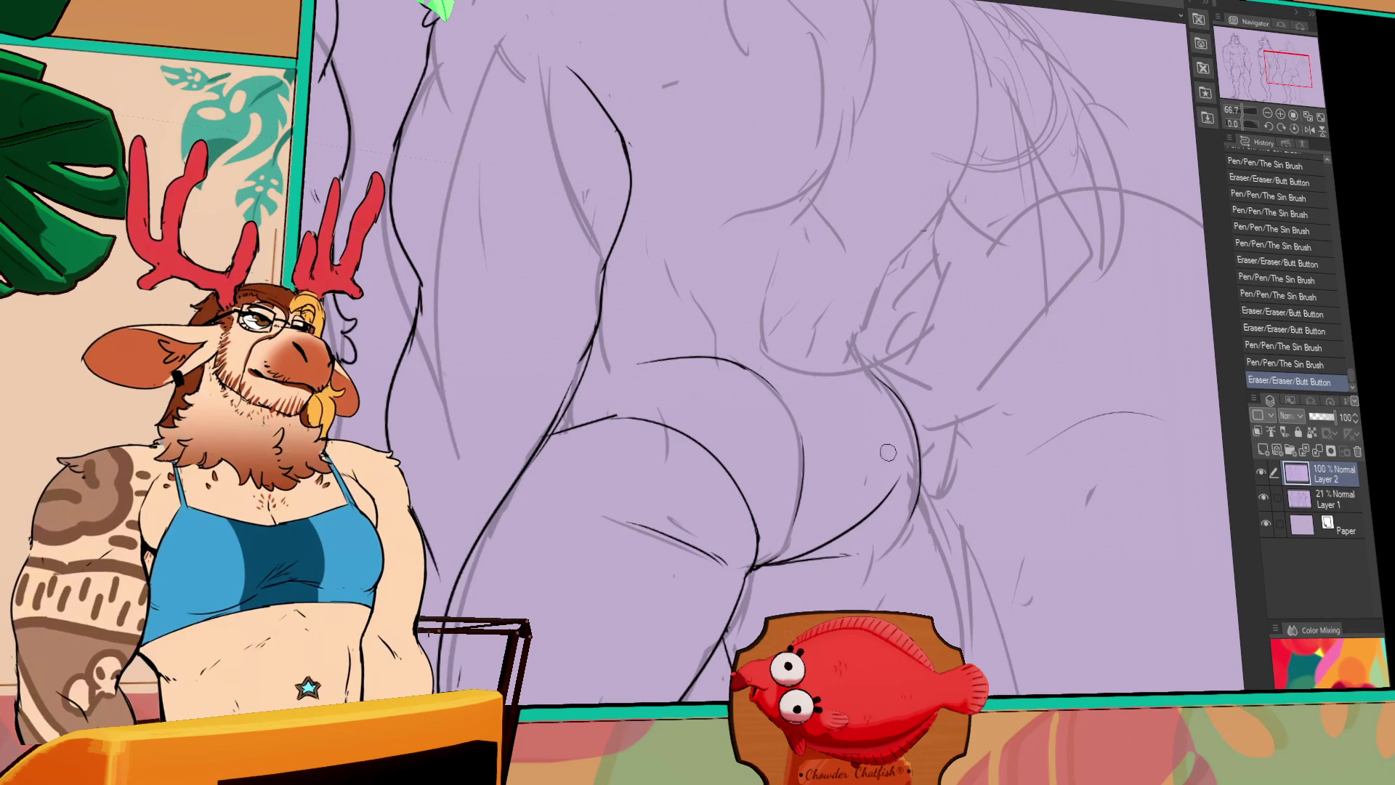
Redraw the long contour line down the right leg until it sits cleanly
{"action": "left_click_drag", "start_coordinate": [964, 523], "coordinate": [956, 473]}
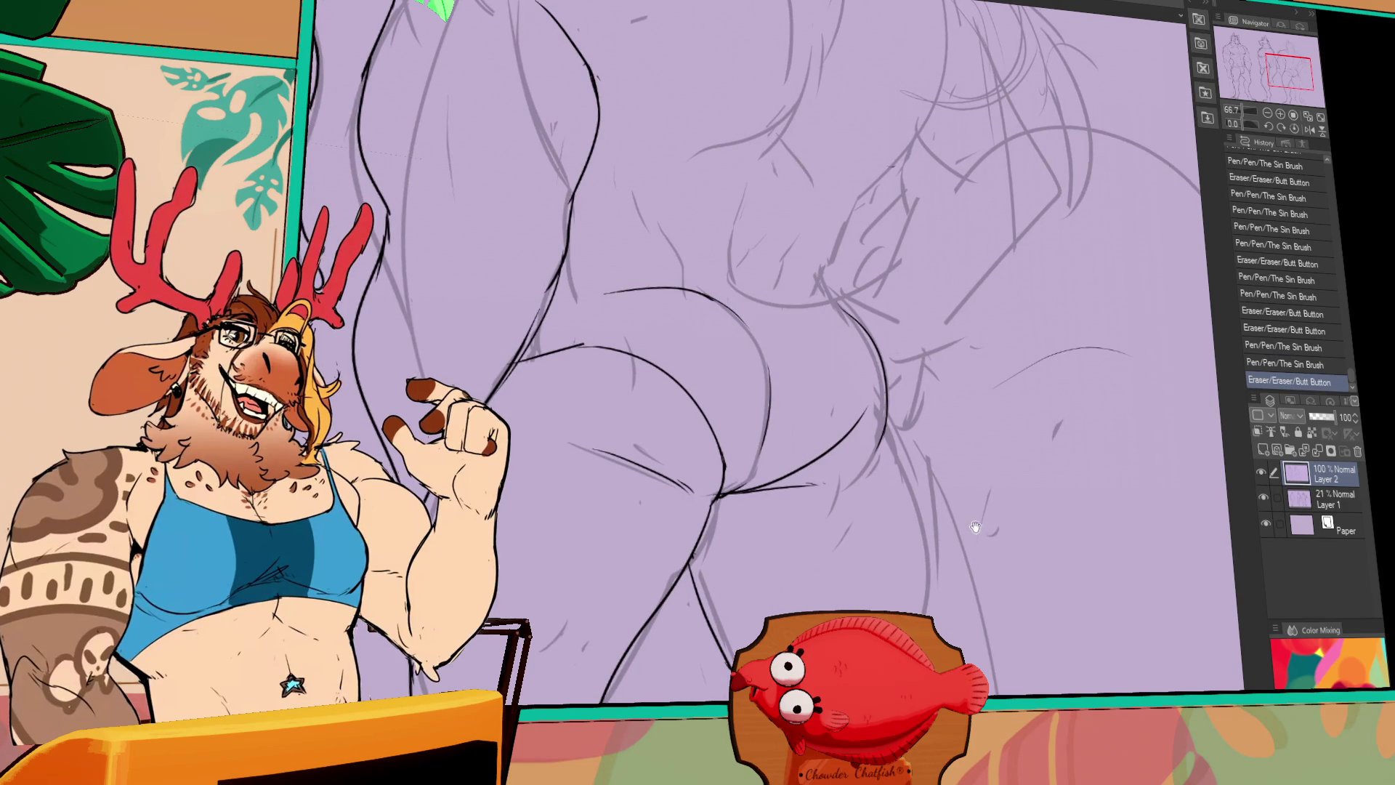
{"action": "mouse_move", "coordinate": [975, 530]}
{"action": "left_mouse_down"}
{"action": "mouse_move", "coordinate": [925, 441]}
{"action": "mouse_move", "coordinate": [890, 613]}
{"action": "left_mouse_up"}
{"action": "key", "text": "ctrl+z"}
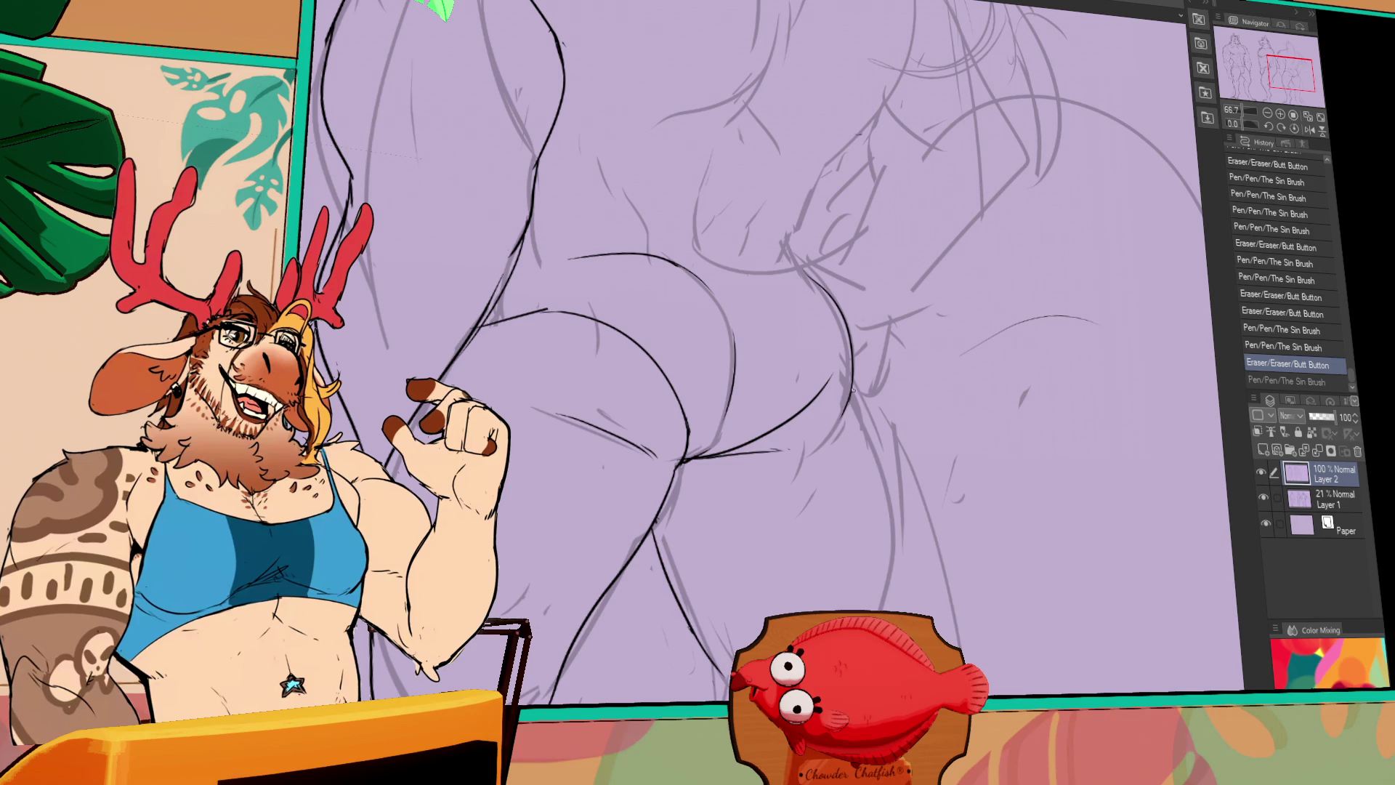
{"action": "left_click_drag", "start_coordinate": [853, 378], "coordinate": [886, 610]}
{"action": "key", "text": "ctrl+z"}
{"action": "key", "text": "ctrl+z"}
{"action": "left_click_drag", "start_coordinate": [853, 378], "coordinate": [886, 610]}
{"action": "left_click_drag", "start_coordinate": [881, 450], "coordinate": [888, 610]}
{"action": "left_click_drag", "start_coordinate": [854, 377], "coordinate": [893, 610]}
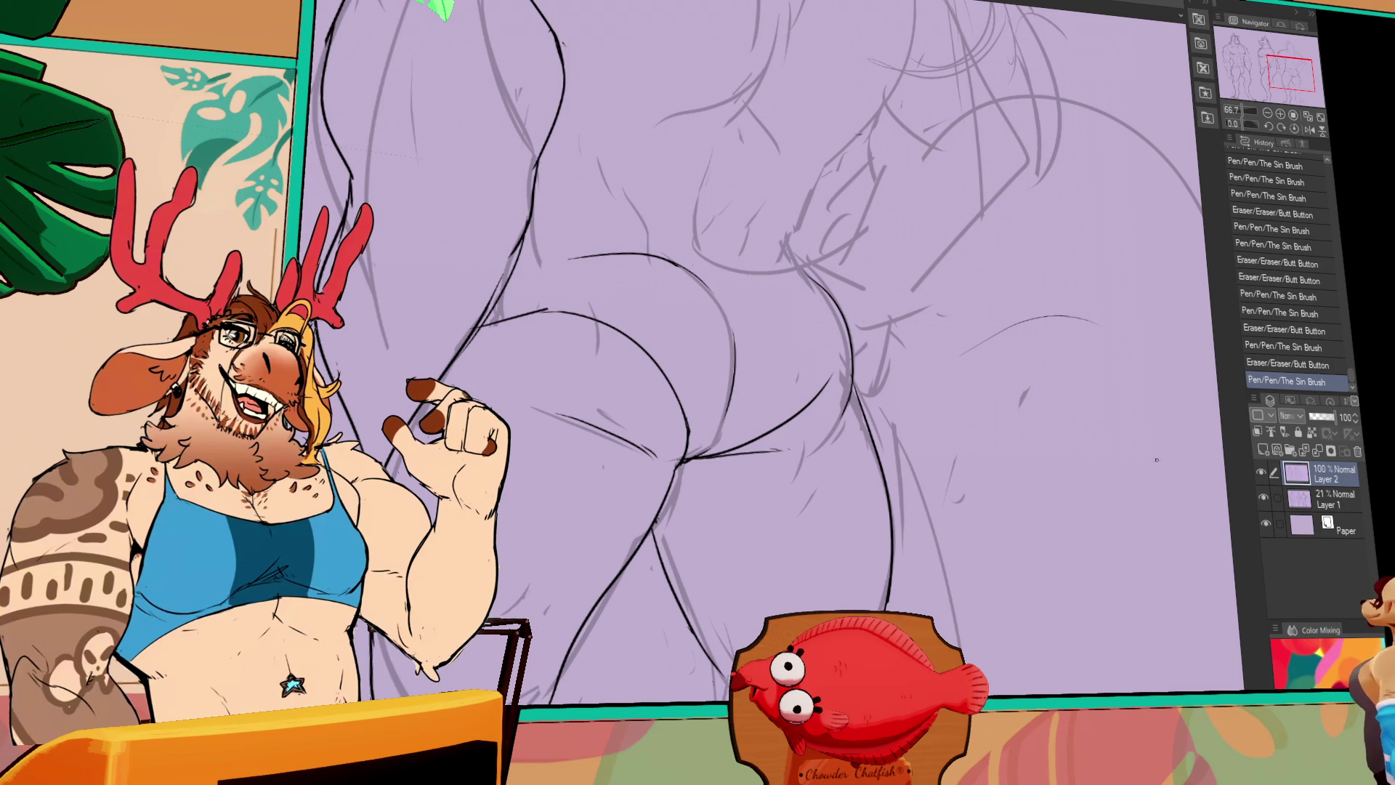
Erase and redraw the left leg outline, ending with a fresh line down the leg
{"action": "scroll", "coordinate": [877, 586], "scroll_direction": "down", "scroll_amount": 3}
{"action": "left_click_drag", "start_coordinate": [755, 508], "coordinate": [772, 521]}
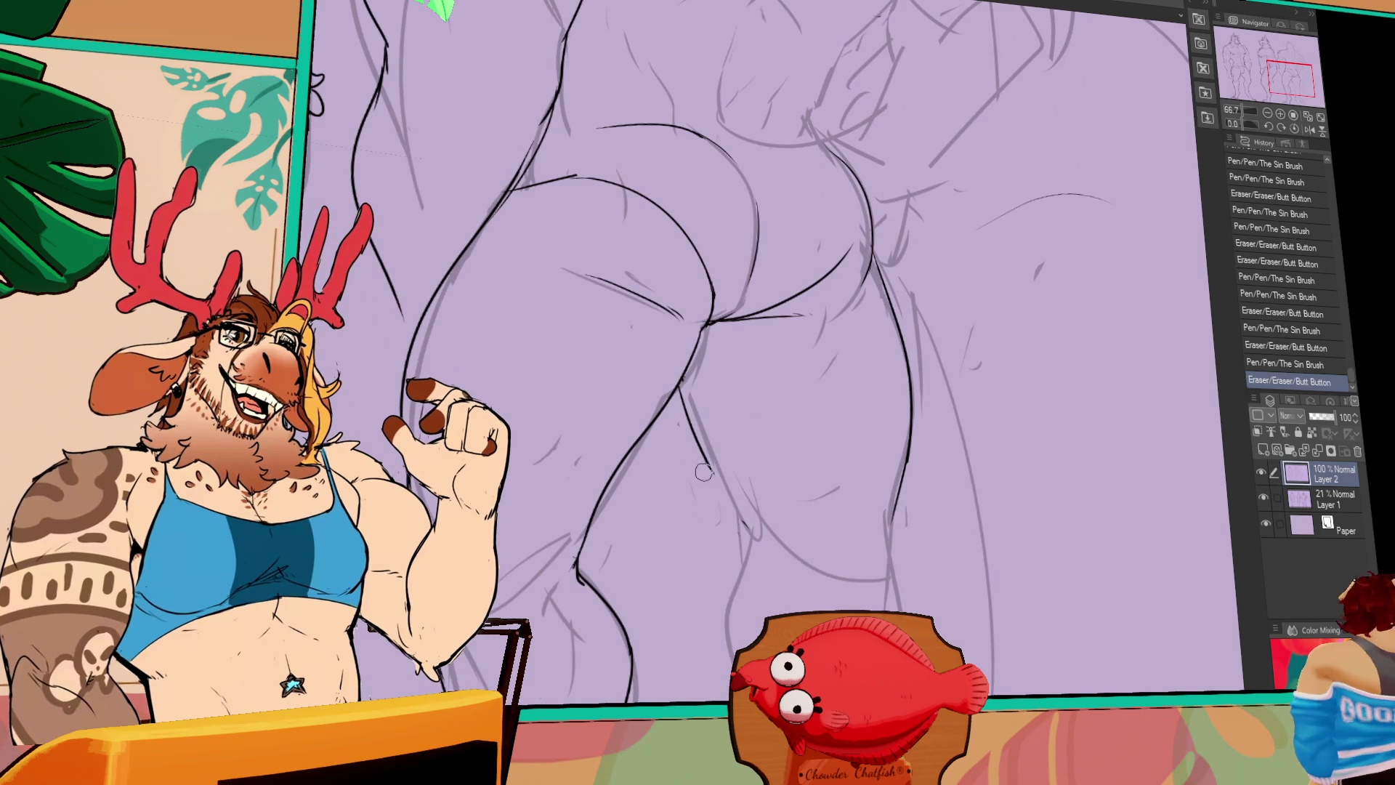
{"action": "left_click_drag", "start_coordinate": [704, 472], "coordinate": [715, 501]}
{"action": "left_click_drag", "start_coordinate": [686, 407], "coordinate": [745, 551]}
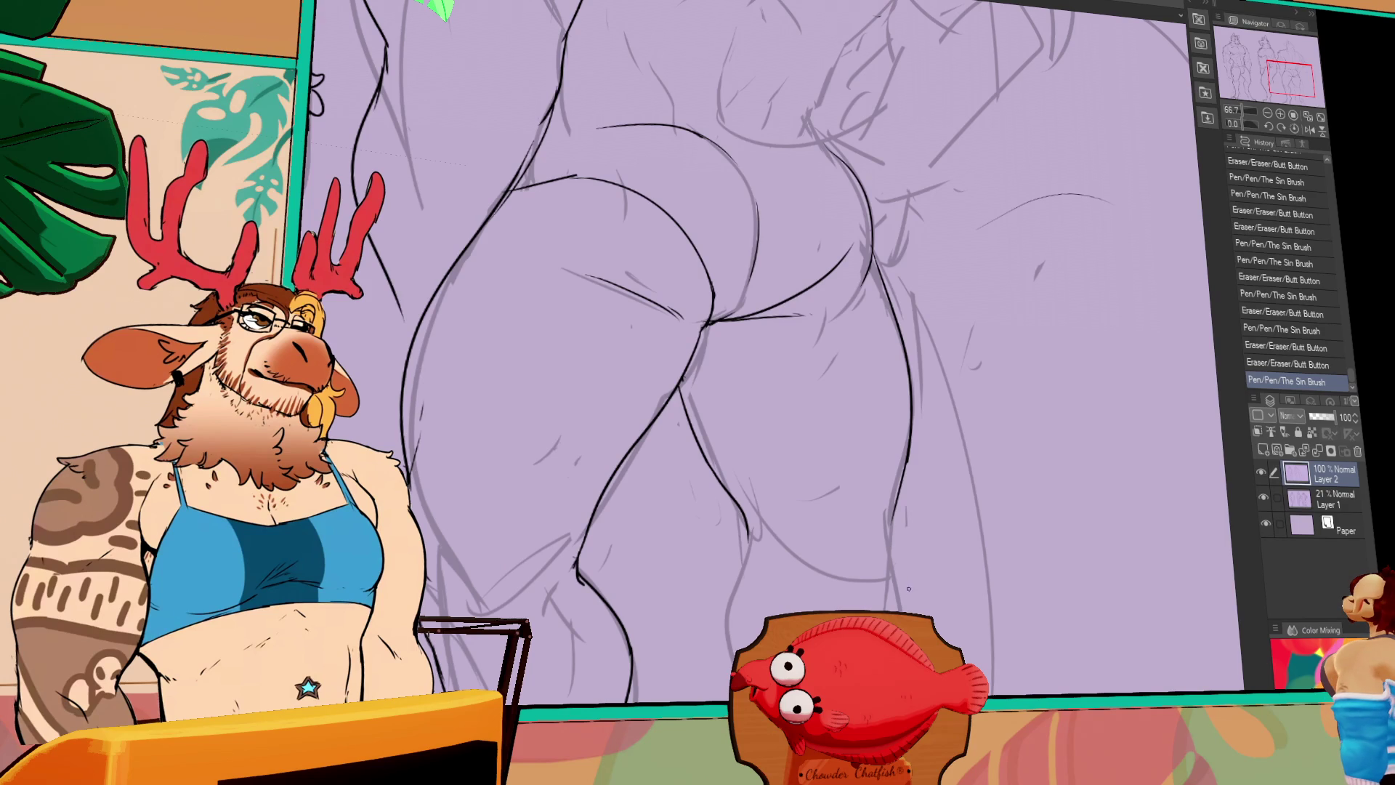
{"action": "left_click_drag", "start_coordinate": [939, 581], "coordinate": [936, 587]}
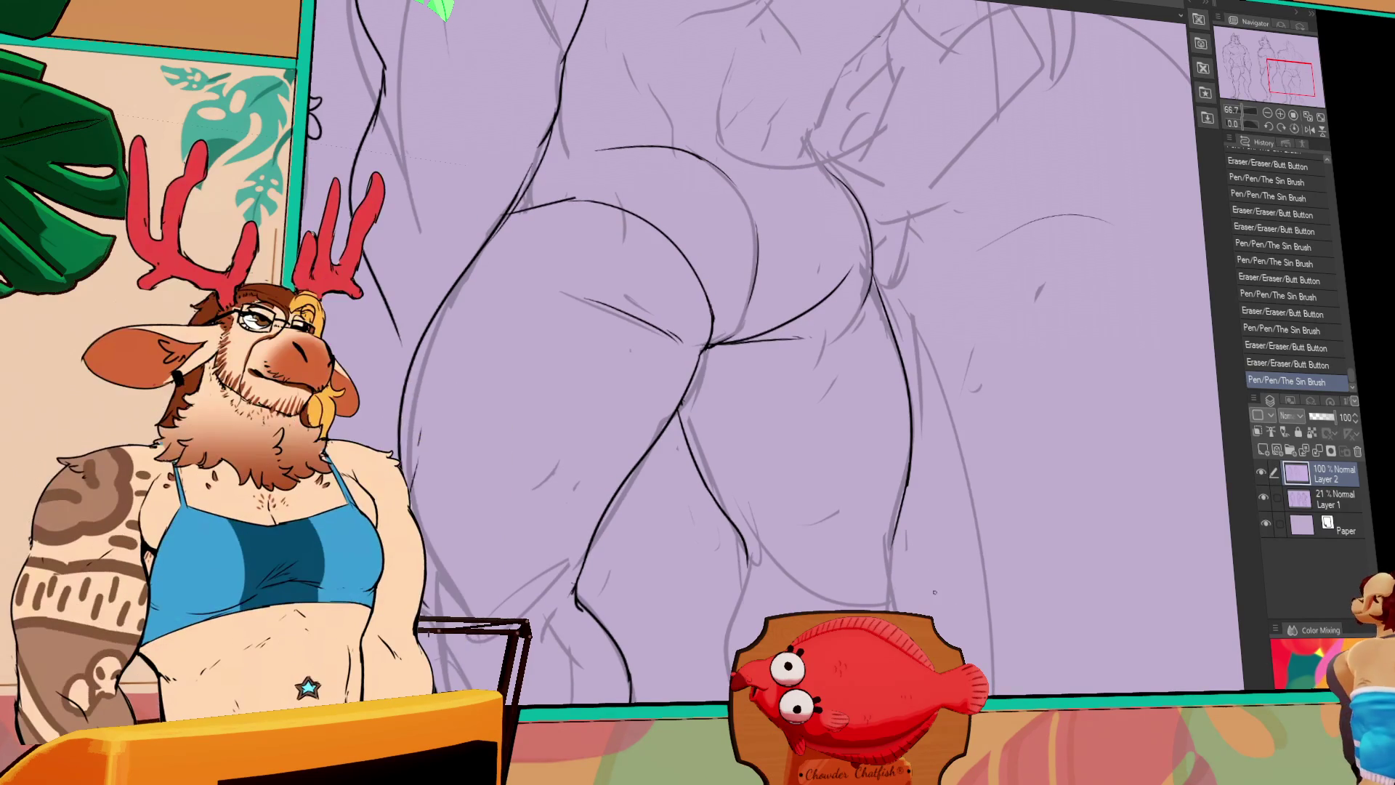
{"action": "left_click_drag", "start_coordinate": [741, 554], "coordinate": [728, 648]}
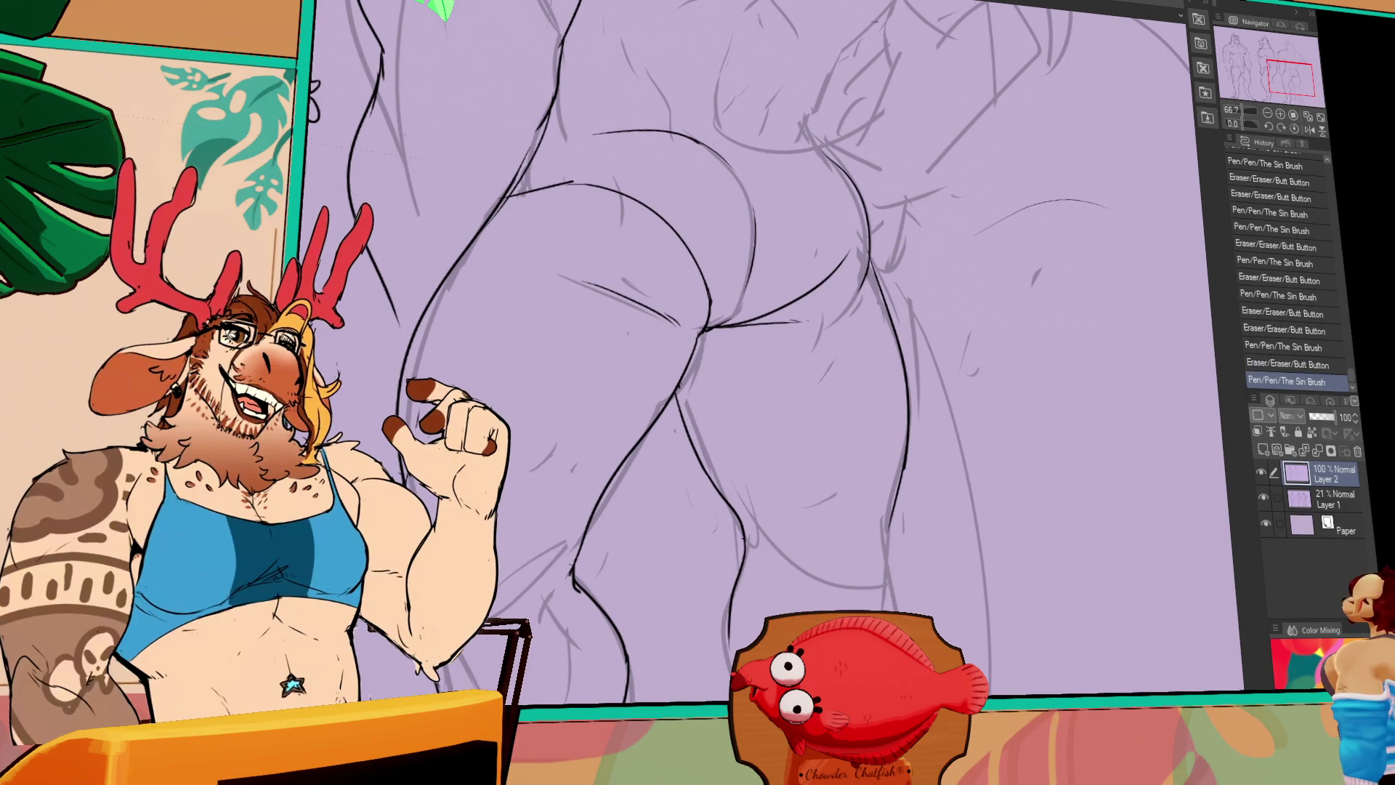
{"action": "key", "text": "ctrl+z"}
{"action": "mouse_move", "coordinate": [741, 554]}
{"action": "left_mouse_down"}
{"action": "mouse_move", "coordinate": [726, 668]}
{"action": "mouse_move", "coordinate": [683, 580]}
{"action": "mouse_move", "coordinate": [706, 681]}
{"action": "left_mouse_up"}
{"action": "key", "text": "ctrl+z"}
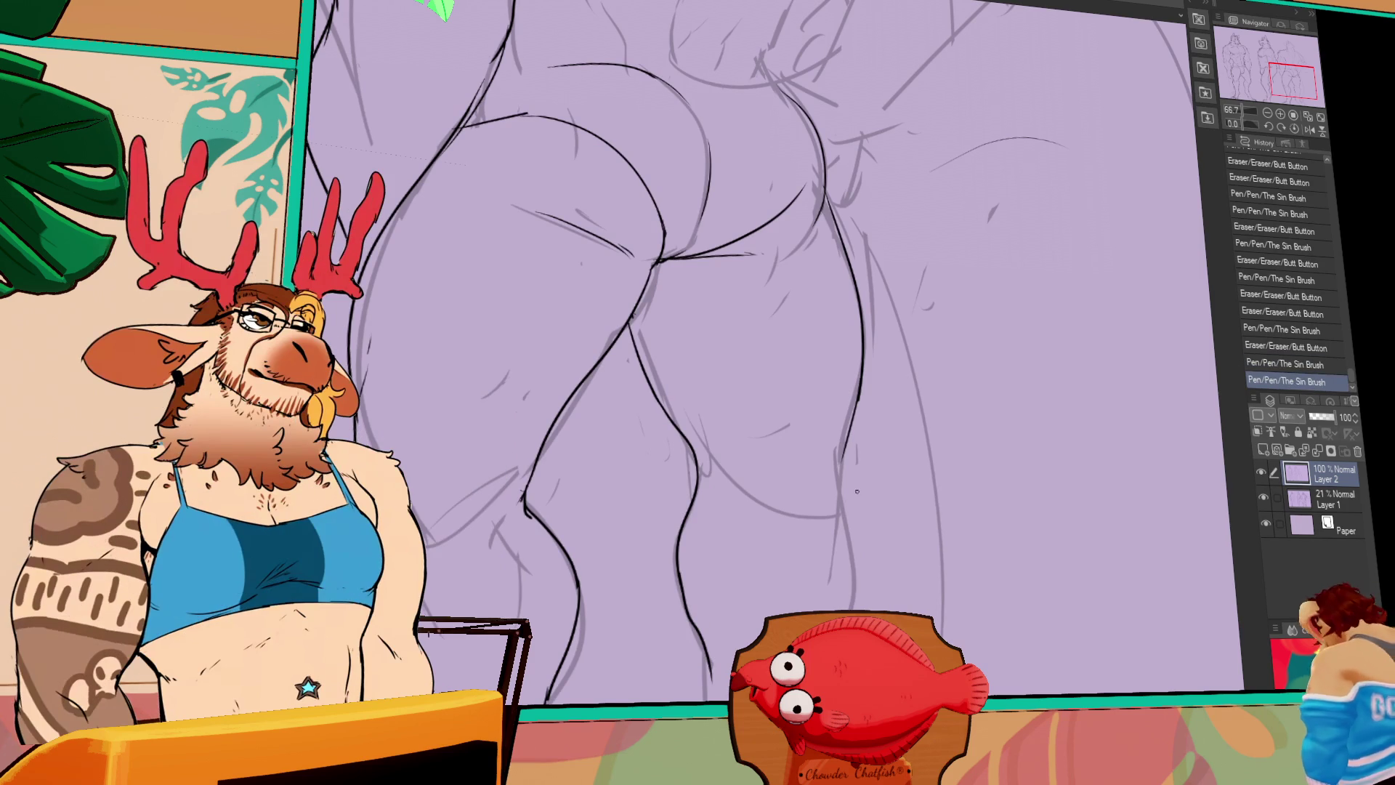
{"action": "key", "text": "ctrl+z"}
{"action": "left_click_drag", "start_coordinate": [678, 574], "coordinate": [686, 681]}
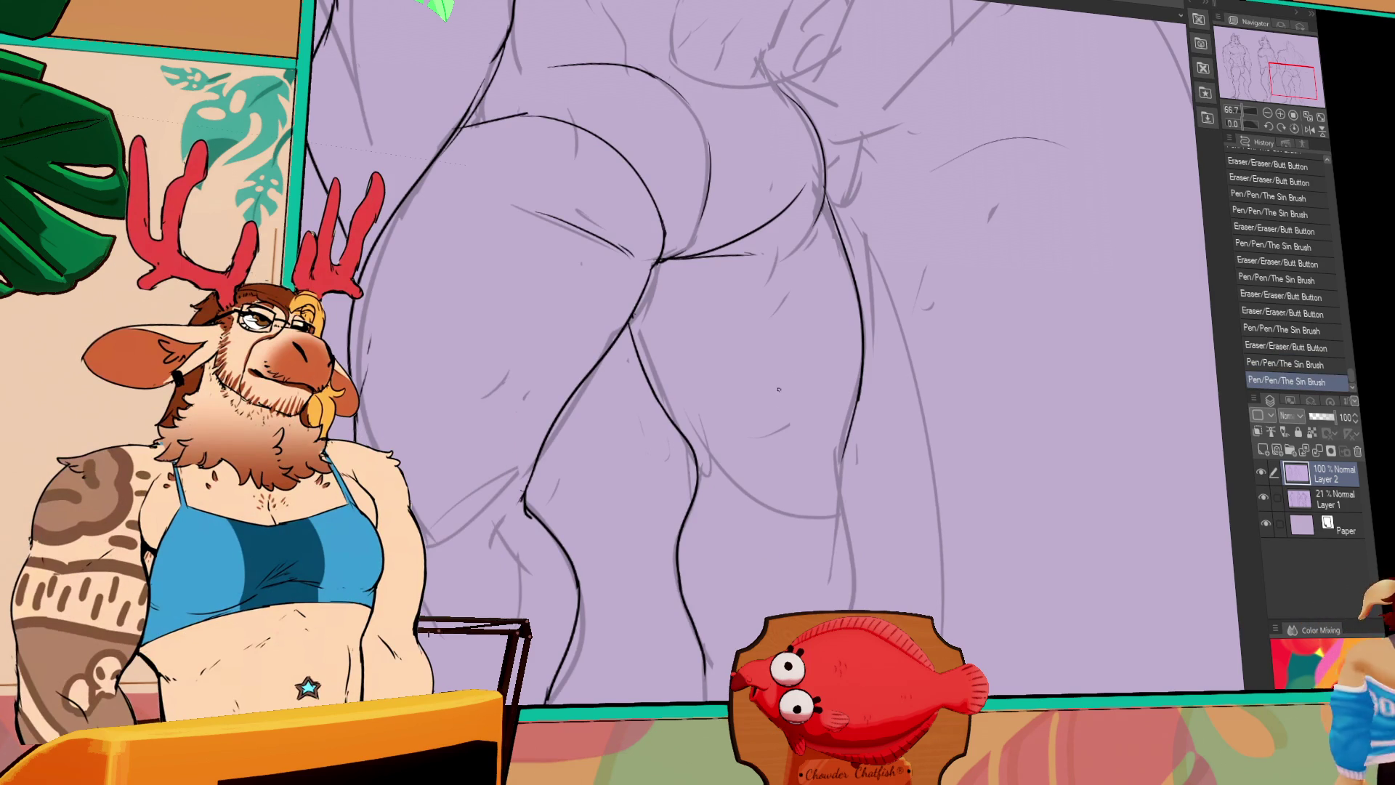
Retry the right leg contour stroke several times, undoing the imperfect attempts
{"action": "mouse_move", "coordinate": [892, 523]}
{"action": "left_mouse_down"}
{"action": "mouse_move", "coordinate": [878, 560]}
{"action": "mouse_move", "coordinate": [861, 434]}
{"action": "left_mouse_up"}
{"action": "left_click_drag", "start_coordinate": [854, 381], "coordinate": [839, 465]}
{"action": "key", "text": "ctrl+z"}
{"action": "left_click_drag", "start_coordinate": [860, 356], "coordinate": [832, 585]}
{"action": "key", "text": "ctrl+z"}
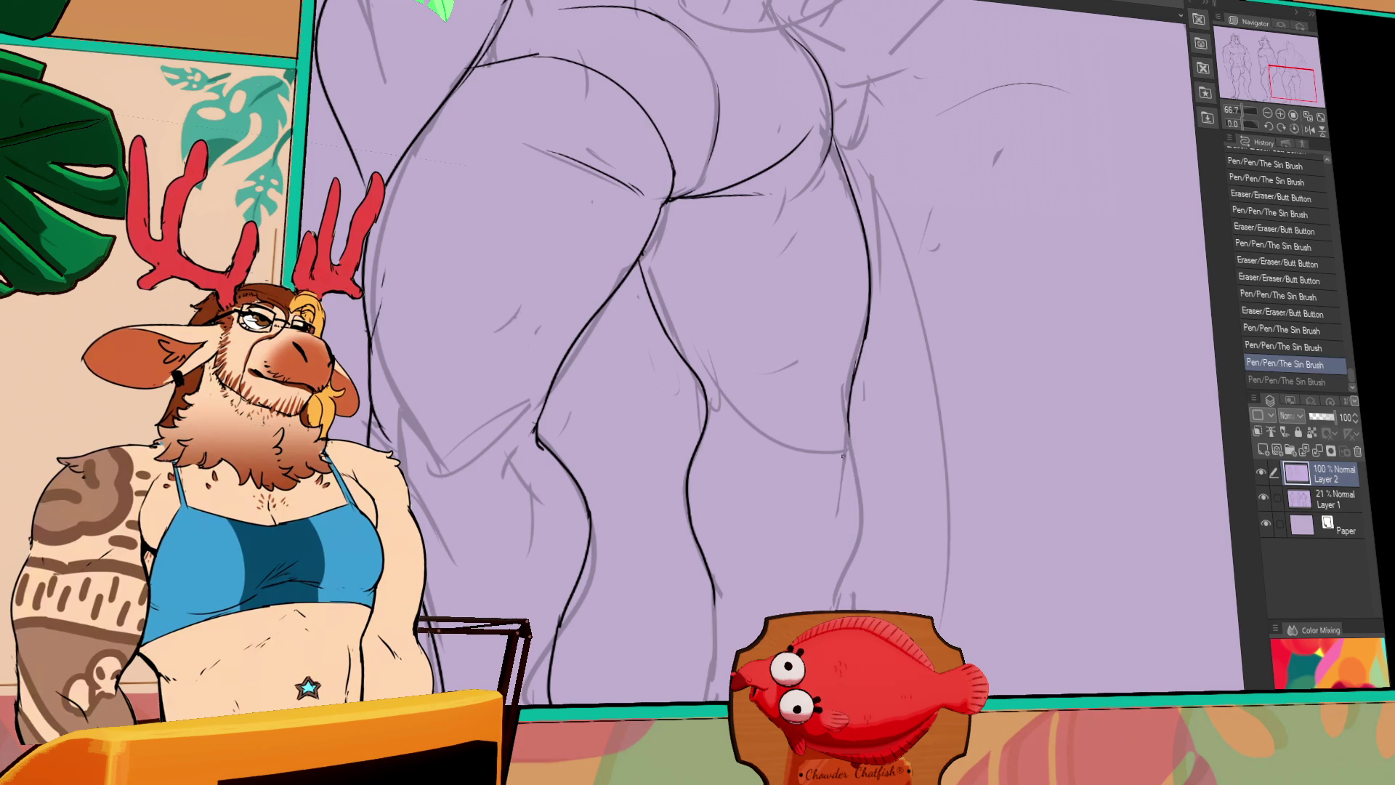
{"action": "left_click_drag", "start_coordinate": [850, 409], "coordinate": [848, 451]}
{"action": "left_click_drag", "start_coordinate": [851, 443], "coordinate": [824, 609]}
{"action": "key", "text": "ctrl+z"}
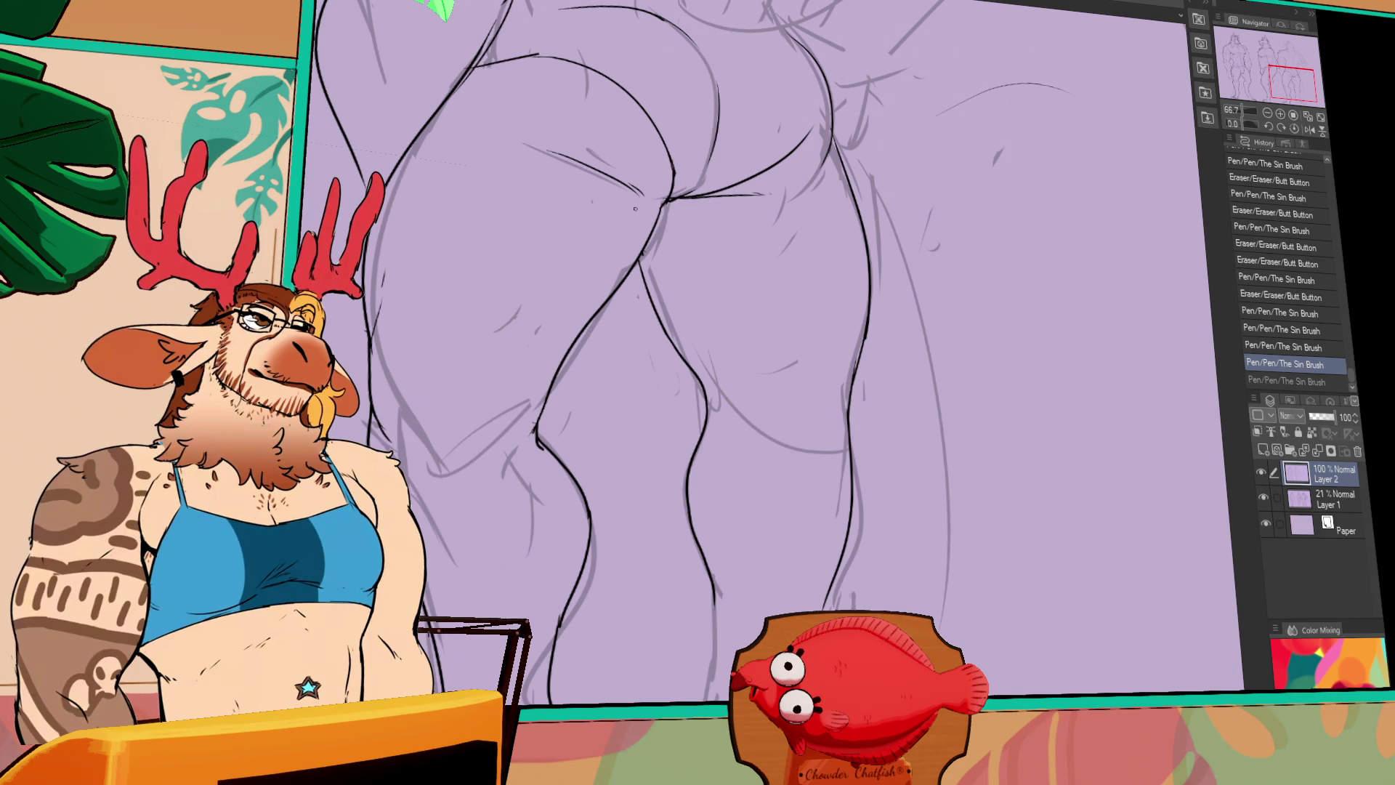
Undo an accidental paste and switch to the swan comic page document
{"action": "key", "text": "ctrl+v"}
{"action": "key", "text": "ctrl+z"}
{"action": "key", "text": "ctrl+Tab"}
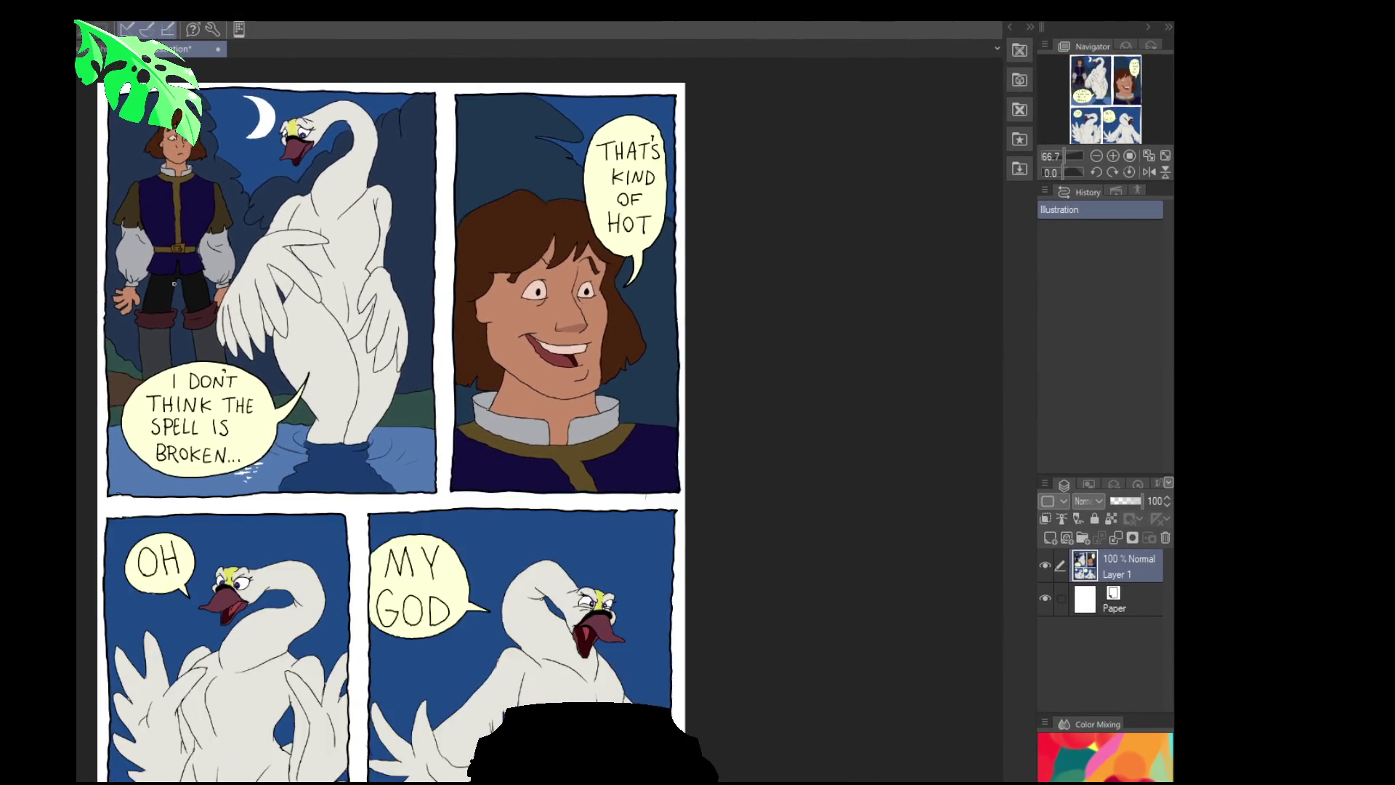
View the whole swan comic page, then erase a small stray mark on the back-view legs
{"action": "mouse_move", "coordinate": [174, 283]}
{"action": "left_mouse_down"}
{"action": "mouse_move", "coordinate": [199, 295]}
{"action": "mouse_move", "coordinate": [362, 269]}
{"action": "left_mouse_up"}
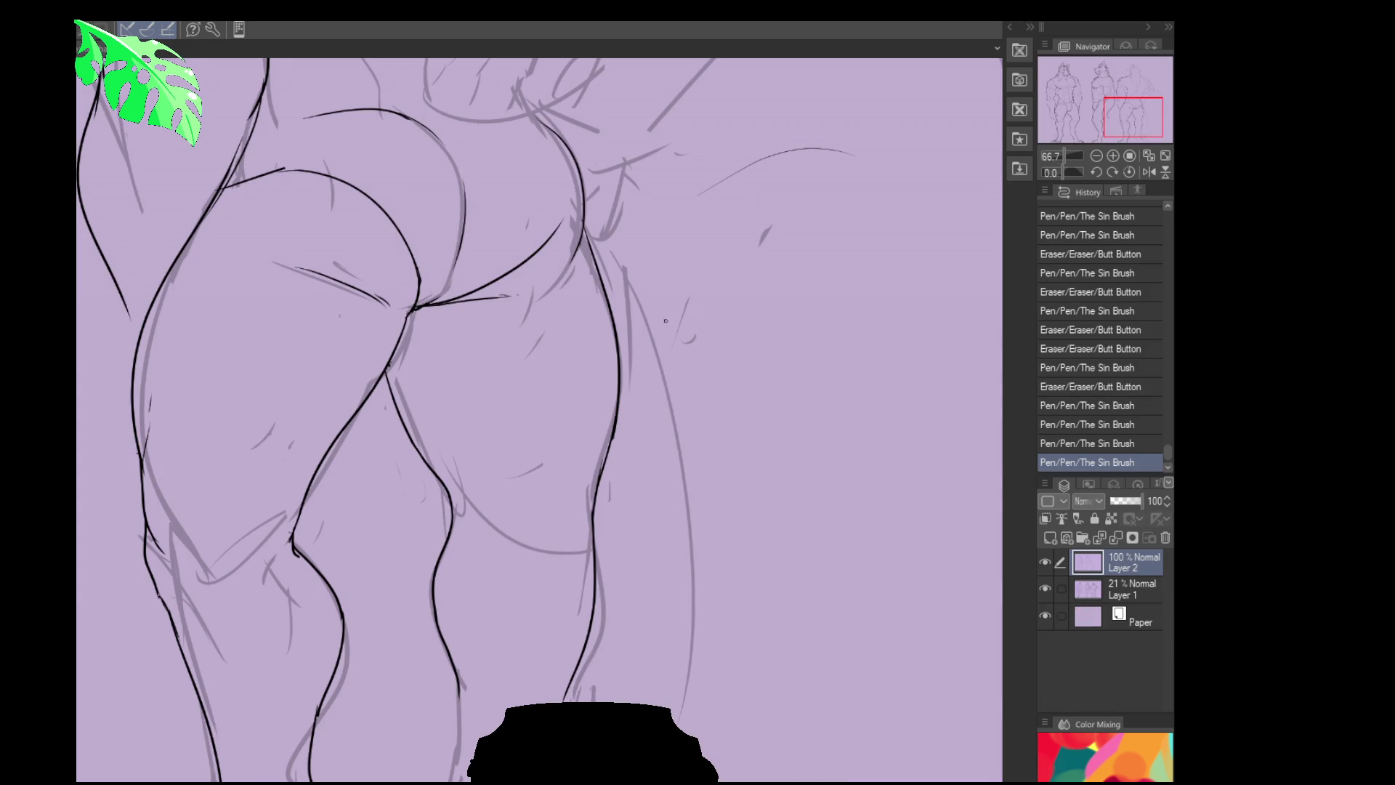
{"action": "mouse_move", "coordinate": [530, 685]}
{"action": "left_mouse_down"}
{"action": "mouse_move", "coordinate": [555, 504]}
{"action": "mouse_move", "coordinate": [392, 436]}
{"action": "left_mouse_up"}
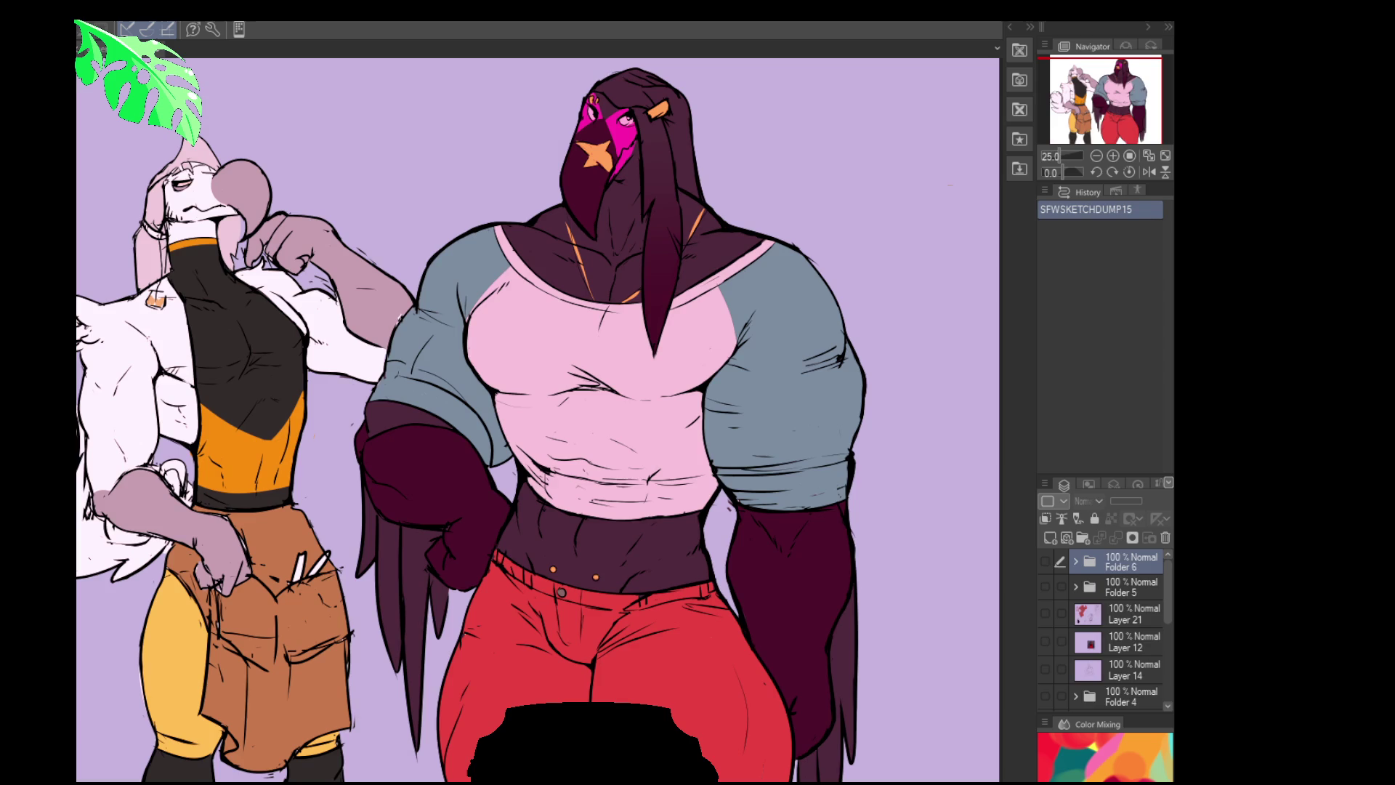
{"action": "left_click_drag", "start_coordinate": [793, 635], "coordinate": [843, 625]}
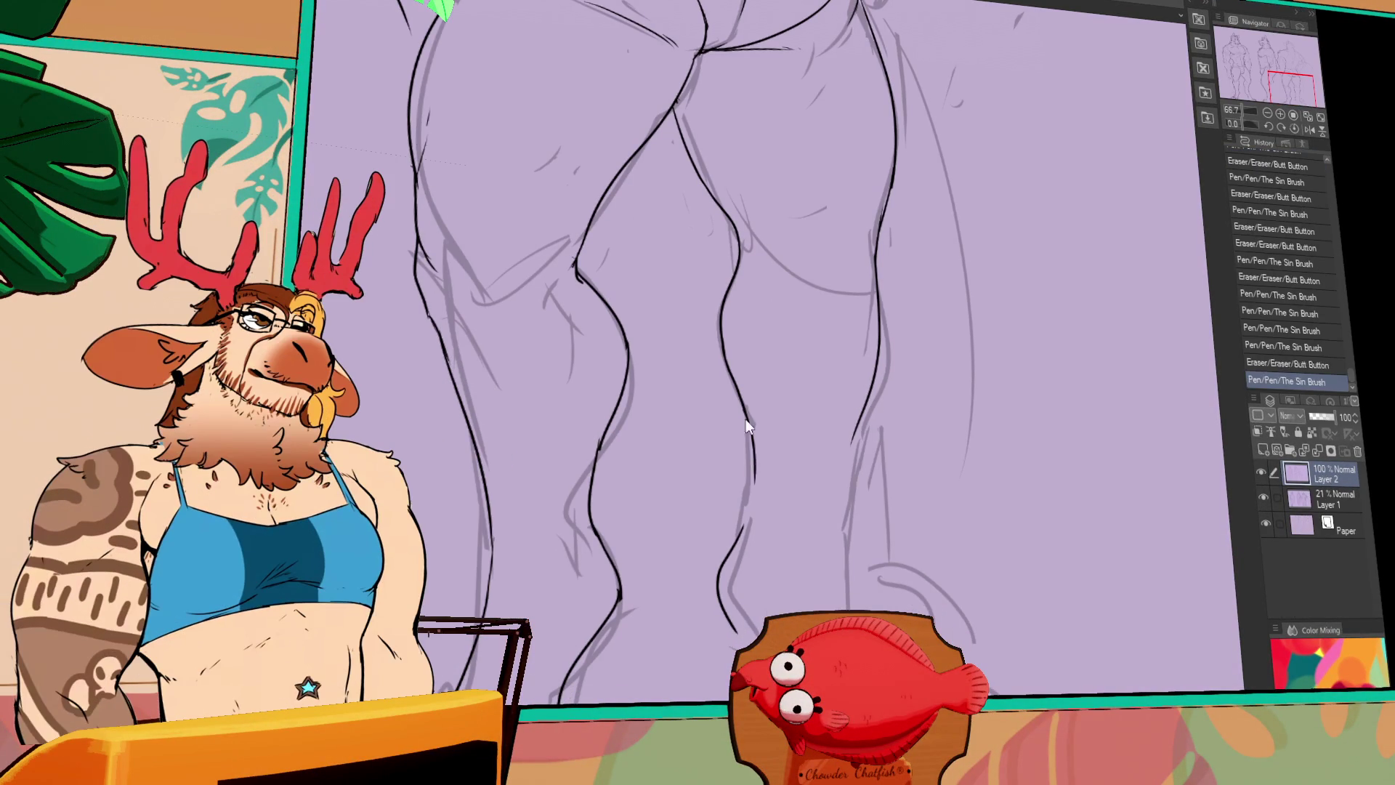
Ink the lower legs and feet, extending the right leg's inner contour downward
{"action": "mouse_move", "coordinate": [872, 459]}
{"action": "left_mouse_down"}
{"action": "mouse_move", "coordinate": [835, 420]}
{"action": "mouse_move", "coordinate": [803, 434]}
{"action": "mouse_move", "coordinate": [797, 502]}
{"action": "left_mouse_up"}
{"action": "left_click_drag", "start_coordinate": [810, 412], "coordinate": [794, 538]}
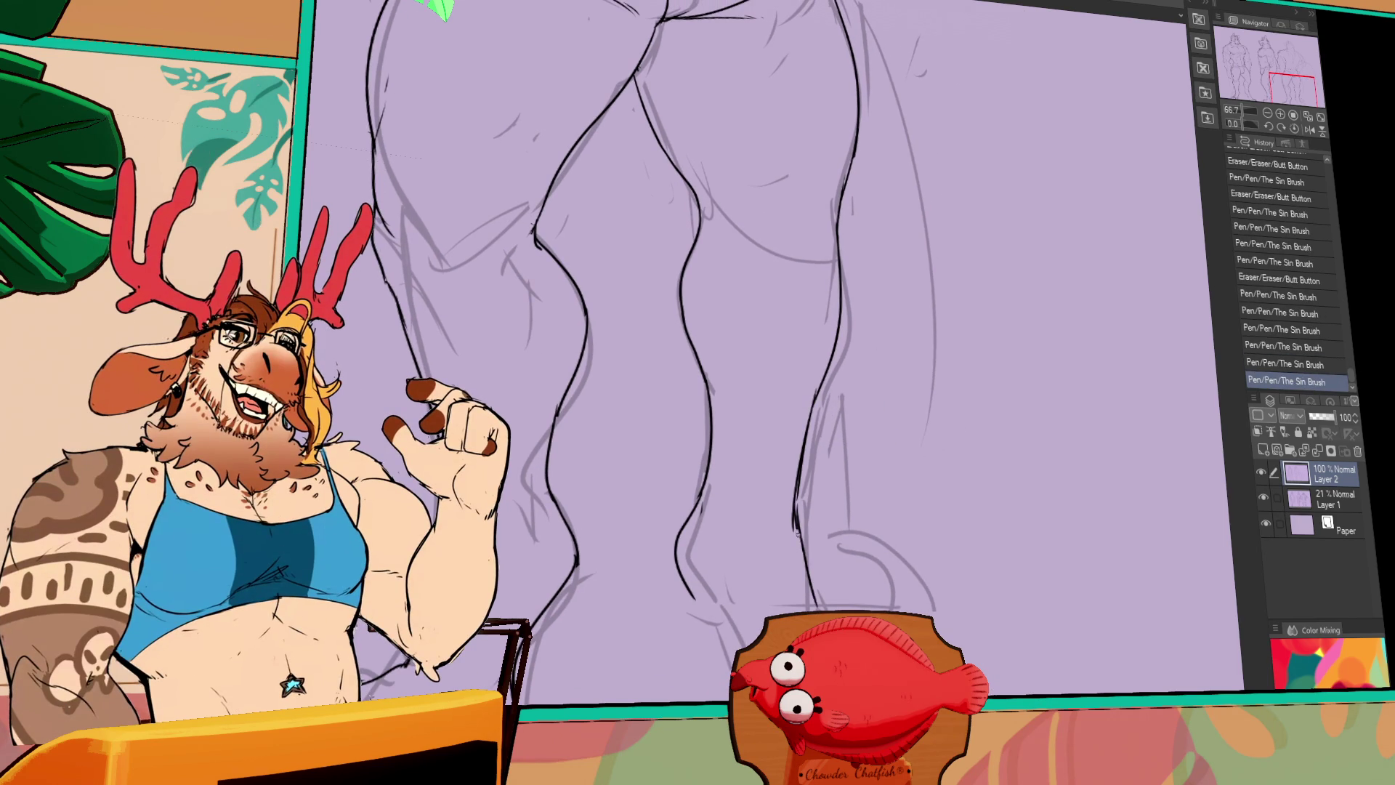
{"action": "left_click_drag", "start_coordinate": [743, 615], "coordinate": [712, 574]}
{"action": "mouse_move", "coordinate": [652, 508]}
{"action": "left_mouse_down"}
{"action": "mouse_move", "coordinate": [661, 552]}
{"action": "mouse_move", "coordinate": [719, 639]}
{"action": "left_mouse_up"}
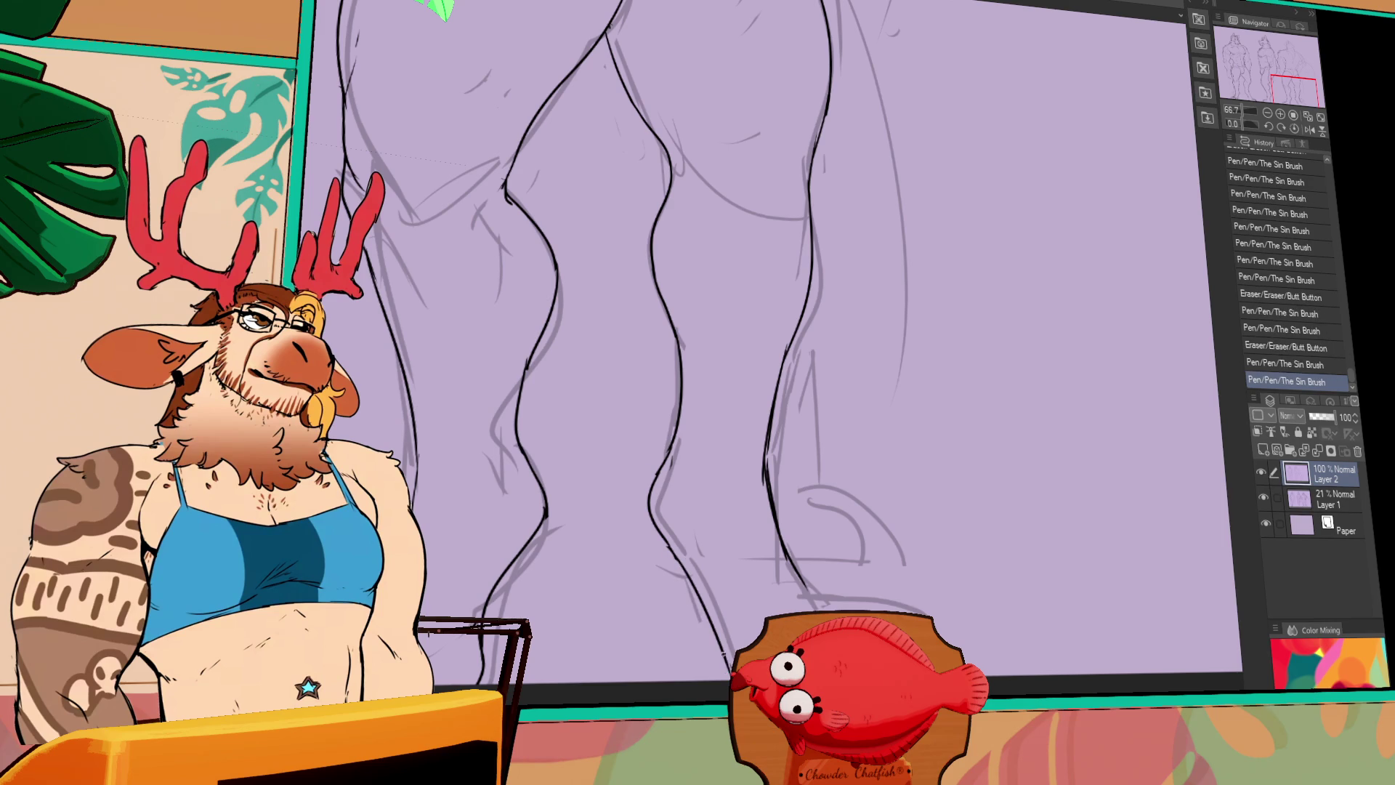
{"action": "key", "text": "ctrl+z"}
{"action": "mouse_move", "coordinate": [805, 589]}
{"action": "left_mouse_down"}
{"action": "mouse_move", "coordinate": [836, 607]}
{"action": "mouse_move", "coordinate": [810, 578]}
{"action": "mouse_move", "coordinate": [902, 611]}
{"action": "left_mouse_up"}
{"action": "key", "text": "ctrl+z"}
{"action": "key", "text": "ctrl+z"}
{"action": "key", "text": "ctrl+y"}
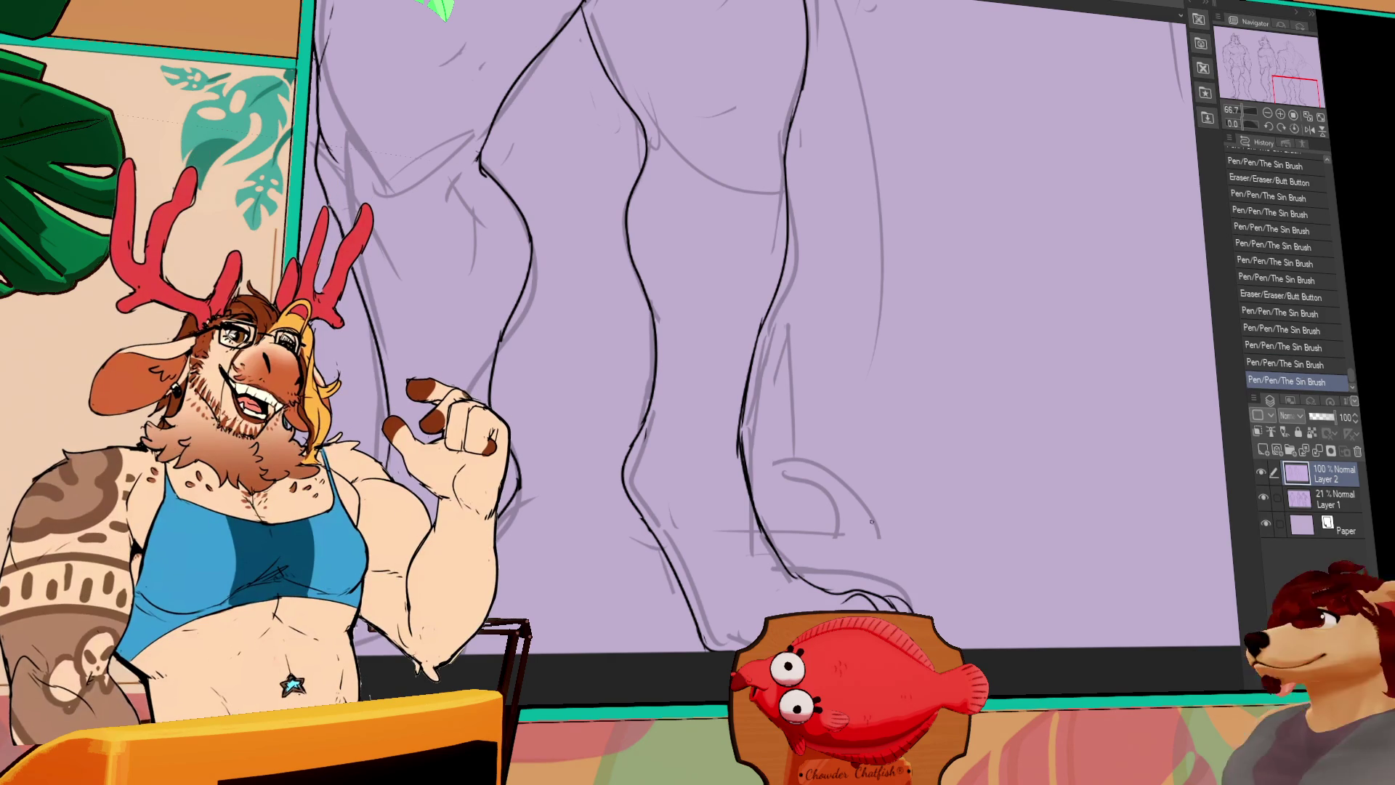
Rework the knee lines, erasing and redrawing strokes and lightly cleaning around them
{"action": "left_click_drag", "start_coordinate": [879, 499], "coordinate": [899, 652]}
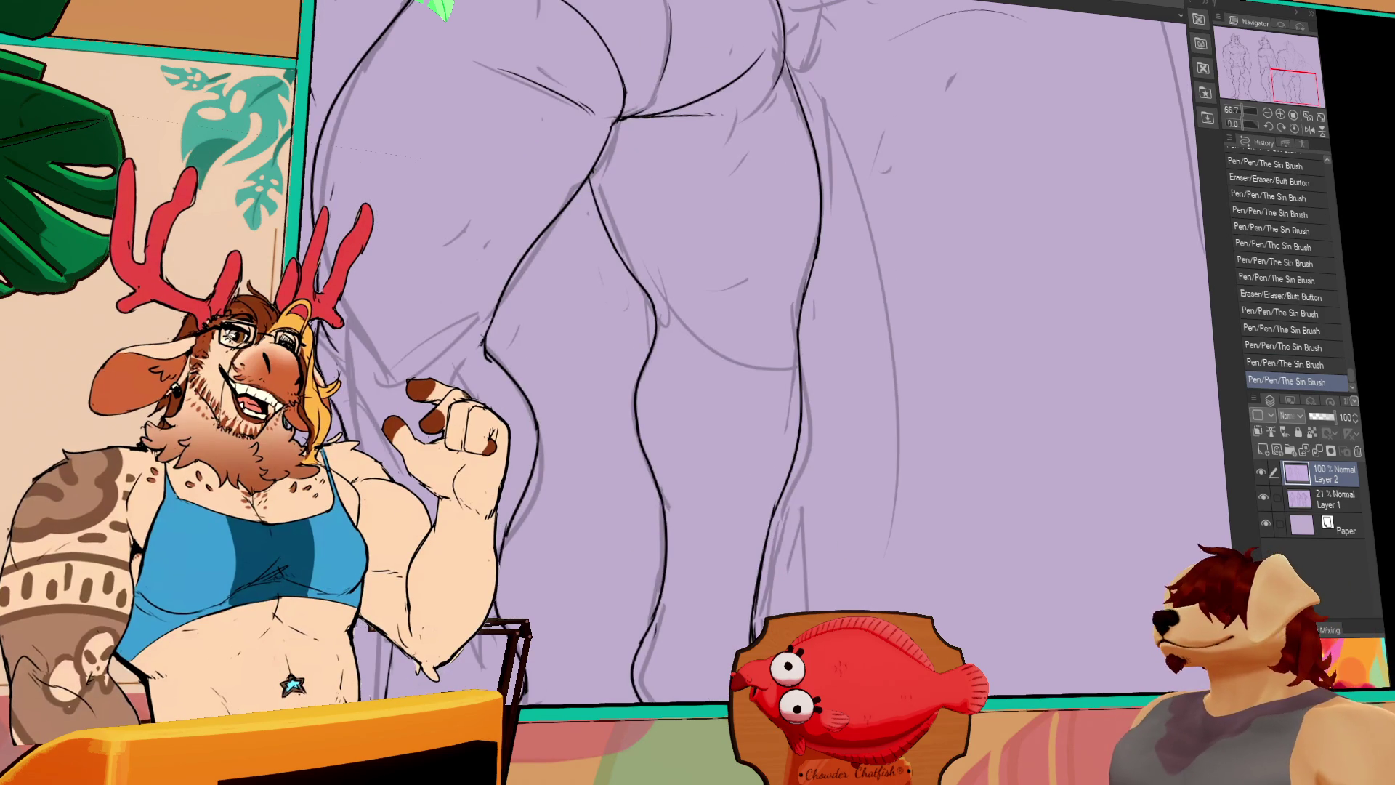
{"action": "left_click_drag", "start_coordinate": [652, 378], "coordinate": [636, 443]}
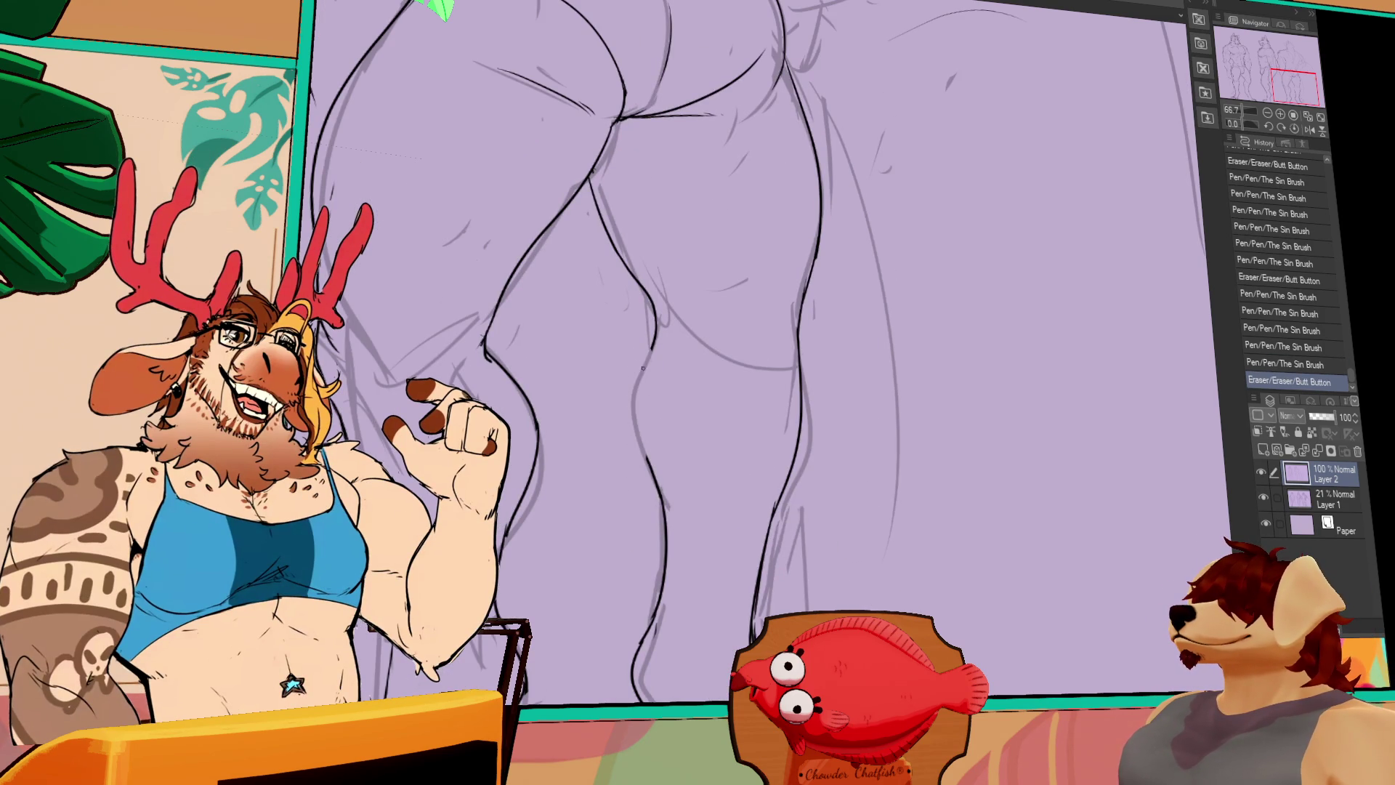
{"action": "left_click_drag", "start_coordinate": [643, 342], "coordinate": [640, 399]}
{"action": "key", "text": "ctrl+z"}
{"action": "key", "text": "ctrl+y"}
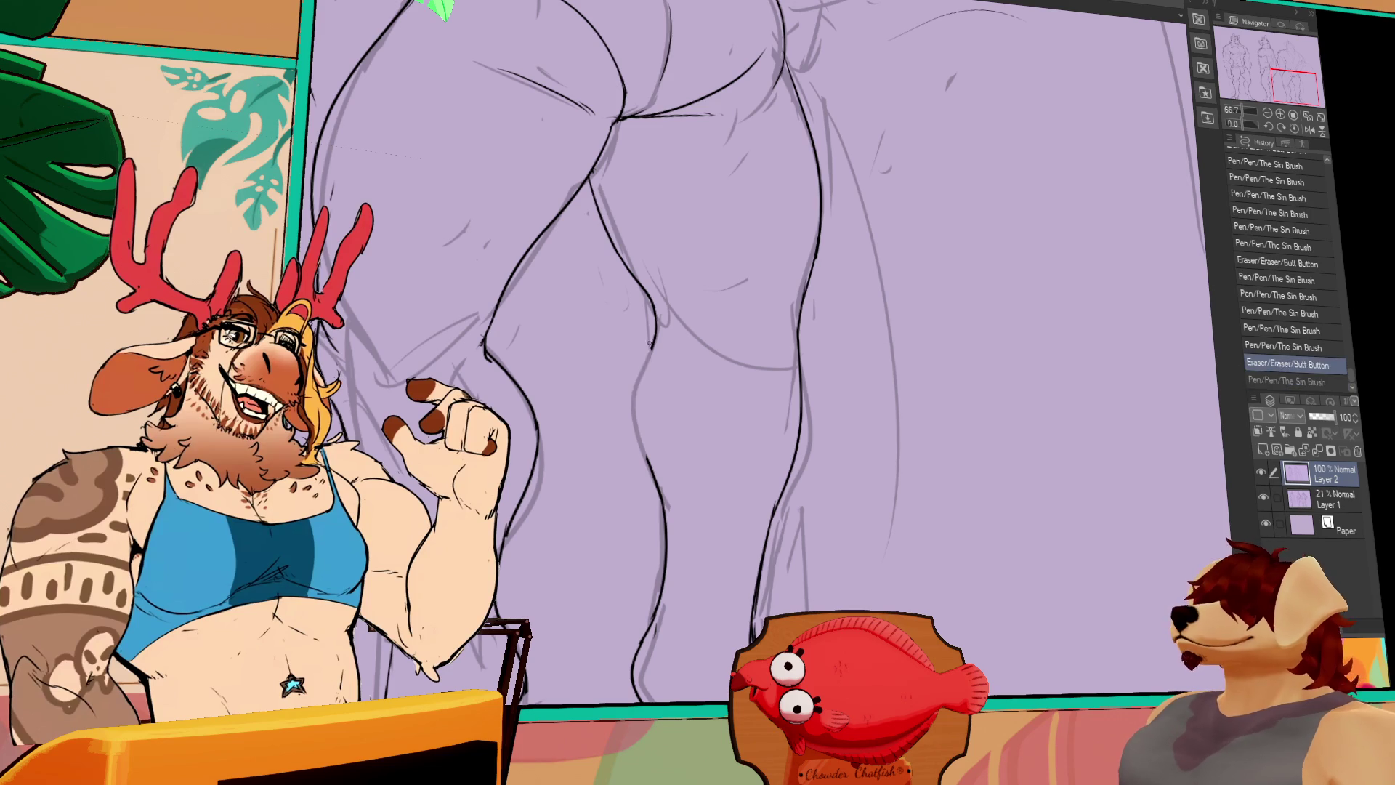
{"action": "mouse_move", "coordinate": [629, 436]}
{"action": "left_mouse_down"}
{"action": "mouse_move", "coordinate": [660, 500]}
{"action": "mouse_move", "coordinate": [649, 489]}
{"action": "left_mouse_up"}
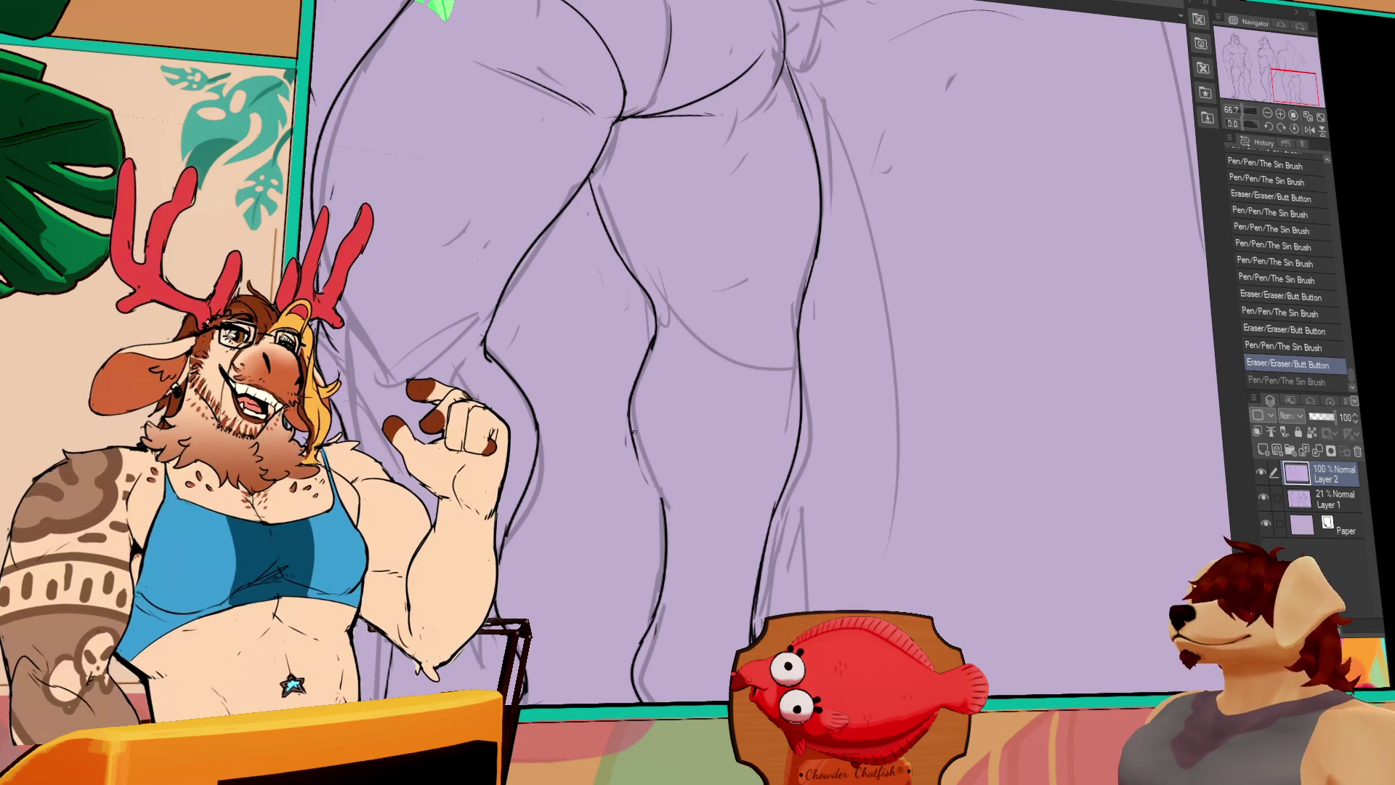
{"action": "key", "text": "ctrl+z"}
{"action": "key", "text": "ctrl+y"}
{"action": "key", "text": "ctrl+z"}
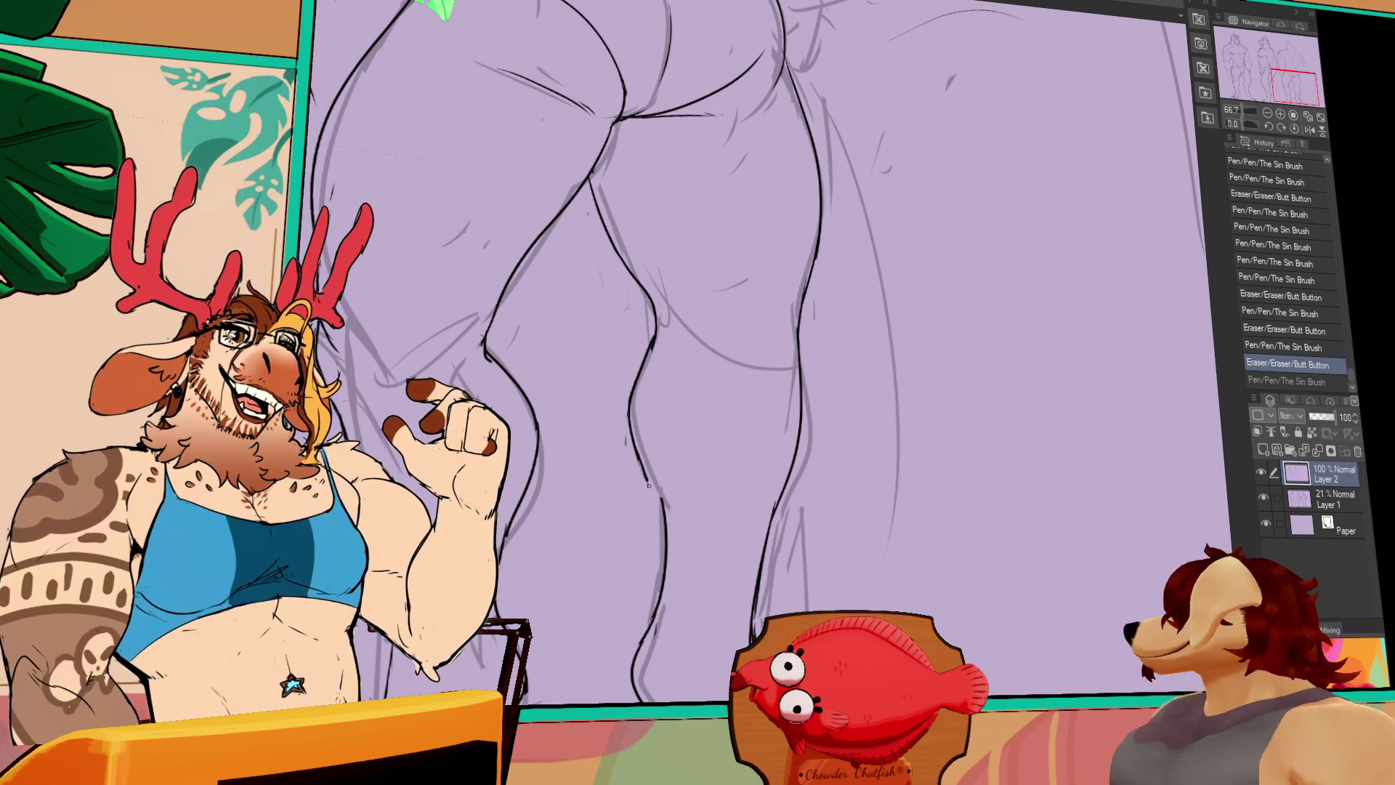
{"action": "key", "text": "ctrl+y"}
{"action": "left_click_drag", "start_coordinate": [778, 606], "coordinate": [760, 618]}
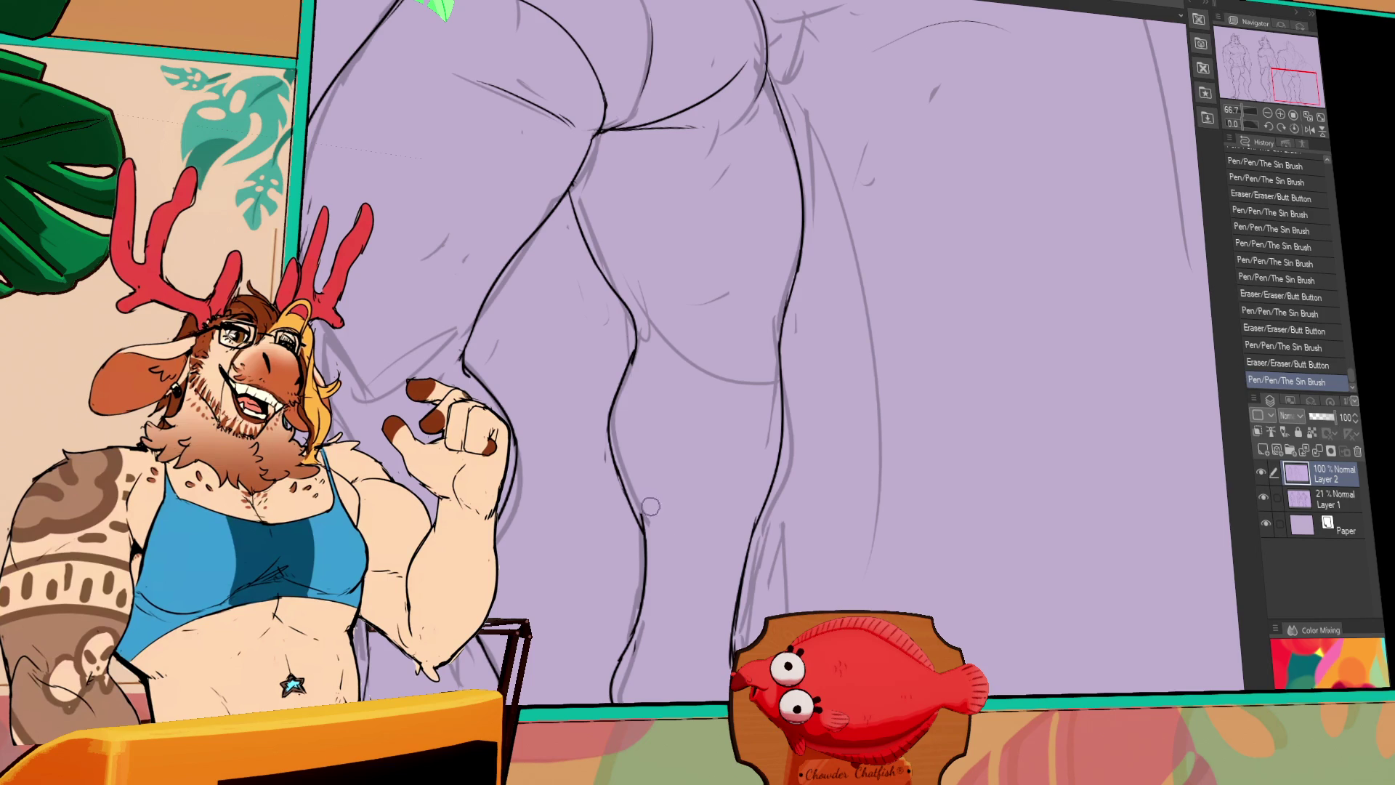
{"action": "left_click_drag", "start_coordinate": [642, 501], "coordinate": [657, 516]}
{"action": "left_click_drag", "start_coordinate": [653, 523], "coordinate": [679, 559]}
Add short contour strokes near the knees and along the thigh
{"action": "mouse_move", "coordinate": [804, 564]}
{"action": "left_mouse_down"}
{"action": "mouse_move", "coordinate": [1053, 567]}
{"action": "mouse_move", "coordinate": [983, 569]}
{"action": "mouse_move", "coordinate": [1053, 583]}
{"action": "left_mouse_up"}
{"action": "mouse_move", "coordinate": [563, 400]}
{"action": "left_mouse_down"}
{"action": "mouse_move", "coordinate": [588, 430]}
{"action": "mouse_move", "coordinate": [567, 406]}
{"action": "mouse_move", "coordinate": [550, 416]}
{"action": "mouse_move", "coordinate": [534, 381]}
{"action": "mouse_move", "coordinate": [552, 413]}
{"action": "left_mouse_up"}
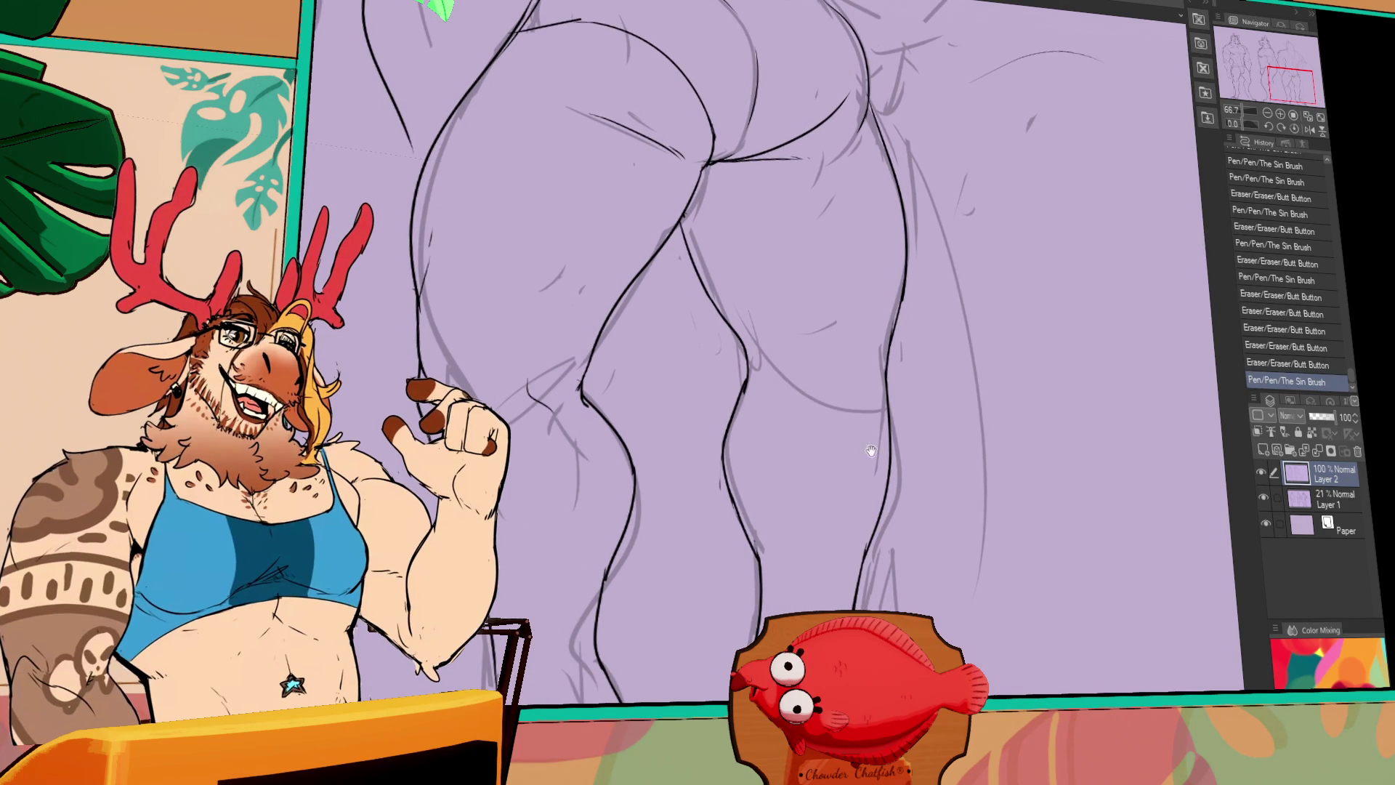
{"action": "left_click_drag", "start_coordinate": [872, 451], "coordinate": [872, 483]}
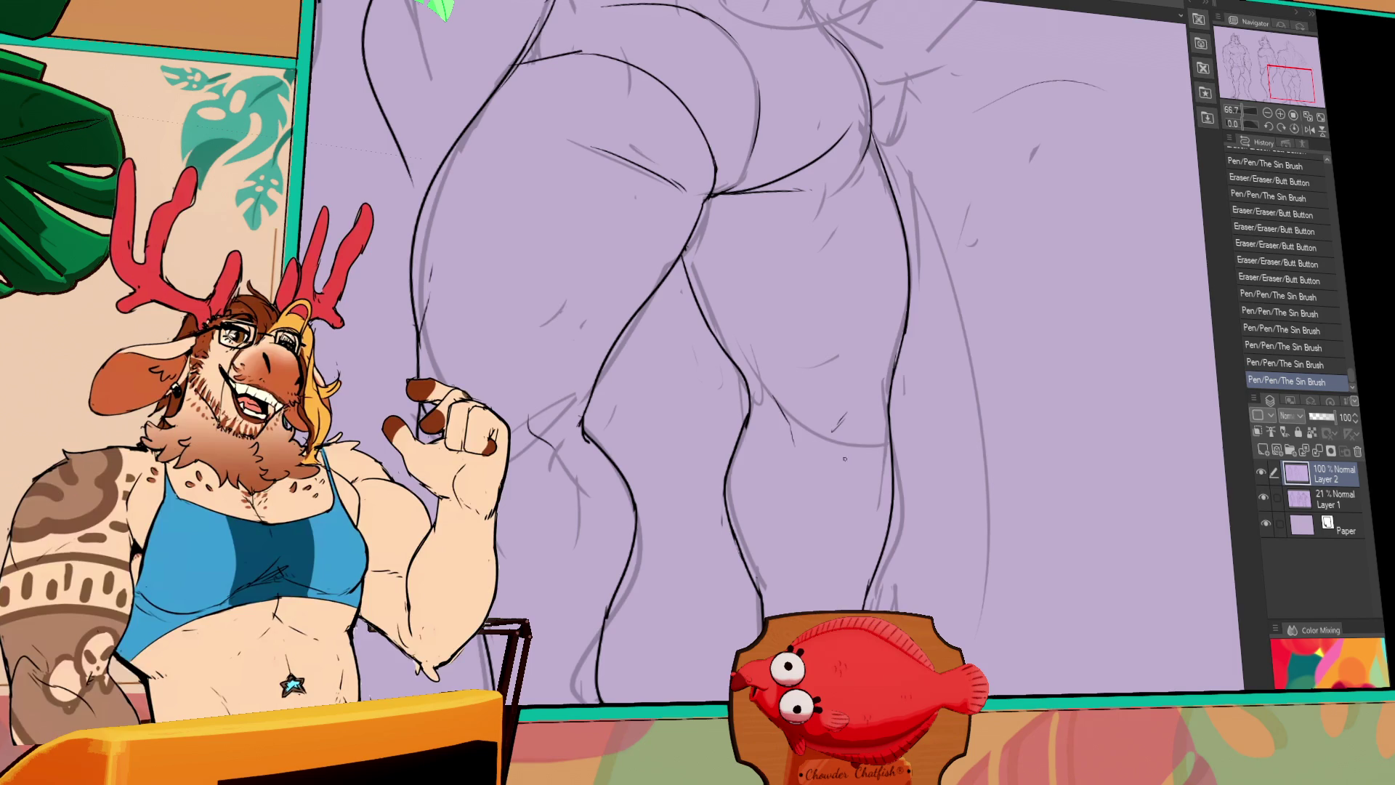
{"action": "mouse_move", "coordinate": [845, 418]}
{"action": "left_mouse_down"}
{"action": "mouse_move", "coordinate": [817, 523]}
{"action": "mouse_move", "coordinate": [835, 654]}
{"action": "left_mouse_up"}
{"action": "left_click_drag", "start_coordinate": [675, 453], "coordinate": [675, 472]}
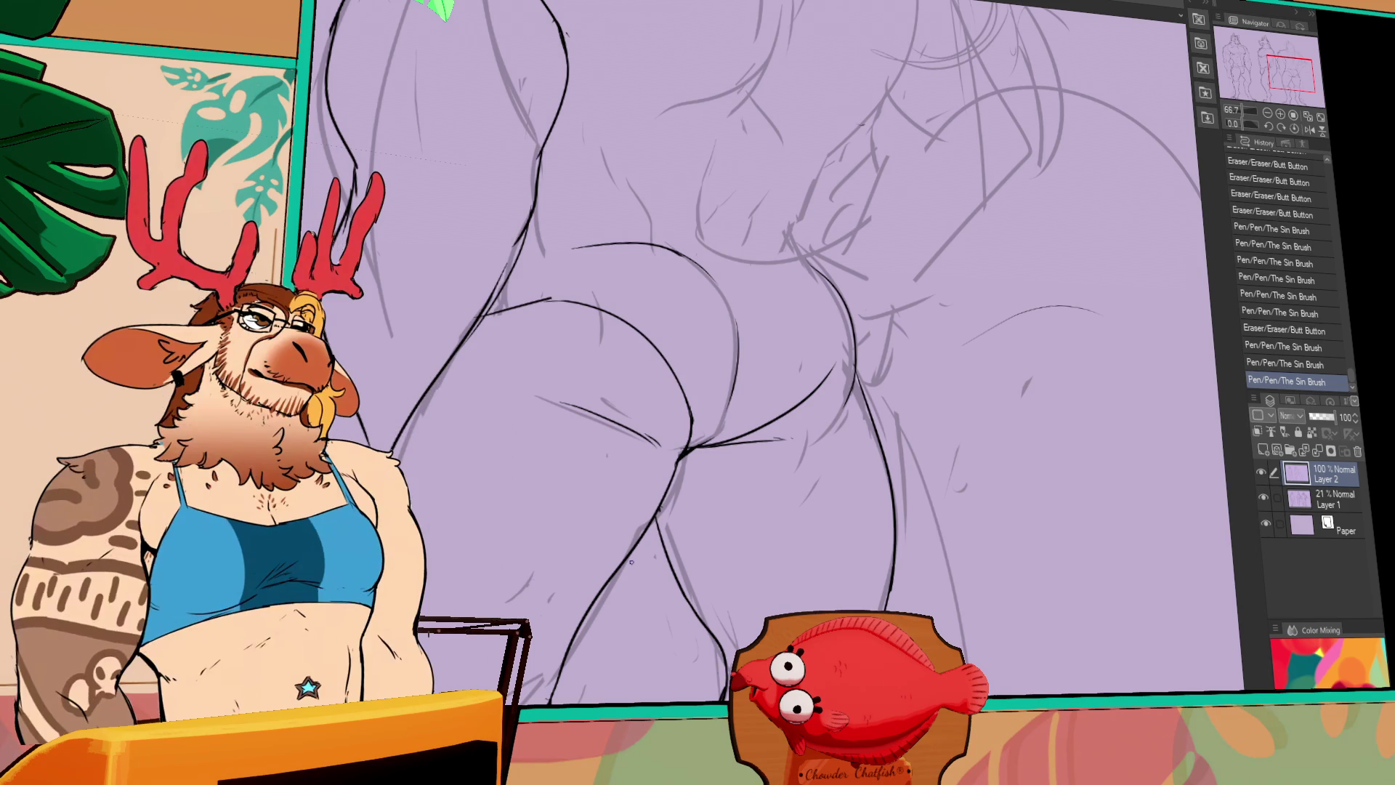
Draw the curved hip crease stroke, undoing and redoing it until it fits
{"action": "scroll", "coordinate": [631, 561], "scroll_direction": "up", "scroll_amount": 5}
{"action": "key", "text": "ctrl+z"}
{"action": "mouse_move", "coordinate": [687, 361]}
{"action": "left_mouse_down"}
{"action": "mouse_move", "coordinate": [782, 351]}
{"action": "mouse_move", "coordinate": [837, 387]}
{"action": "left_mouse_up"}
{"action": "key", "text": "ctrl+z"}
{"action": "scroll", "coordinate": [856, 374], "scroll_direction": "up", "scroll_amount": 3}
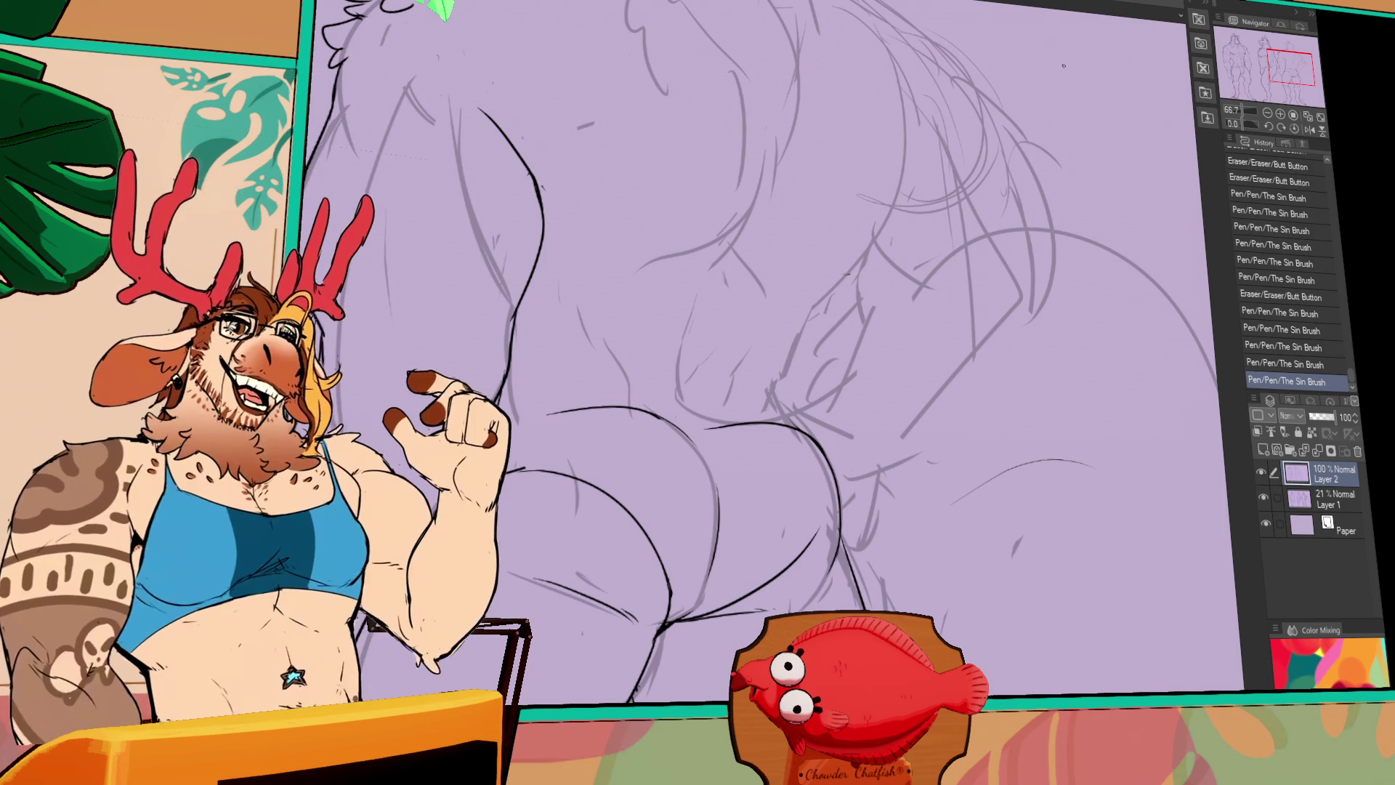
Erase two stray bits and ink the back muscle lines and a line down the back
{"action": "left_click_drag", "start_coordinate": [910, 352], "coordinate": [917, 337]}
{"action": "left_click_drag", "start_coordinate": [772, 389], "coordinate": [788, 418]}
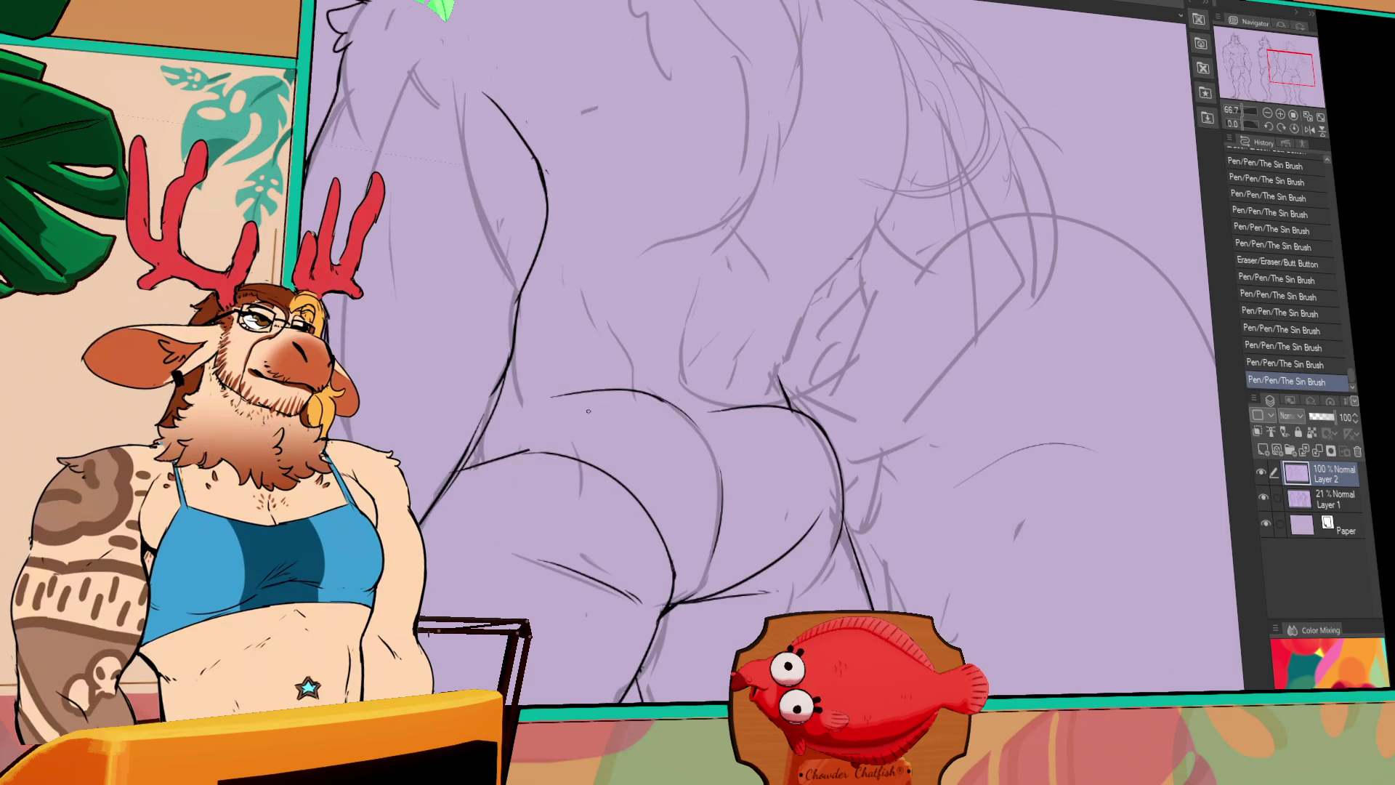
{"action": "left_click_drag", "start_coordinate": [552, 396], "coordinate": [574, 392]}
{"action": "left_click_drag", "start_coordinate": [639, 345], "coordinate": [654, 392]}
{"action": "left_click_drag", "start_coordinate": [679, 309], "coordinate": [677, 360]}
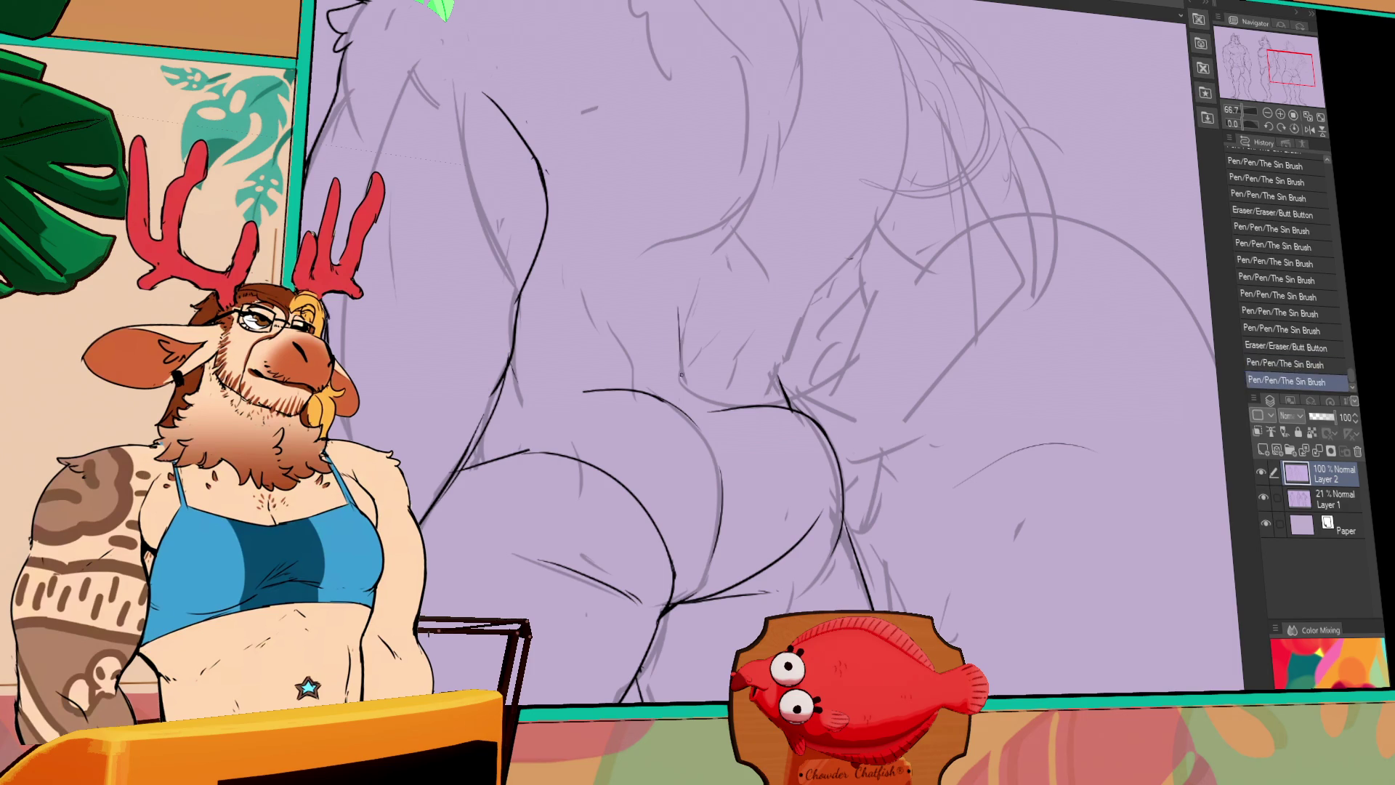
{"action": "key", "text": "ctrl+z"}
{"action": "mouse_move", "coordinate": [699, 279]}
{"action": "left_mouse_down"}
{"action": "mouse_move", "coordinate": [690, 403]}
{"action": "mouse_move", "coordinate": [716, 454]}
{"action": "mouse_move", "coordinate": [787, 462]}
{"action": "left_mouse_up"}
Draw the line down the side of the back and extend it toward the shoulder
{"action": "left_click_drag", "start_coordinate": [802, 410], "coordinate": [783, 428]}
{"action": "left_click_drag", "start_coordinate": [806, 360], "coordinate": [782, 448]}
{"action": "mouse_move", "coordinate": [808, 364]}
{"action": "left_mouse_down"}
{"action": "mouse_move", "coordinate": [857, 313]}
{"action": "mouse_move", "coordinate": [799, 430]}
{"action": "mouse_move", "coordinate": [881, 334]}
{"action": "left_mouse_up"}
{"action": "key", "text": "ctrl+z"}
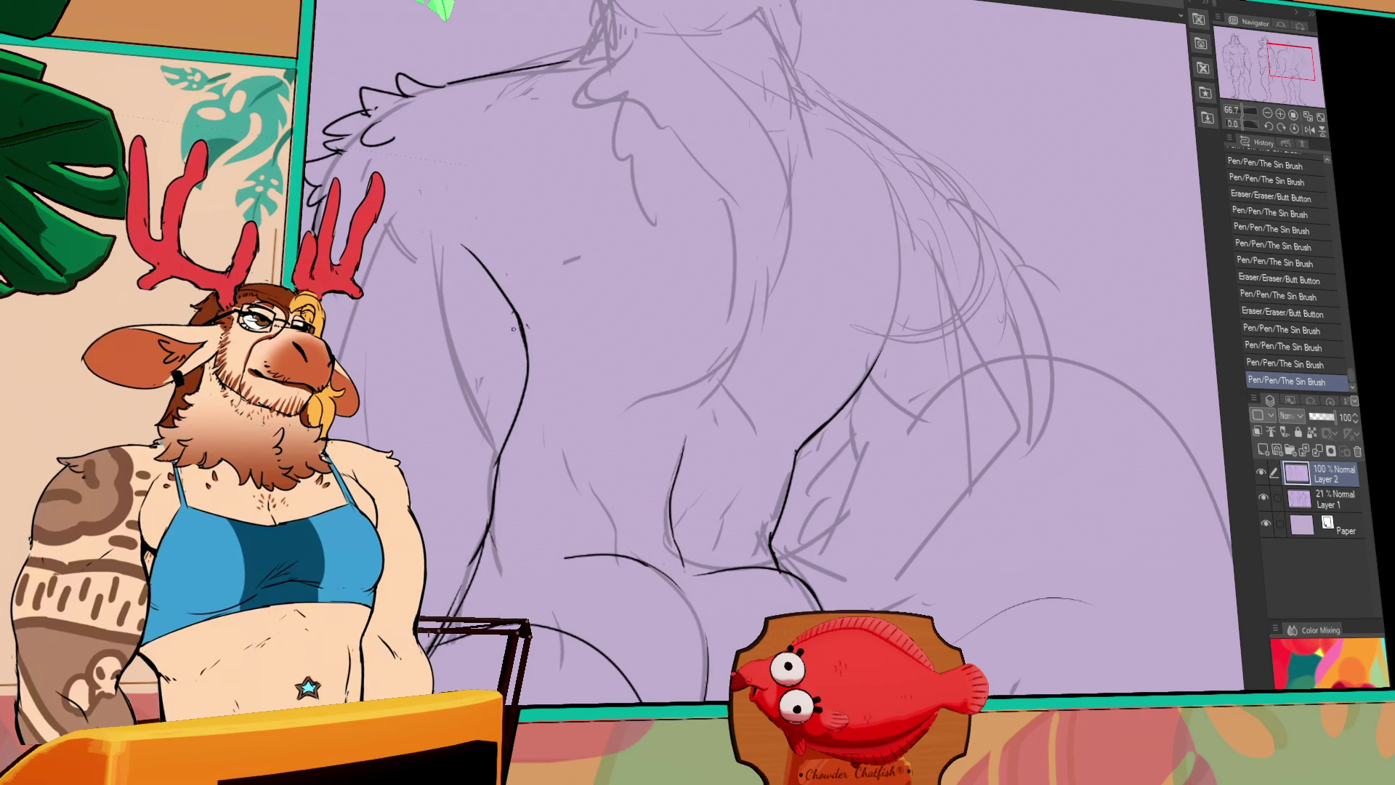
{"action": "left_click_drag", "start_coordinate": [517, 335], "coordinate": [519, 349]}
{"action": "key", "text": "ctrl+z"}
{"action": "key", "text": "ctrl+y"}
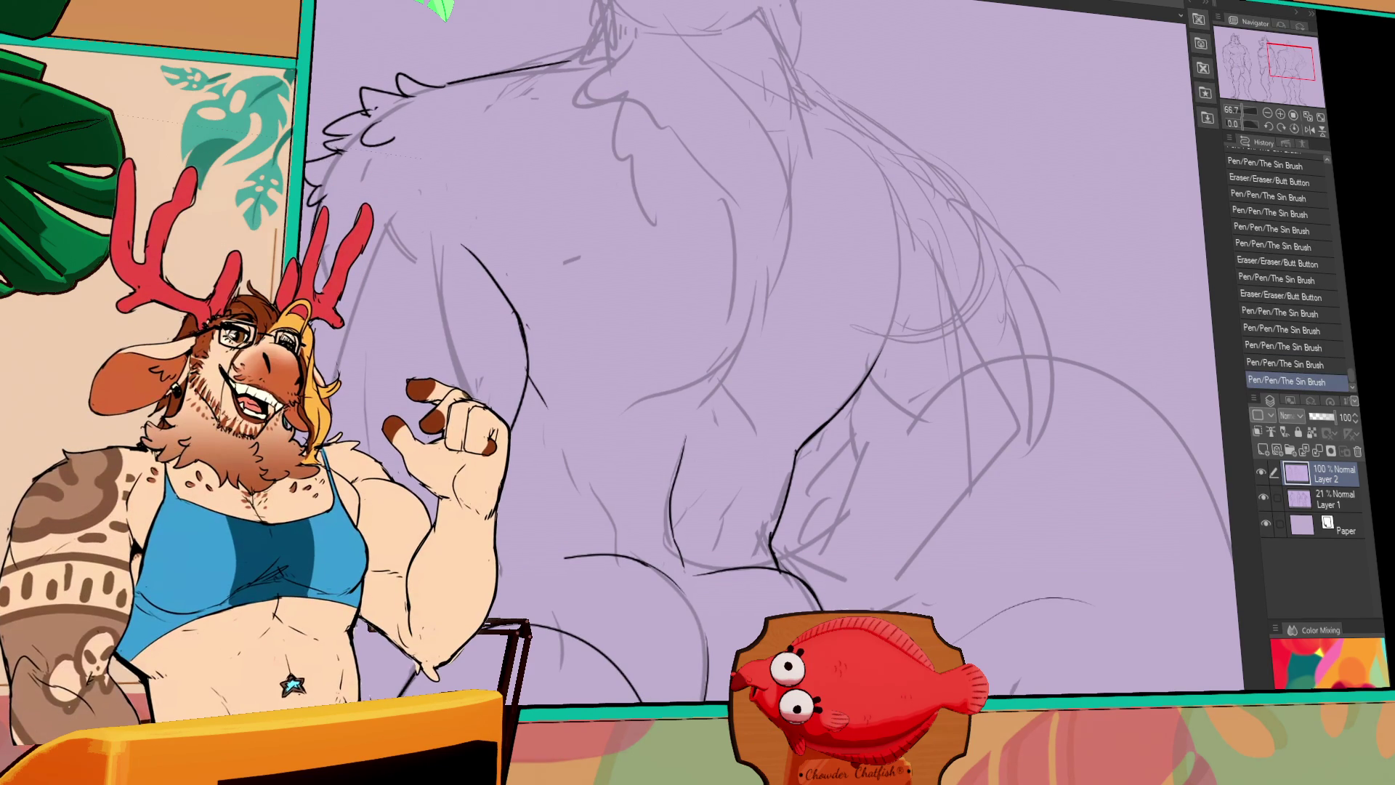
Clean up small marks on the back and ink a line across the lower back
{"action": "left_click_drag", "start_coordinate": [546, 460], "coordinate": [563, 464]}
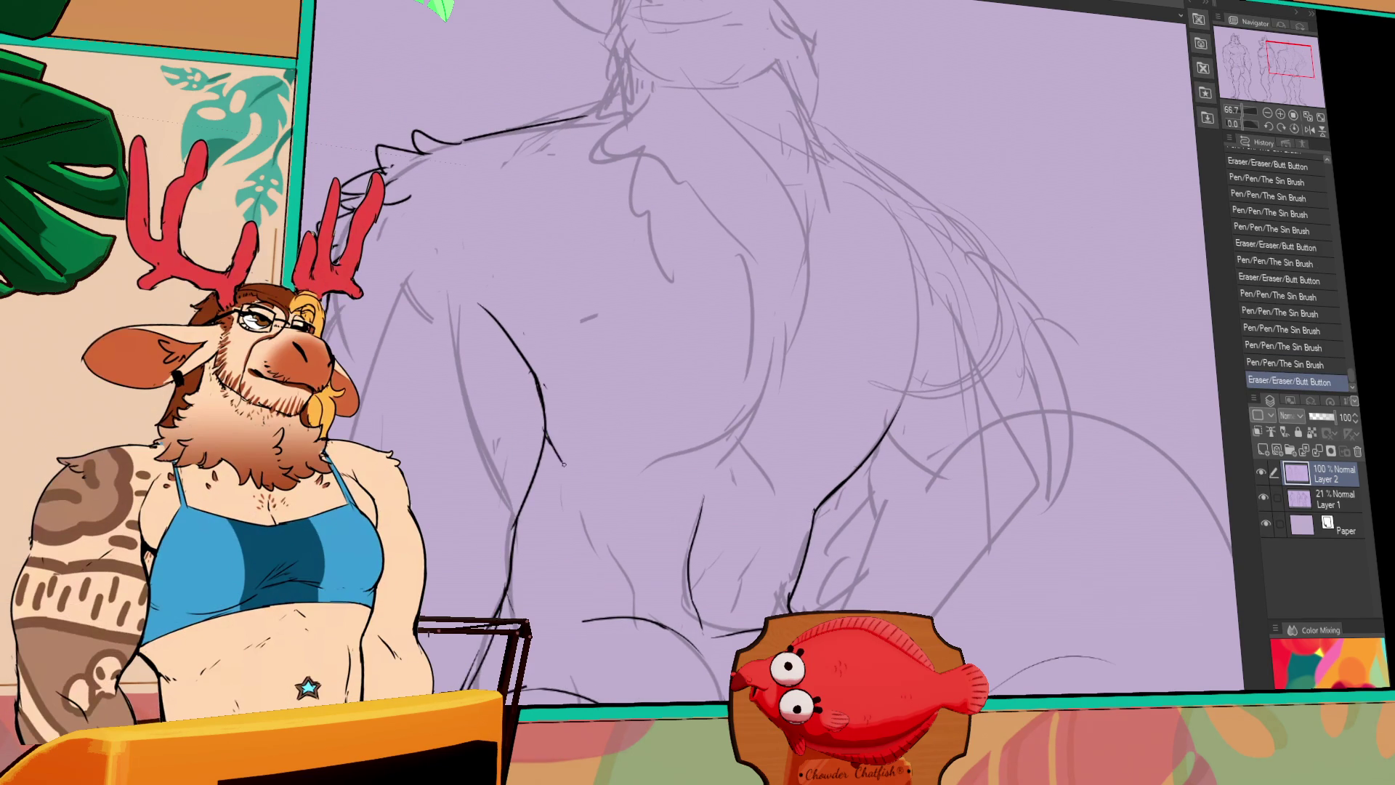
{"action": "left_click", "coordinate": [665, 483]}
{"action": "left_click", "coordinate": [662, 468]}
{"action": "key", "text": "ctrl+z"}
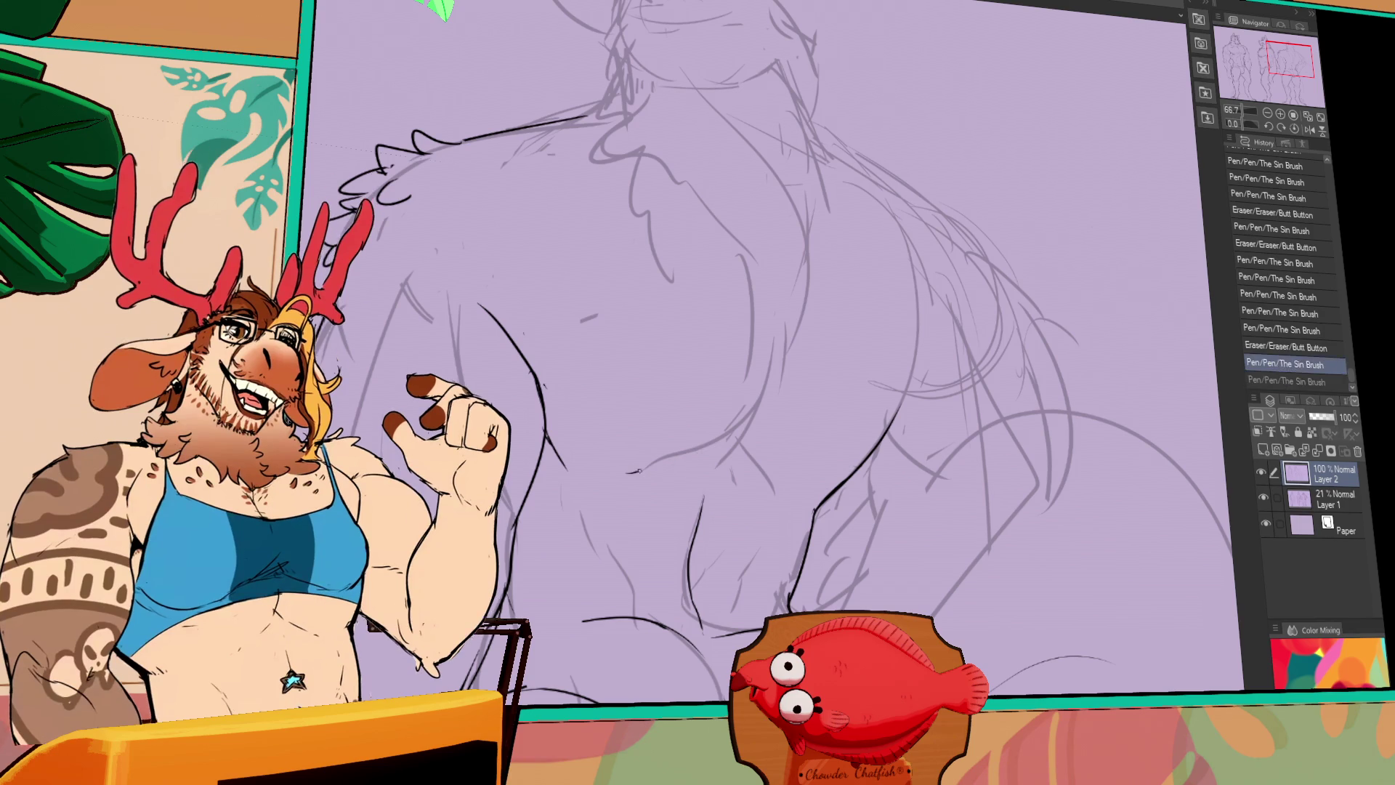
{"action": "left_click_drag", "start_coordinate": [638, 473], "coordinate": [733, 439]}
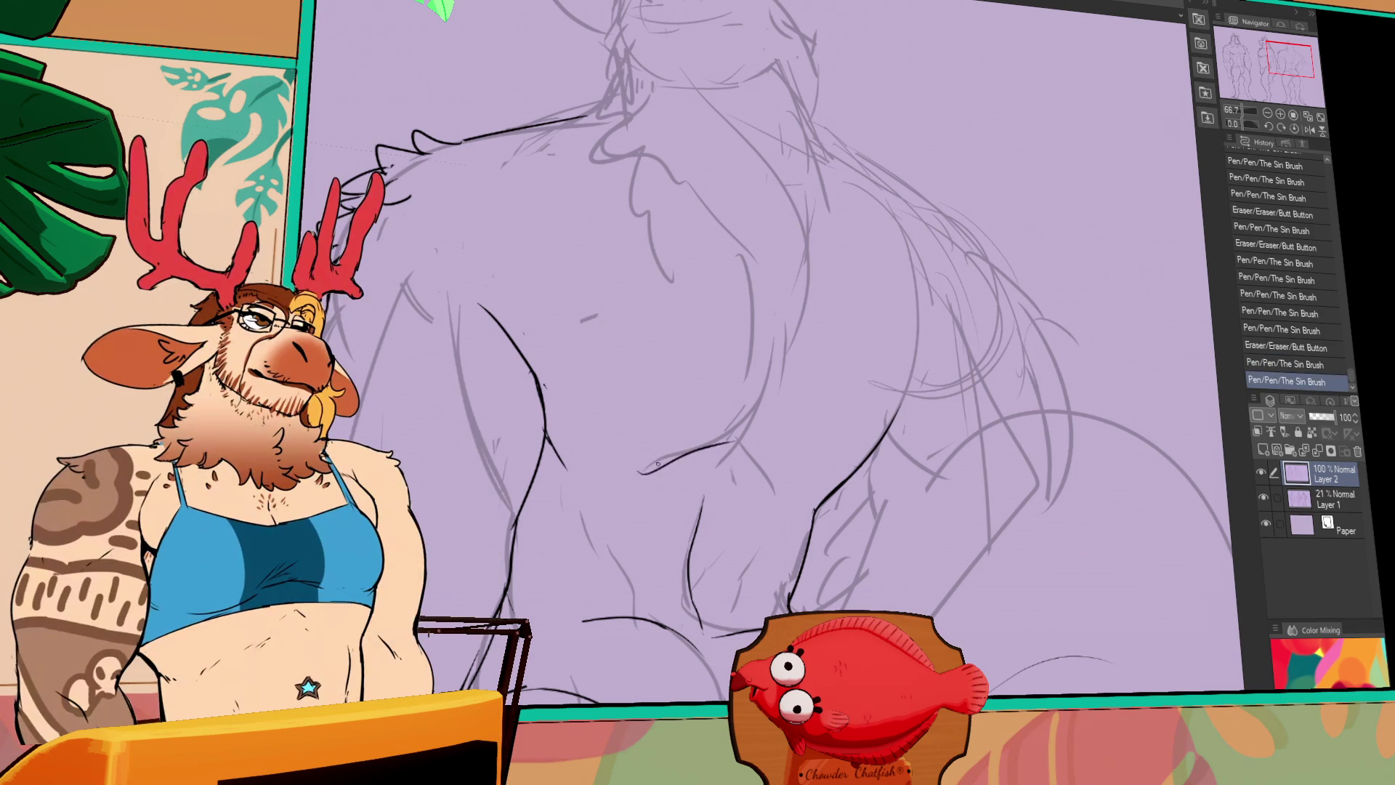
{"action": "key", "text": "ctrl+z"}
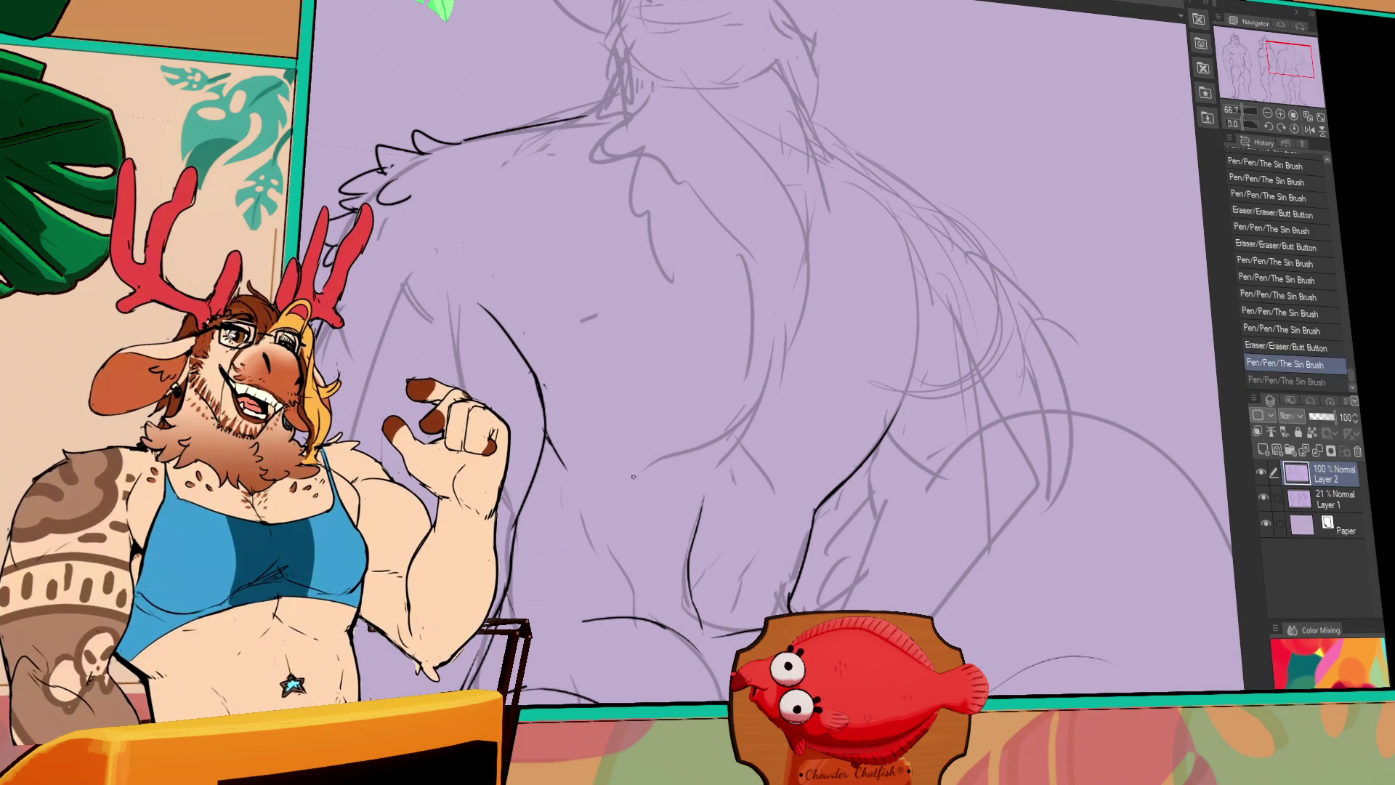
{"action": "key", "text": "ctrl+y"}
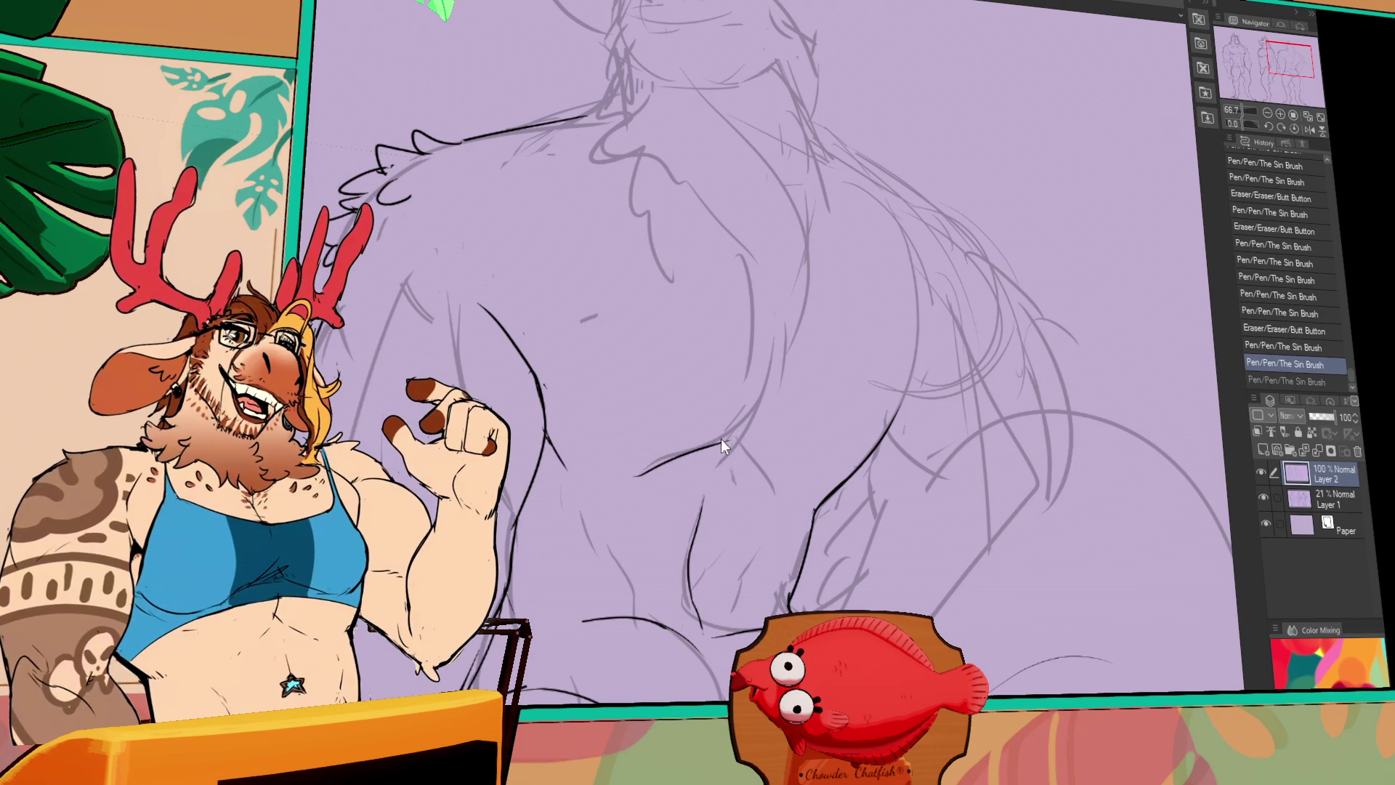
{"action": "left_click_drag", "start_coordinate": [749, 423], "coordinate": [756, 391]}
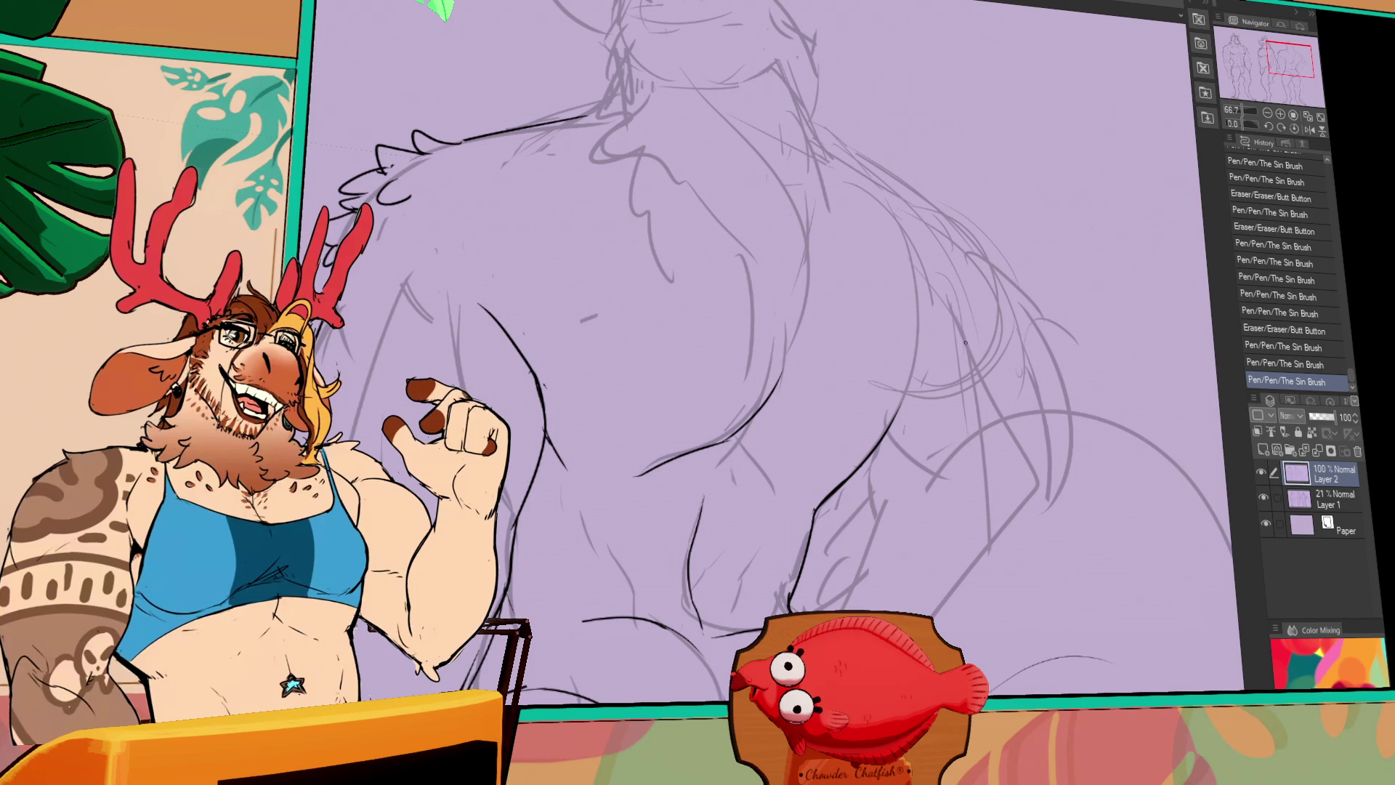
Ink short strokes along the torso side, hip and buttock, then erase stray marks
{"action": "mouse_move", "coordinate": [745, 425]}
{"action": "left_mouse_down"}
{"action": "mouse_move", "coordinate": [767, 480]}
{"action": "mouse_move", "coordinate": [709, 500]}
{"action": "left_mouse_up"}
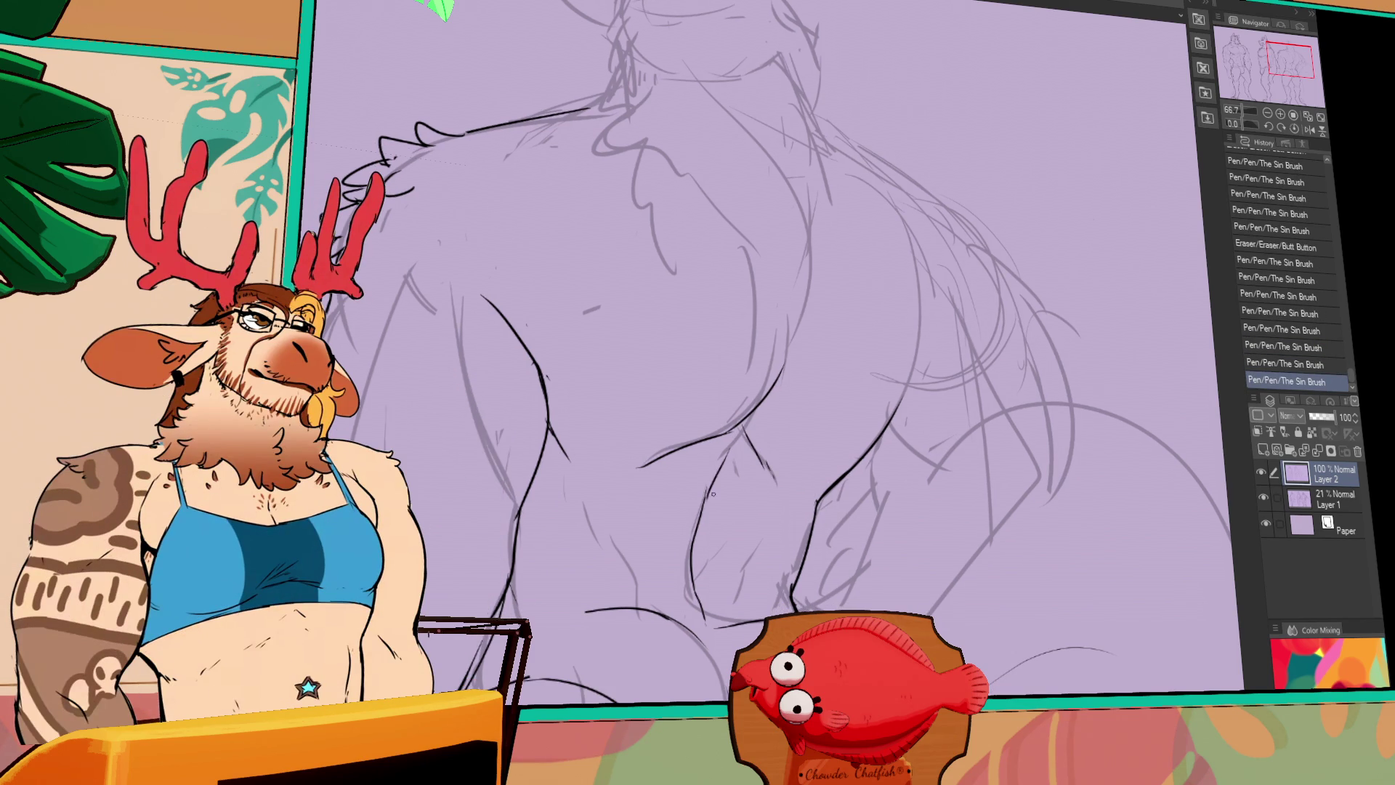
{"action": "mouse_move", "coordinate": [617, 532]}
{"action": "left_mouse_down"}
{"action": "mouse_move", "coordinate": [600, 558]}
{"action": "mouse_move", "coordinate": [614, 599]}
{"action": "left_mouse_up"}
{"action": "left_click_drag", "start_coordinate": [775, 537], "coordinate": [741, 592]}
{"action": "scroll", "coordinate": [755, 574], "scroll_direction": "down", "scroll_amount": 1}
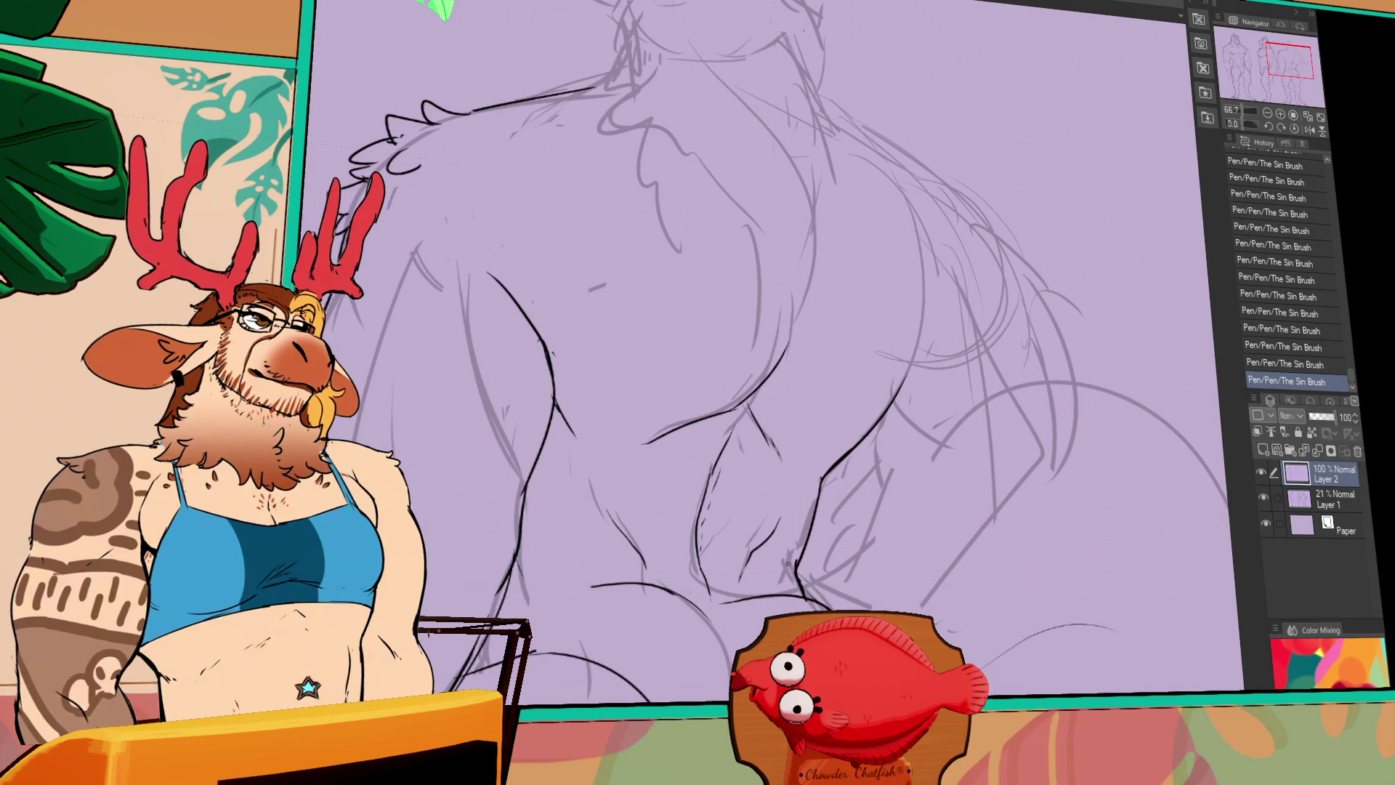
{"action": "mouse_move", "coordinate": [796, 542]}
{"action": "left_mouse_down"}
{"action": "mouse_move", "coordinate": [786, 574]}
{"action": "mouse_move", "coordinate": [779, 553]}
{"action": "left_mouse_up"}
{"action": "left_click_drag", "start_coordinate": [610, 524], "coordinate": [605, 569]}
{"action": "scroll", "coordinate": [654, 509], "scroll_direction": "up", "scroll_amount": 2}
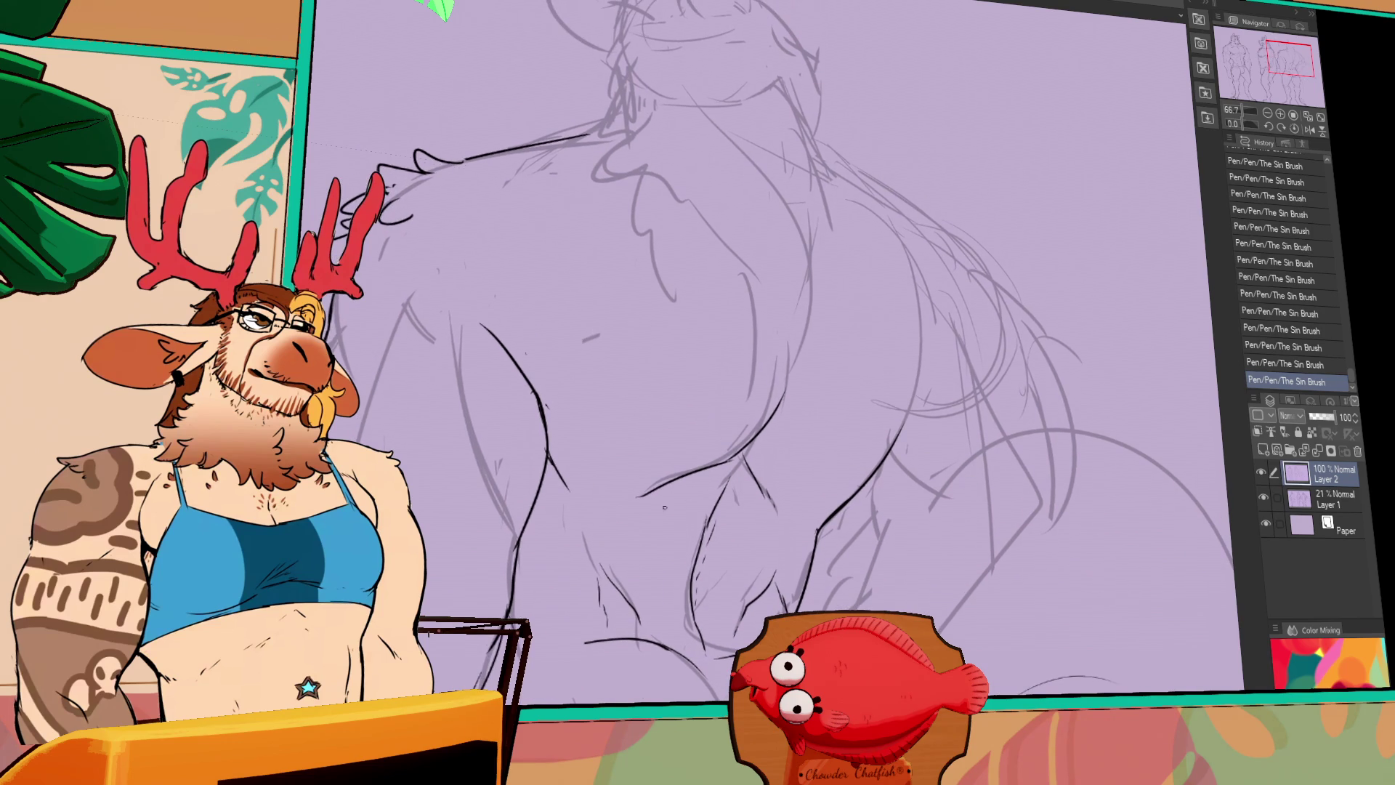
{"action": "left_click_drag", "start_coordinate": [566, 464], "coordinate": [534, 570]}
{"action": "mouse_move", "coordinate": [661, 507]}
{"action": "left_mouse_down"}
{"action": "mouse_move", "coordinate": [678, 463]}
{"action": "mouse_move", "coordinate": [606, 537]}
{"action": "left_mouse_up"}
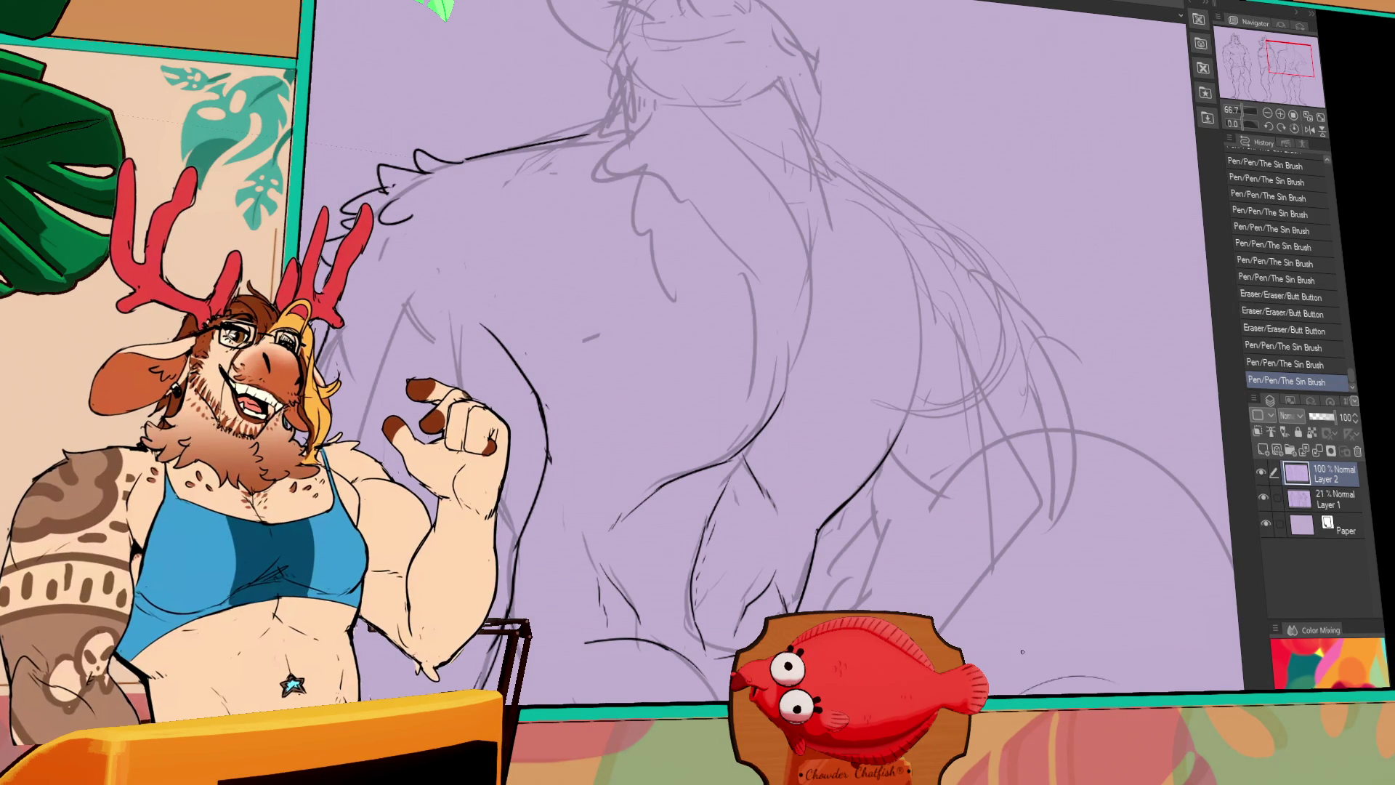
Erase the stray ink near the back-view figure's bottom curve and undo the last ink stroke
{"action": "left_click_drag", "start_coordinate": [1022, 651], "coordinate": [1058, 579]}
{"action": "mouse_move", "coordinate": [777, 564]}
{"action": "left_mouse_down"}
{"action": "mouse_move", "coordinate": [923, 561]}
{"action": "mouse_move", "coordinate": [748, 546]}
{"action": "mouse_move", "coordinate": [888, 492]}
{"action": "mouse_move", "coordinate": [892, 519]}
{"action": "mouse_move", "coordinate": [1037, 375]}
{"action": "left_mouse_up"}
{"action": "key", "text": "p"}
{"action": "key", "text": "ctrl+z"}
Ink the buttock curve with the Sin Brush pen, redrawing it longer toward the right
{"action": "left_click_drag", "start_coordinate": [1088, 453], "coordinate": [856, 482]}
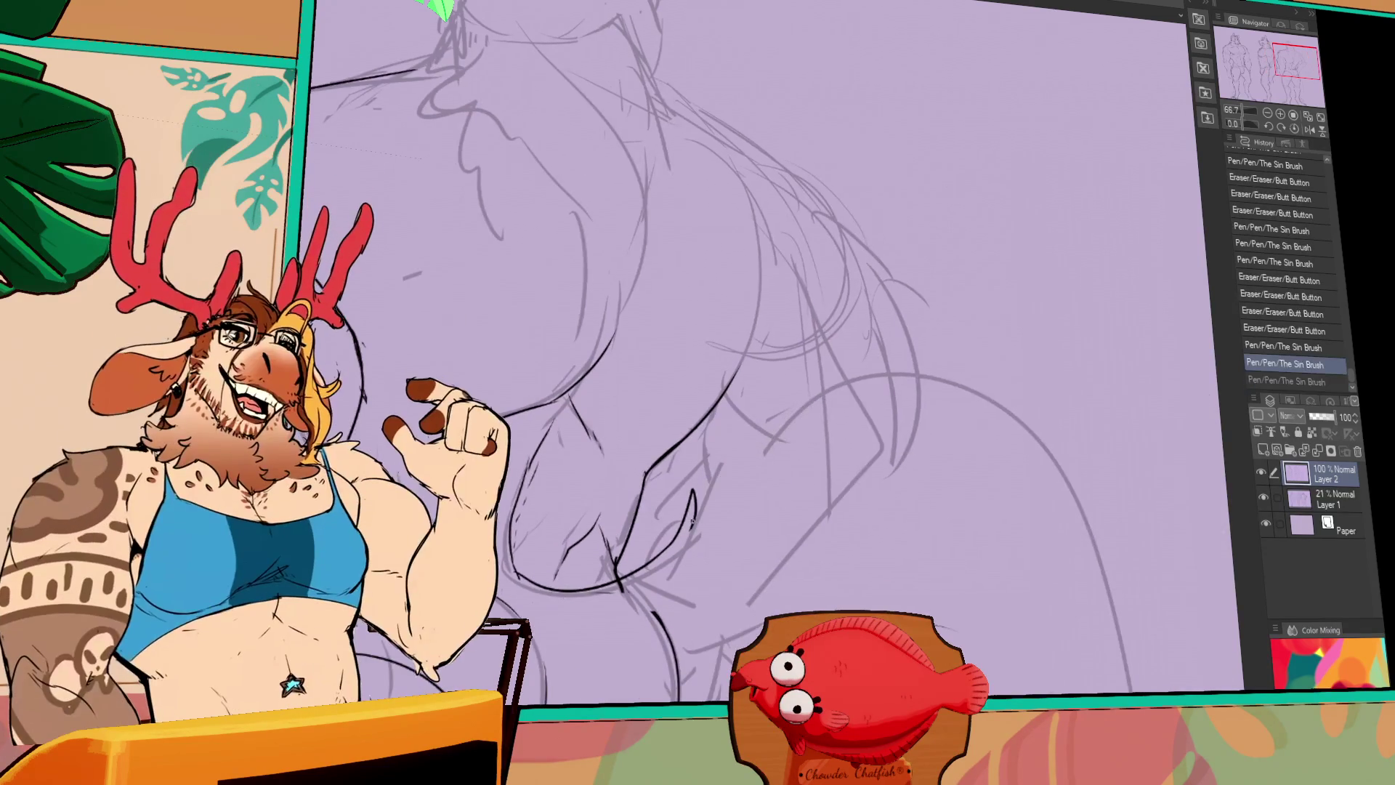
{"action": "left_click_drag", "start_coordinate": [691, 525], "coordinate": [981, 434]}
{"action": "key", "text": "ctrl+z"}
{"action": "left_click_drag", "start_coordinate": [691, 525], "coordinate": [1046, 465]}
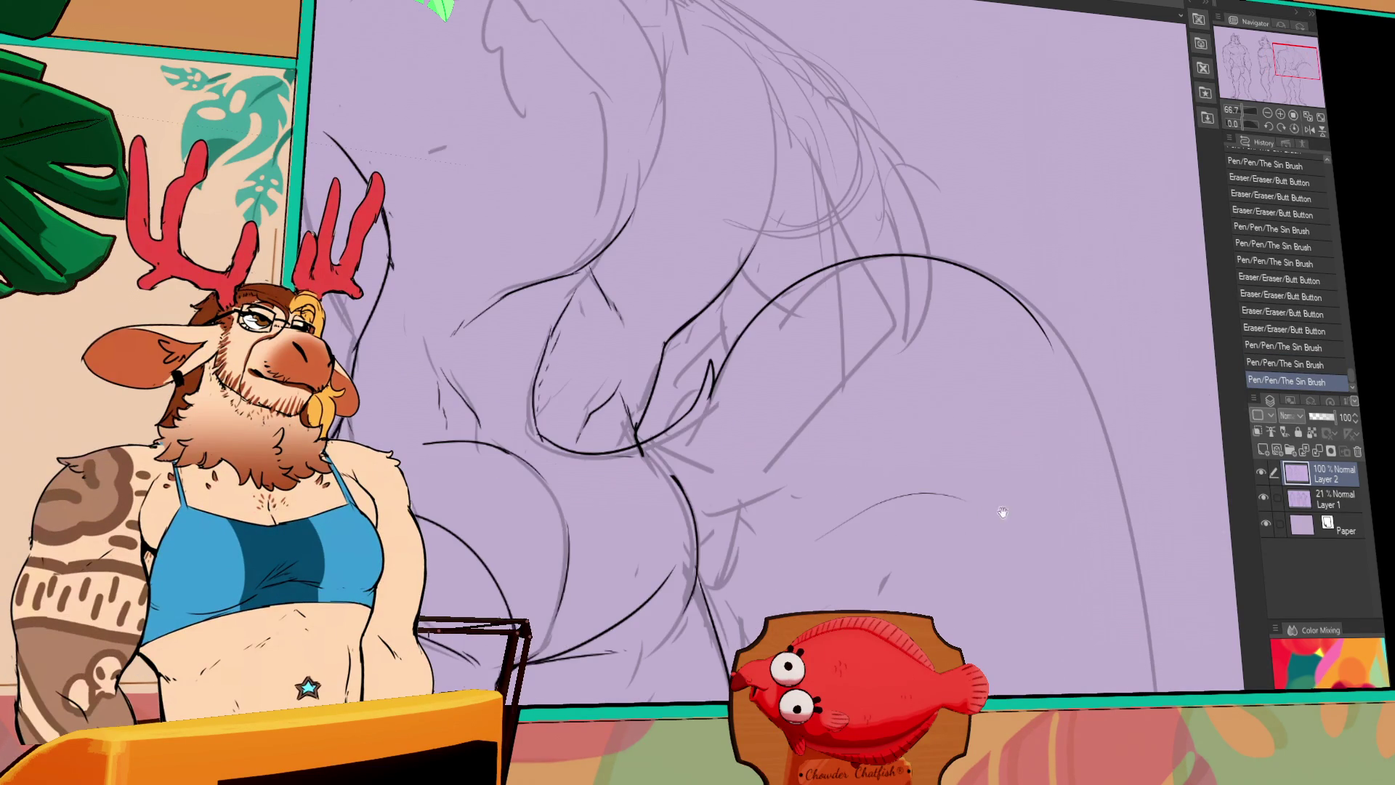
{"action": "scroll", "coordinate": [1003, 507], "scroll_direction": "down", "scroll_amount": 3}
Ink the zigzag fur edge along the hip and thigh, then add a small ink dot
{"action": "mouse_move", "coordinate": [587, 576]}
{"action": "left_mouse_down"}
{"action": "mouse_move", "coordinate": [558, 518]}
{"action": "mouse_move", "coordinate": [605, 571]}
{"action": "left_mouse_up"}
{"action": "key", "text": "ctrl+z"}
{"action": "left_click_drag", "start_coordinate": [613, 569], "coordinate": [741, 561]}
{"action": "key", "text": "ctrl+z"}
{"action": "mouse_move", "coordinate": [656, 566]}
{"action": "left_mouse_down"}
{"action": "mouse_move", "coordinate": [785, 545]}
{"action": "mouse_move", "coordinate": [868, 568]}
{"action": "left_mouse_up"}
{"action": "left_click", "coordinate": [532, 456]}
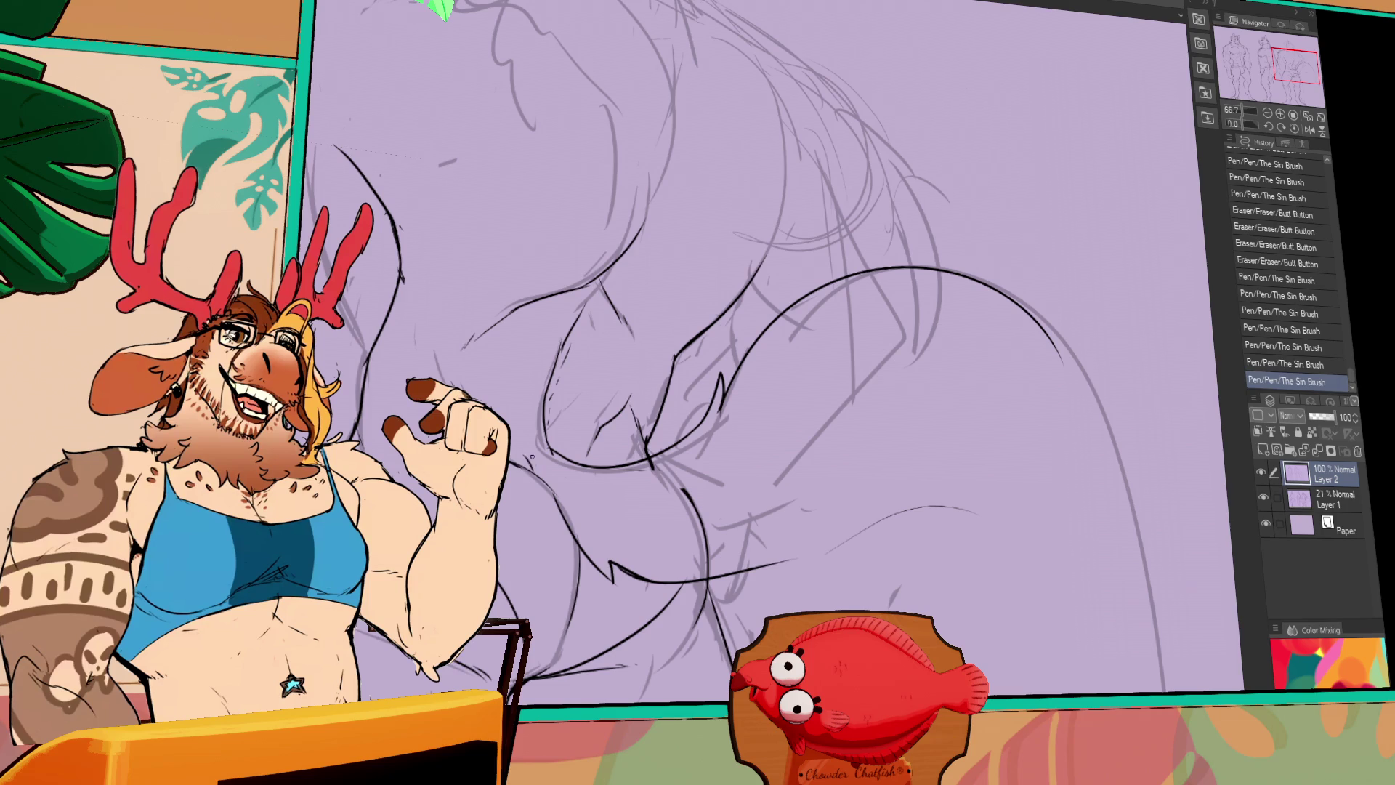
Erase overlapping lines near the buttock and redraw the lower curve as one line
{"action": "left_click_drag", "start_coordinate": [687, 494], "coordinate": [705, 537]}
{"action": "left_click_drag", "start_coordinate": [632, 577], "coordinate": [792, 561]}
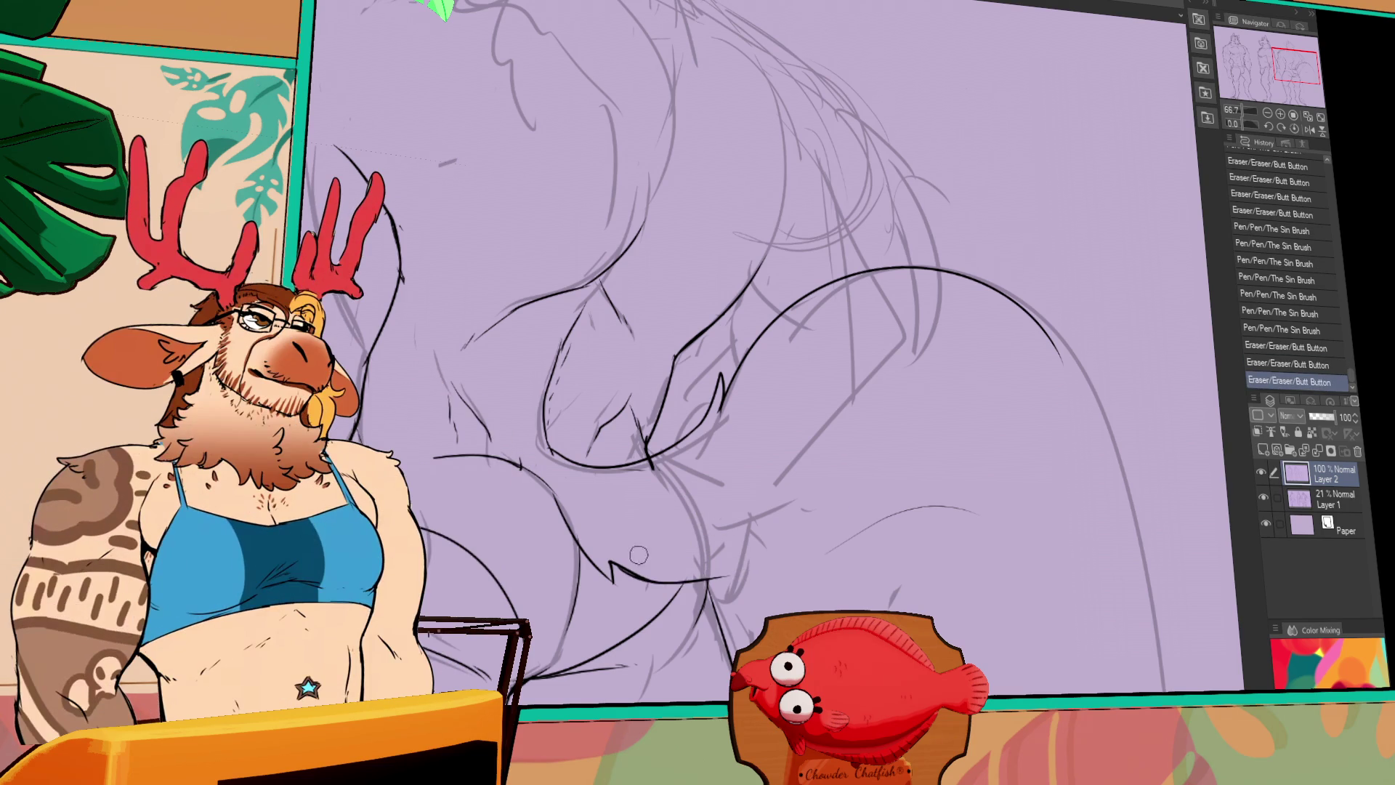
{"action": "left_click_drag", "start_coordinate": [654, 581], "coordinate": [726, 581]}
{"action": "left_click_drag", "start_coordinate": [614, 569], "coordinate": [808, 543]}
{"action": "key", "text": "ctrl+z"}
Extend the dark curve up toward the tail and erase leftover ink marks
{"action": "left_click_drag", "start_coordinate": [788, 549], "coordinate": [871, 485]}
{"action": "key", "text": "ctrl+z"}
{"action": "mouse_move", "coordinate": [810, 538]}
{"action": "left_mouse_down"}
{"action": "mouse_move", "coordinate": [900, 493]}
{"action": "mouse_move", "coordinate": [978, 508]}
{"action": "mouse_move", "coordinate": [916, 517]}
{"action": "left_mouse_up"}
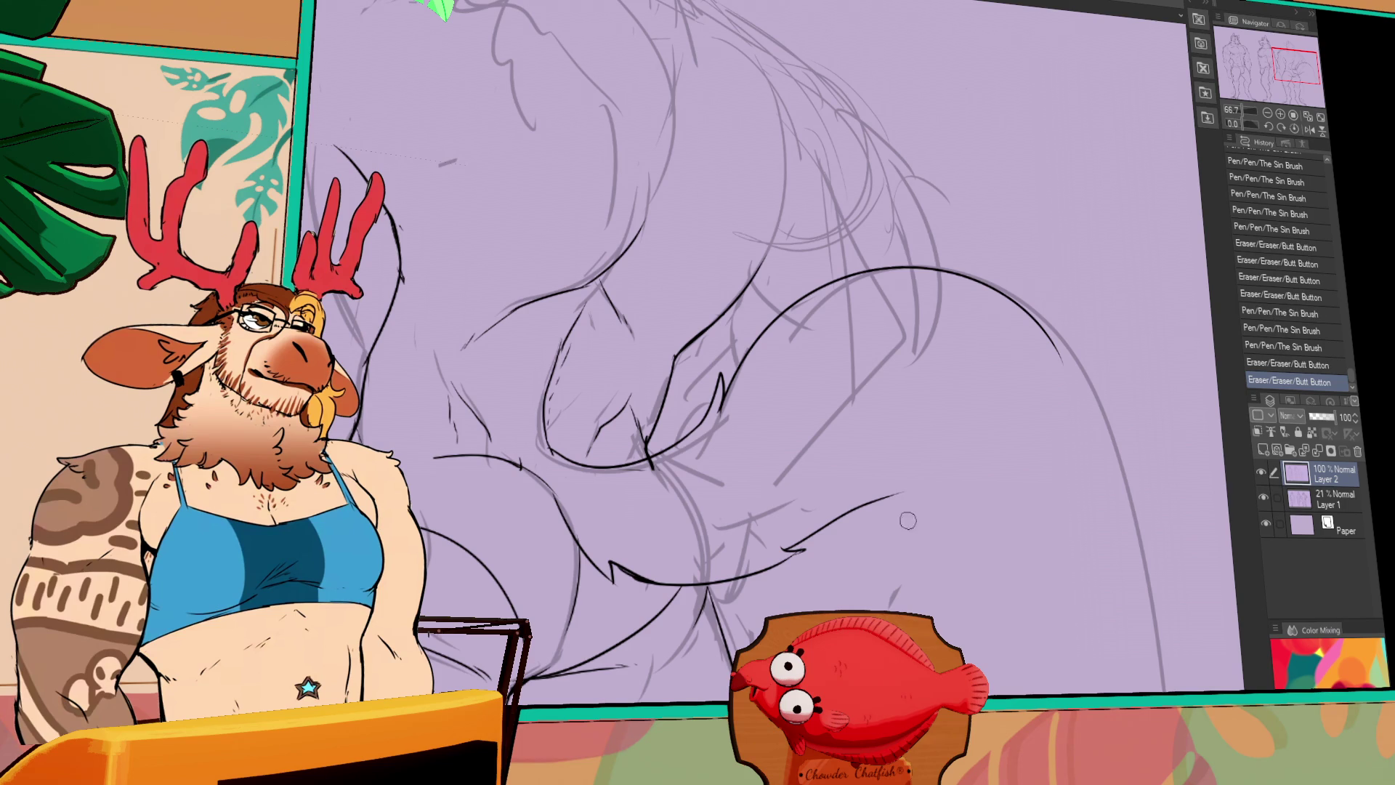
{"action": "left_click_drag", "start_coordinate": [827, 534], "coordinate": [922, 486]}
{"action": "left_click_drag", "start_coordinate": [982, 544], "coordinate": [794, 546]}
{"action": "left_click_drag", "start_coordinate": [915, 512], "coordinate": [822, 547]}
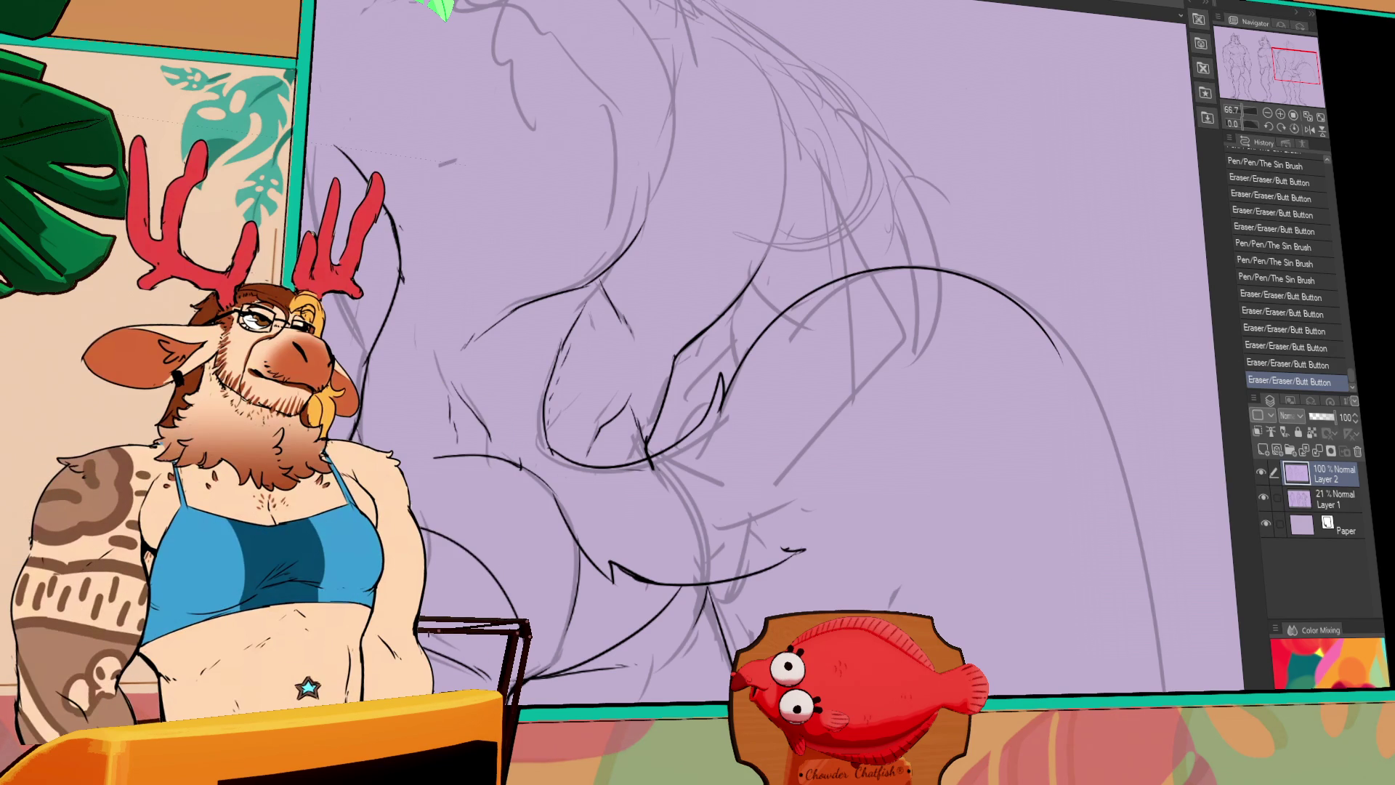
Ink the tail line near its base and the lower tail edge ending in a hook
{"action": "left_click_drag", "start_coordinate": [835, 363], "coordinate": [698, 250]}
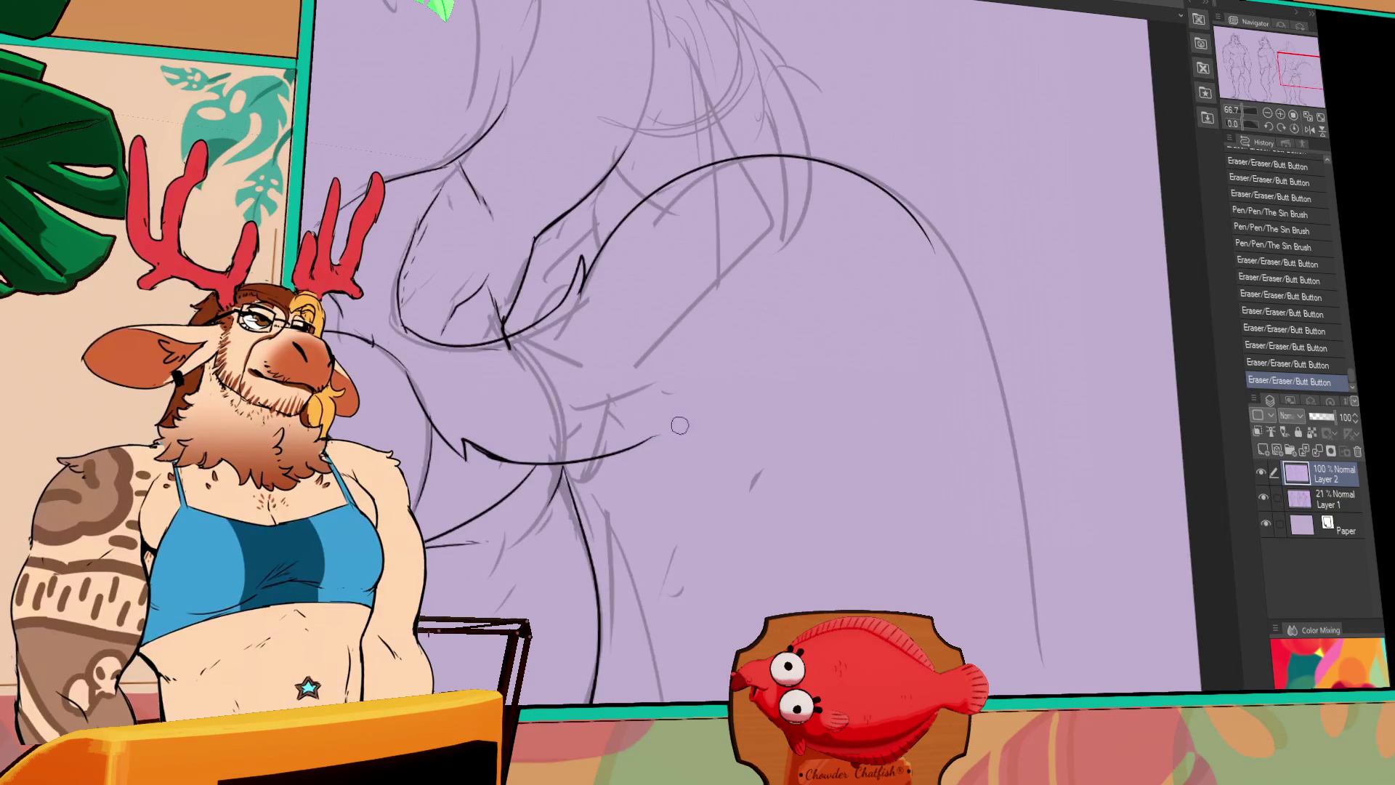
{"action": "mouse_move", "coordinate": [640, 440]}
{"action": "left_mouse_down"}
{"action": "mouse_move", "coordinate": [703, 395]}
{"action": "mouse_move", "coordinate": [676, 426]}
{"action": "mouse_move", "coordinate": [896, 363]}
{"action": "mouse_move", "coordinate": [676, 417]}
{"action": "mouse_move", "coordinate": [825, 348]}
{"action": "mouse_move", "coordinate": [826, 399]}
{"action": "left_mouse_up"}
{"action": "key", "text": "ctrl+z"}
{"action": "key", "text": "ctrl+z"}
{"action": "key", "text": "ctrl+z"}
{"action": "key", "text": "ctrl+z"}
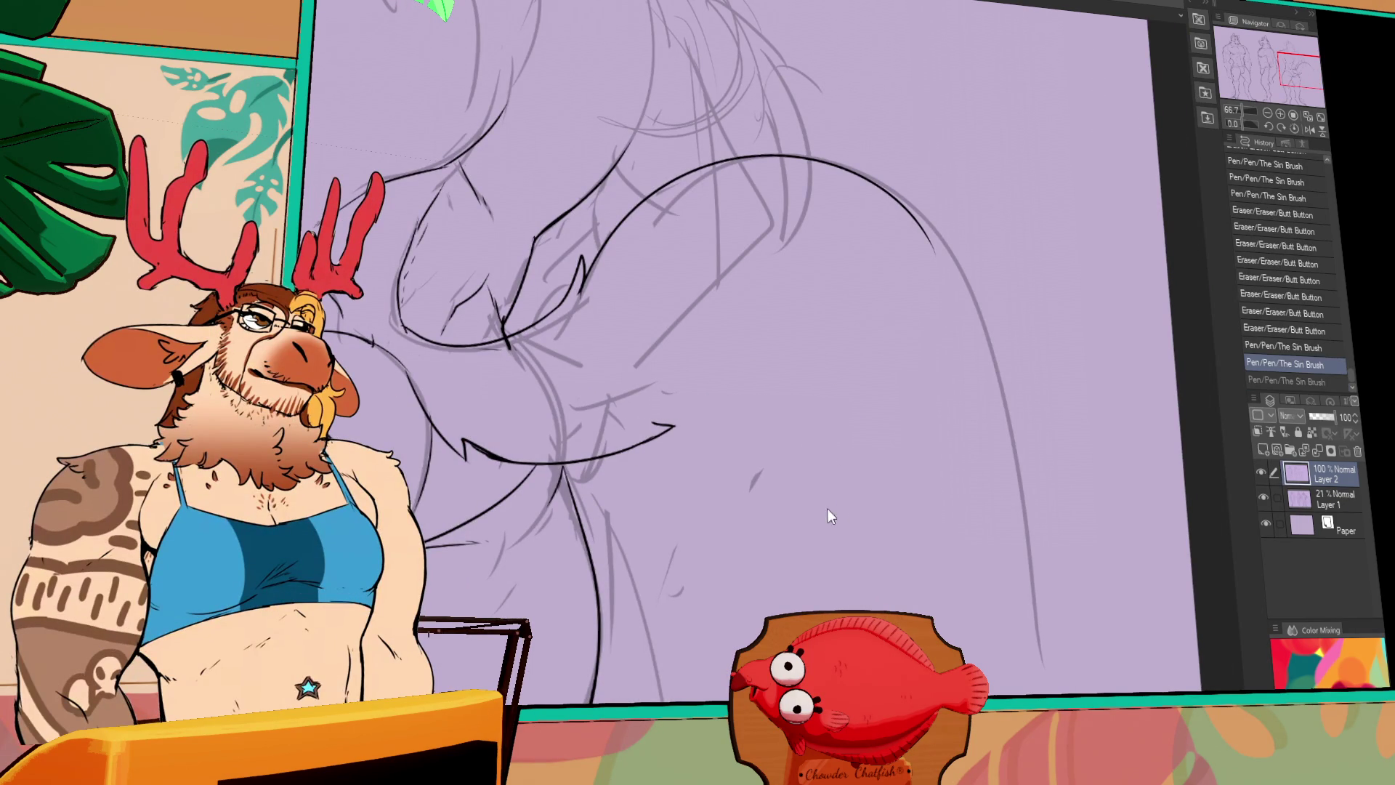
{"action": "left_click_drag", "start_coordinate": [876, 541], "coordinate": [844, 577]}
{"action": "mouse_move", "coordinate": [616, 465]}
{"action": "left_mouse_down"}
{"action": "mouse_move", "coordinate": [783, 469]}
{"action": "mouse_move", "coordinate": [813, 546]}
{"action": "mouse_move", "coordinate": [795, 589]}
{"action": "left_mouse_up"}
{"action": "key", "text": "ctrl+z"}
{"action": "left_click_drag", "start_coordinate": [805, 508], "coordinate": [821, 572]}
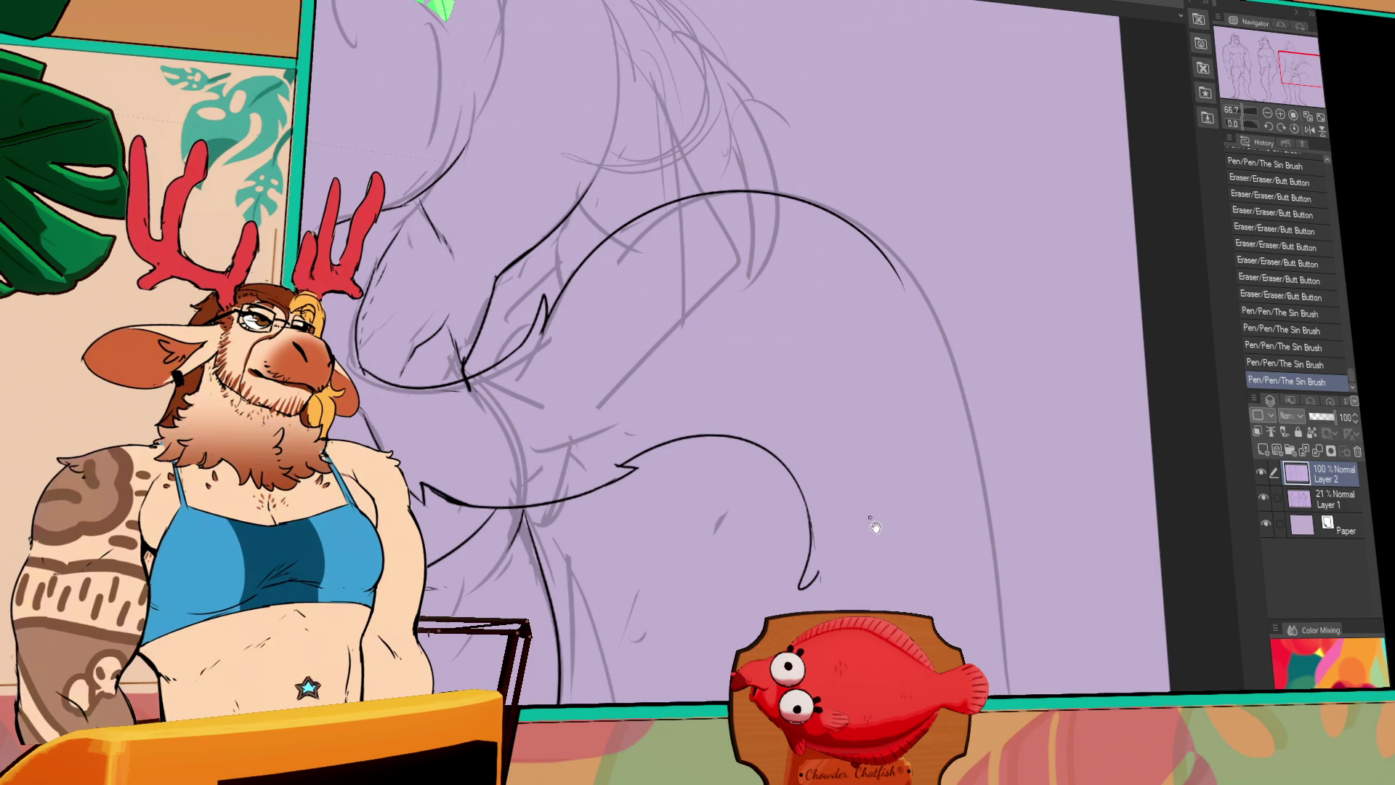
At 33.3% zoom, clean up the tail arc's end and extend it into the leg line
{"action": "left_click", "coordinate": [1267, 114]}
{"action": "left_click", "coordinate": [1267, 113]}
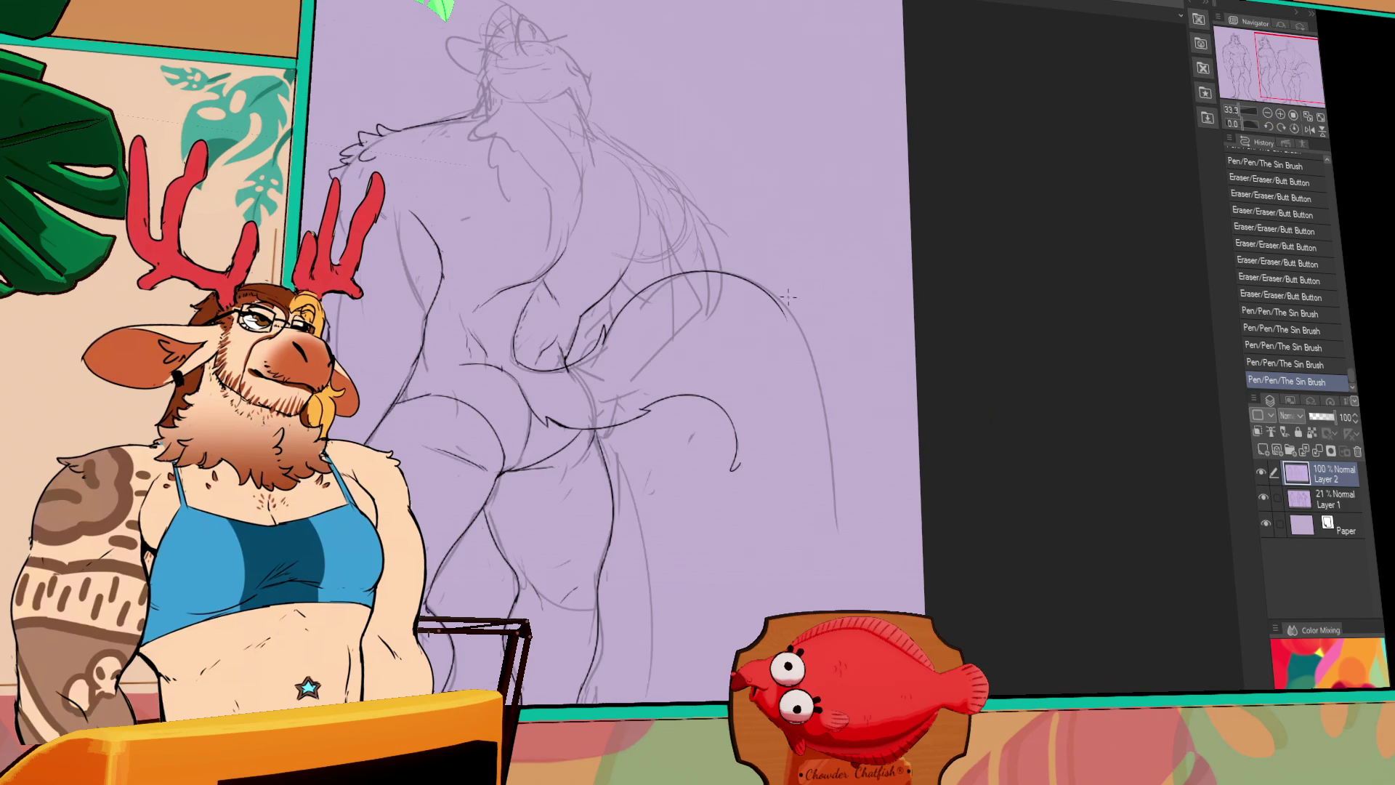
{"action": "left_click_drag", "start_coordinate": [764, 285], "coordinate": [836, 468]}
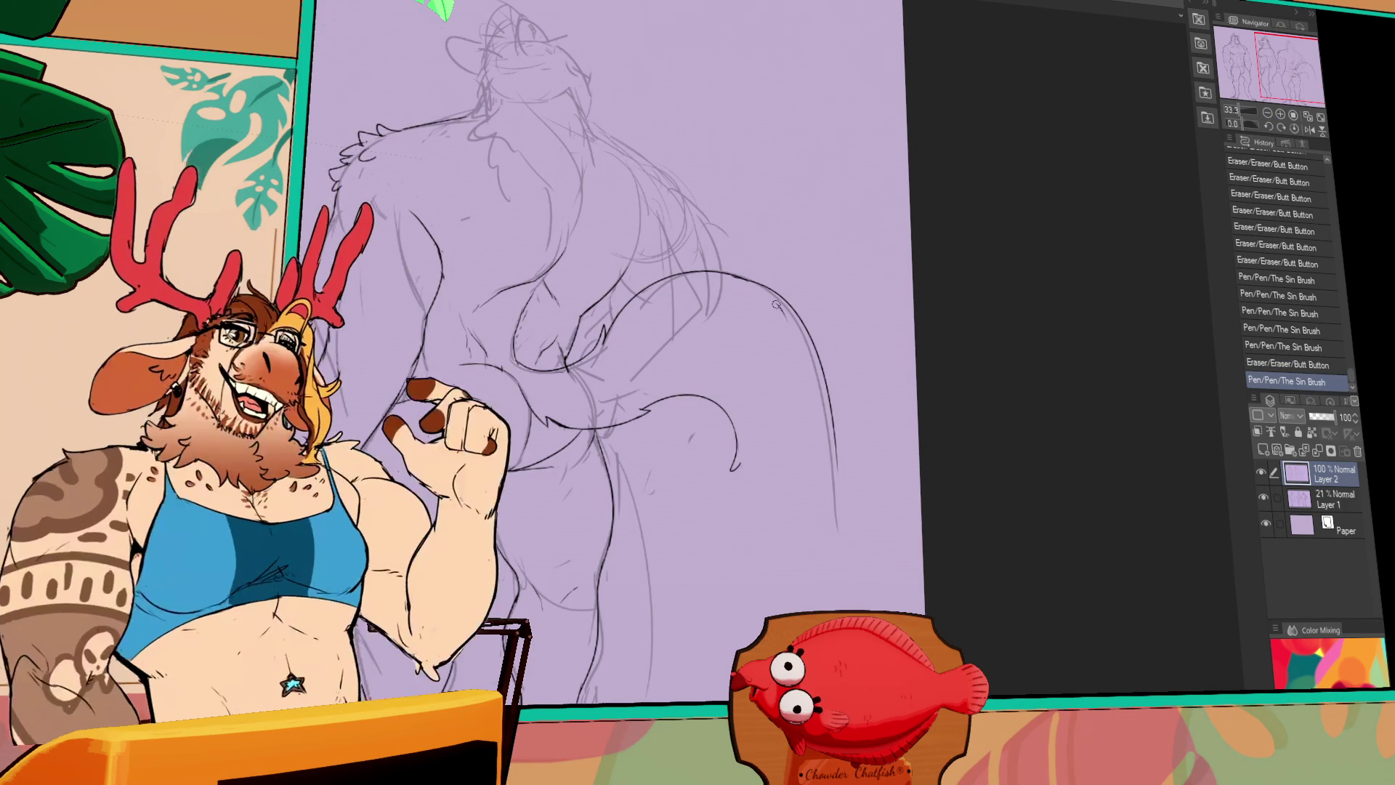
{"action": "left_click_drag", "start_coordinate": [786, 320], "coordinate": [770, 360]}
{"action": "left_click_drag", "start_coordinate": [797, 347], "coordinate": [781, 340]}
Ink the long outline of the right leg
{"action": "left_click_drag", "start_coordinate": [918, 455], "coordinate": [900, 363]}
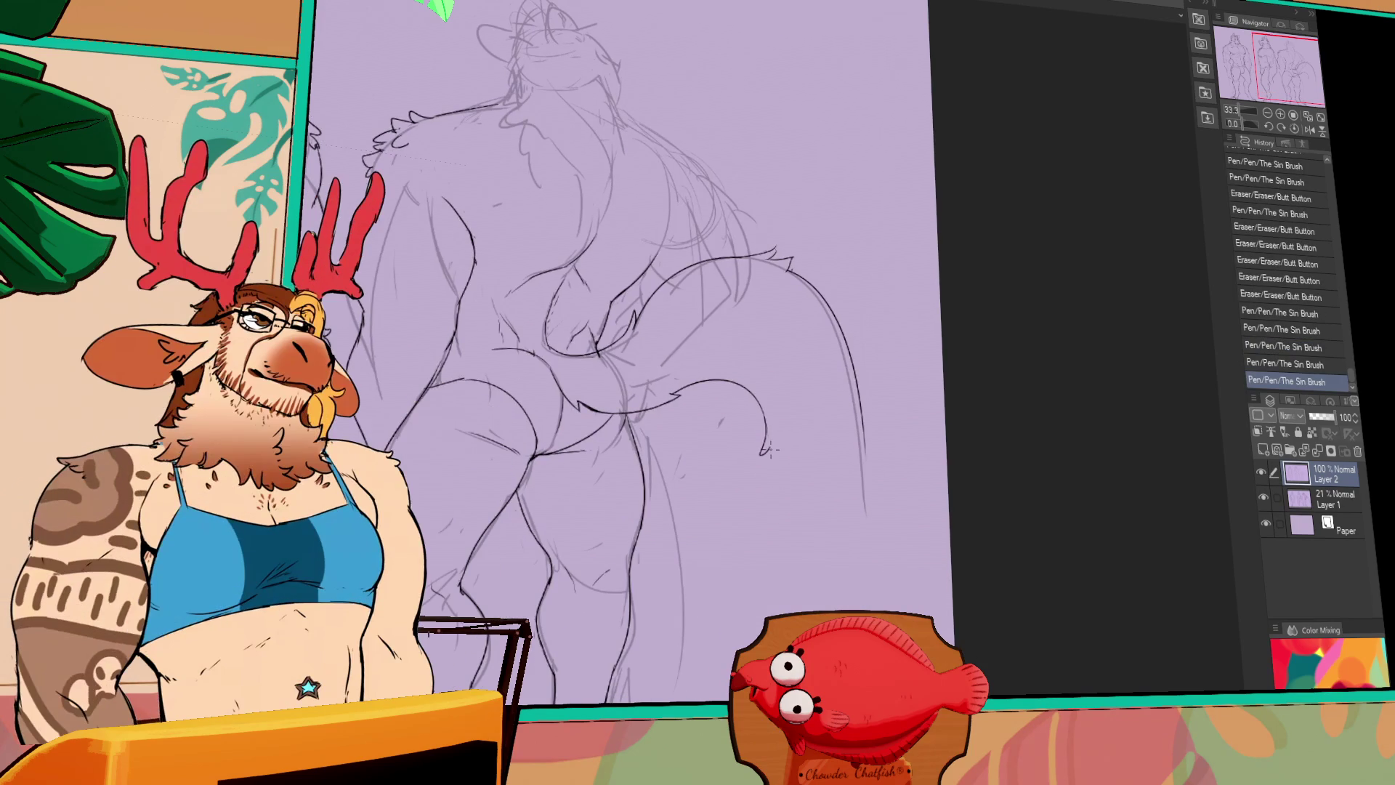
{"action": "left_click_drag", "start_coordinate": [765, 458], "coordinate": [730, 606]}
{"action": "key", "text": "ctrl+z"}
{"action": "left_click_drag", "start_coordinate": [765, 439], "coordinate": [730, 640]}
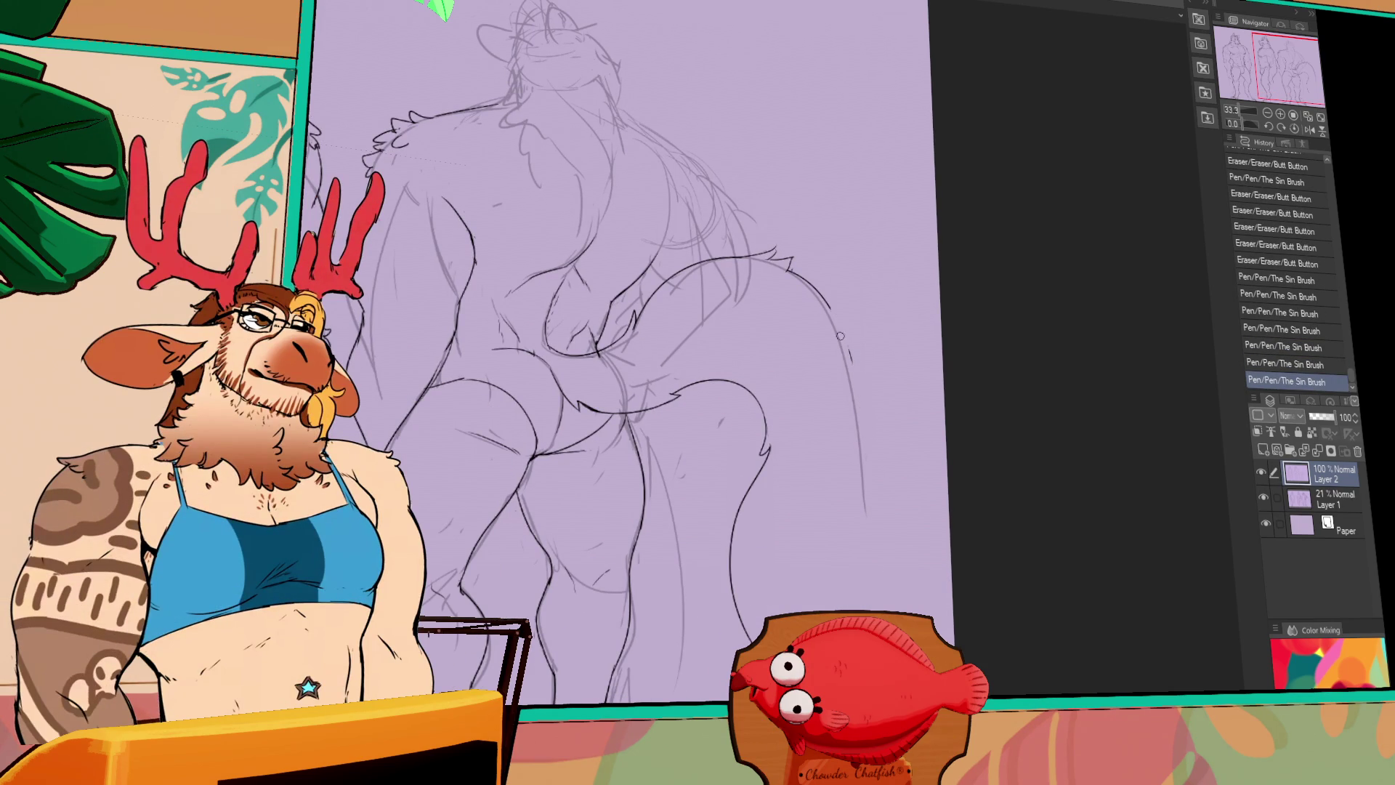
Redraw the tail curve longer and extend the tail line downward
{"action": "mouse_move", "coordinate": [813, 287]}
{"action": "left_mouse_down"}
{"action": "mouse_move", "coordinate": [875, 381]}
{"action": "mouse_move", "coordinate": [870, 396]}
{"action": "mouse_move", "coordinate": [872, 363]}
{"action": "mouse_move", "coordinate": [781, 609]}
{"action": "left_mouse_up"}
{"action": "scroll", "coordinate": [865, 434], "scroll_direction": "down", "scroll_amount": 1}
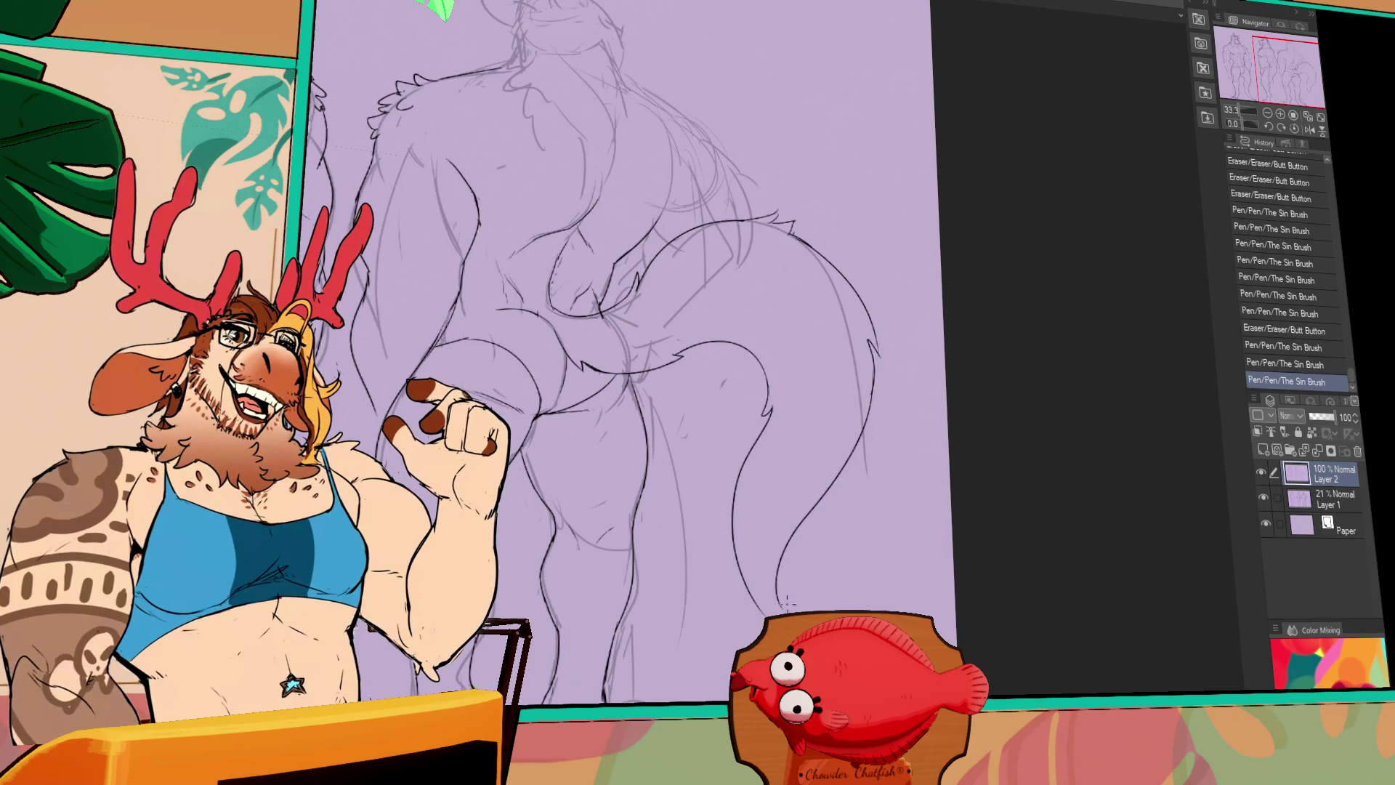
{"action": "mouse_move", "coordinate": [715, 516]}
{"action": "left_mouse_down"}
{"action": "mouse_move", "coordinate": [897, 407]}
{"action": "mouse_move", "coordinate": [923, 401]}
{"action": "mouse_move", "coordinate": [959, 428]}
{"action": "mouse_move", "coordinate": [876, 429]}
{"action": "mouse_move", "coordinate": [903, 406]}
{"action": "left_mouse_up"}
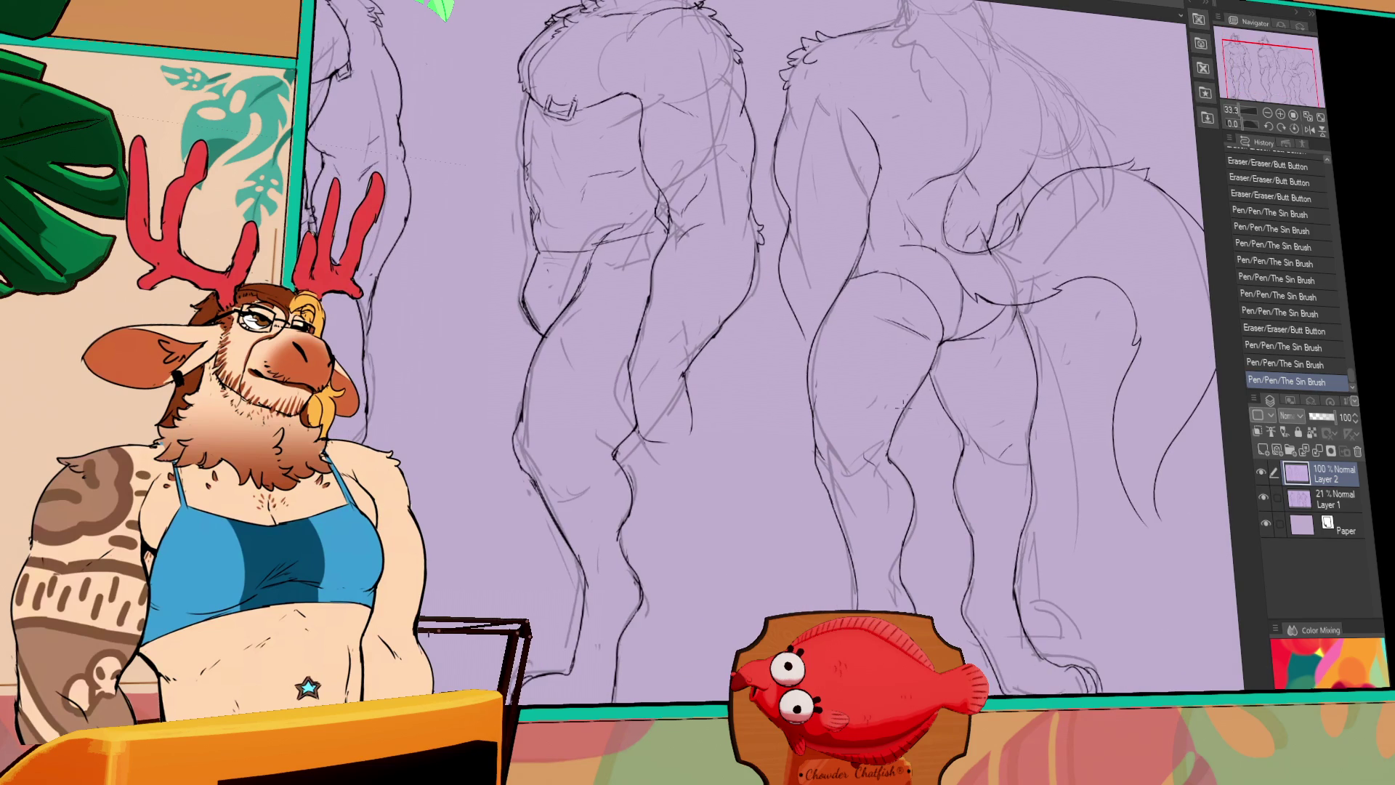
Lasso-select the side-view figure's front leg including the lower leg area
{"action": "mouse_move", "coordinate": [555, 318]}
{"action": "left_mouse_down"}
{"action": "mouse_move", "coordinate": [465, 523]}
{"action": "mouse_move", "coordinate": [452, 690]}
{"action": "left_mouse_up"}
{"action": "left_click_drag", "start_coordinate": [662, 693], "coordinate": [653, 468]}
{"action": "left_click_drag", "start_coordinate": [629, 378], "coordinate": [614, 356]}
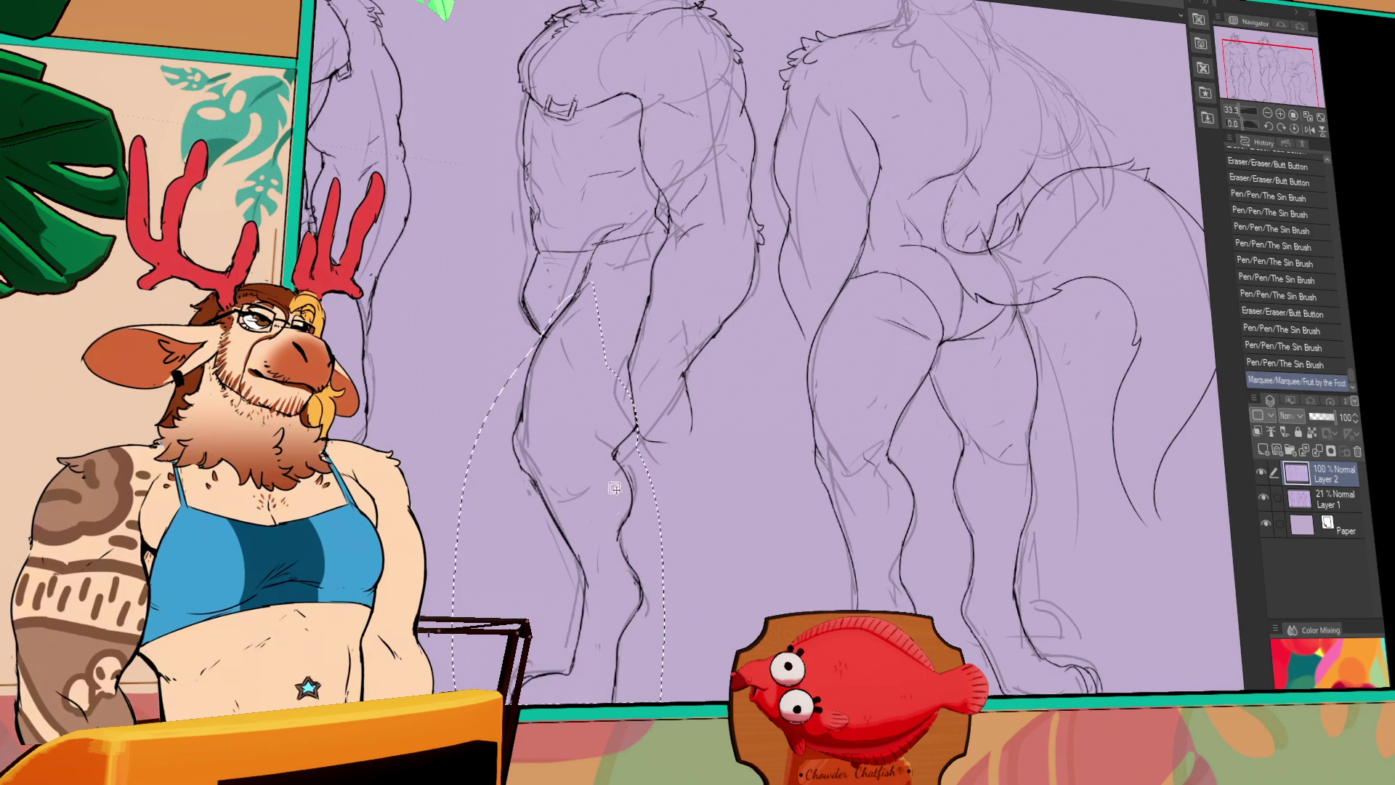
{"action": "mouse_move", "coordinate": [657, 611]}
{"action": "left_mouse_down"}
{"action": "mouse_move", "coordinate": [618, 683]}
{"action": "mouse_move", "coordinate": [452, 672]}
{"action": "left_mouse_up"}
Rotate the selected leg counter-clockwise, nudge it down-left, apply, then shift the lower leg slightly
{"action": "key", "text": "ctrl+t"}
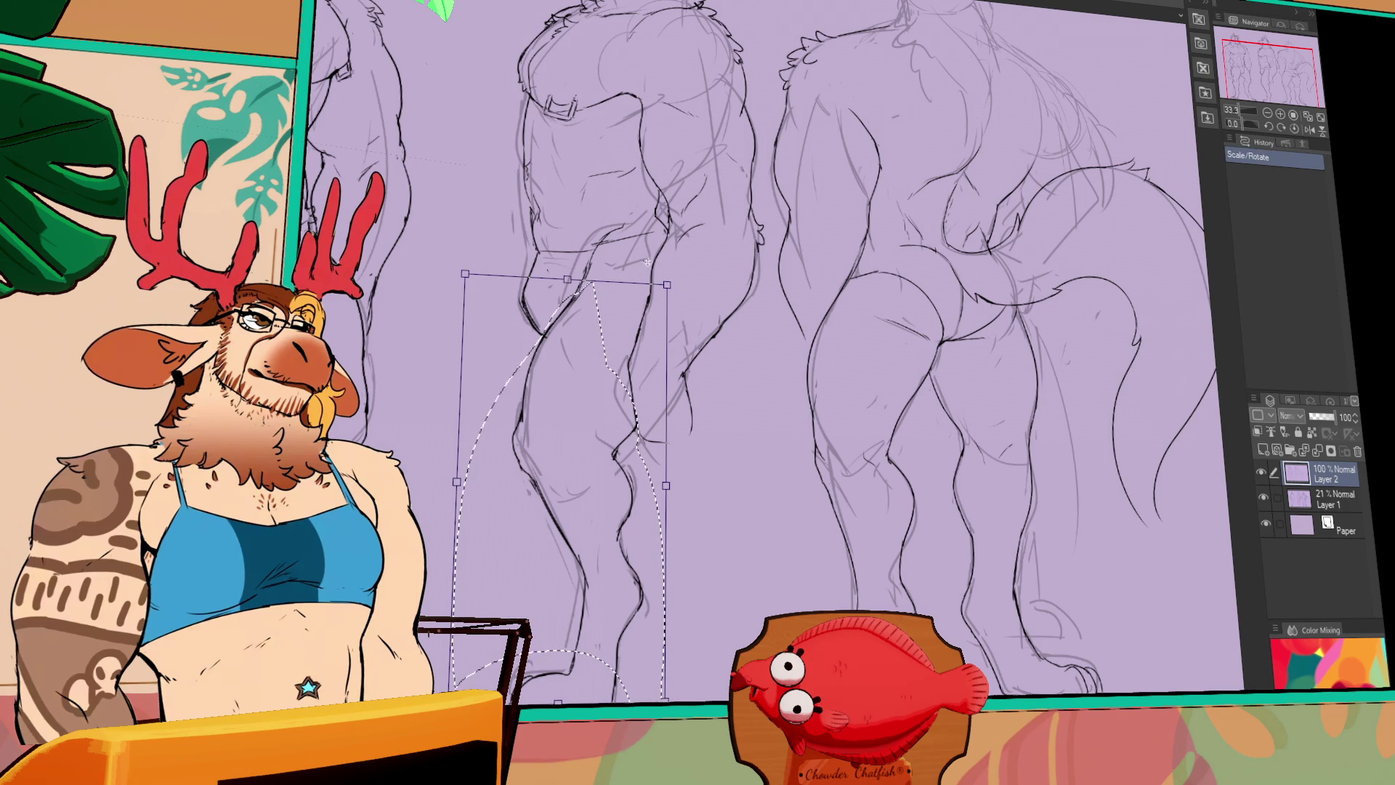
{"action": "left_click_drag", "start_coordinate": [637, 264], "coordinate": [637, 254]}
{"action": "left_click_drag", "start_coordinate": [813, 496], "coordinate": [835, 476]}
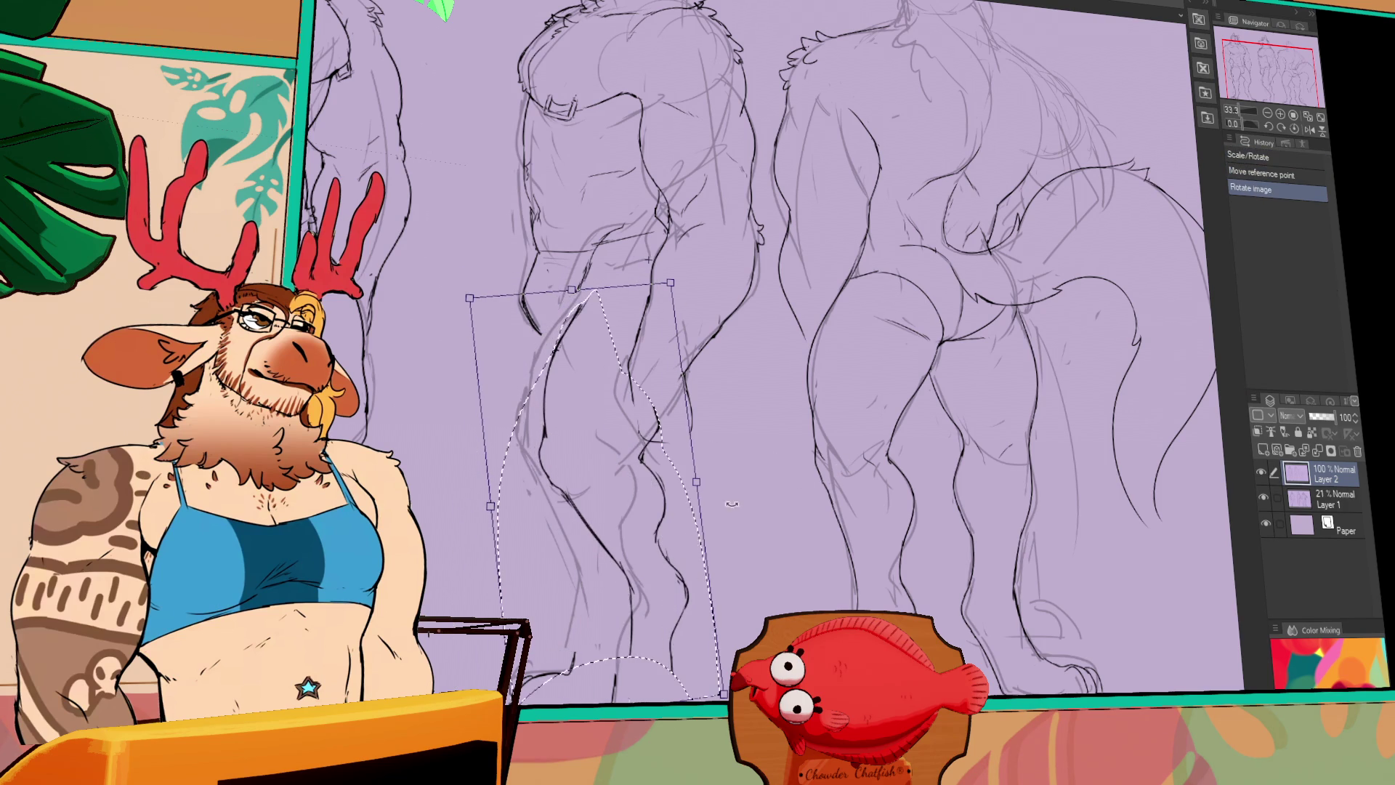
{"action": "left_click_drag", "start_coordinate": [617, 465], "coordinate": [613, 454]}
{"action": "left_click_drag", "start_coordinate": [755, 436], "coordinate": [762, 430]}
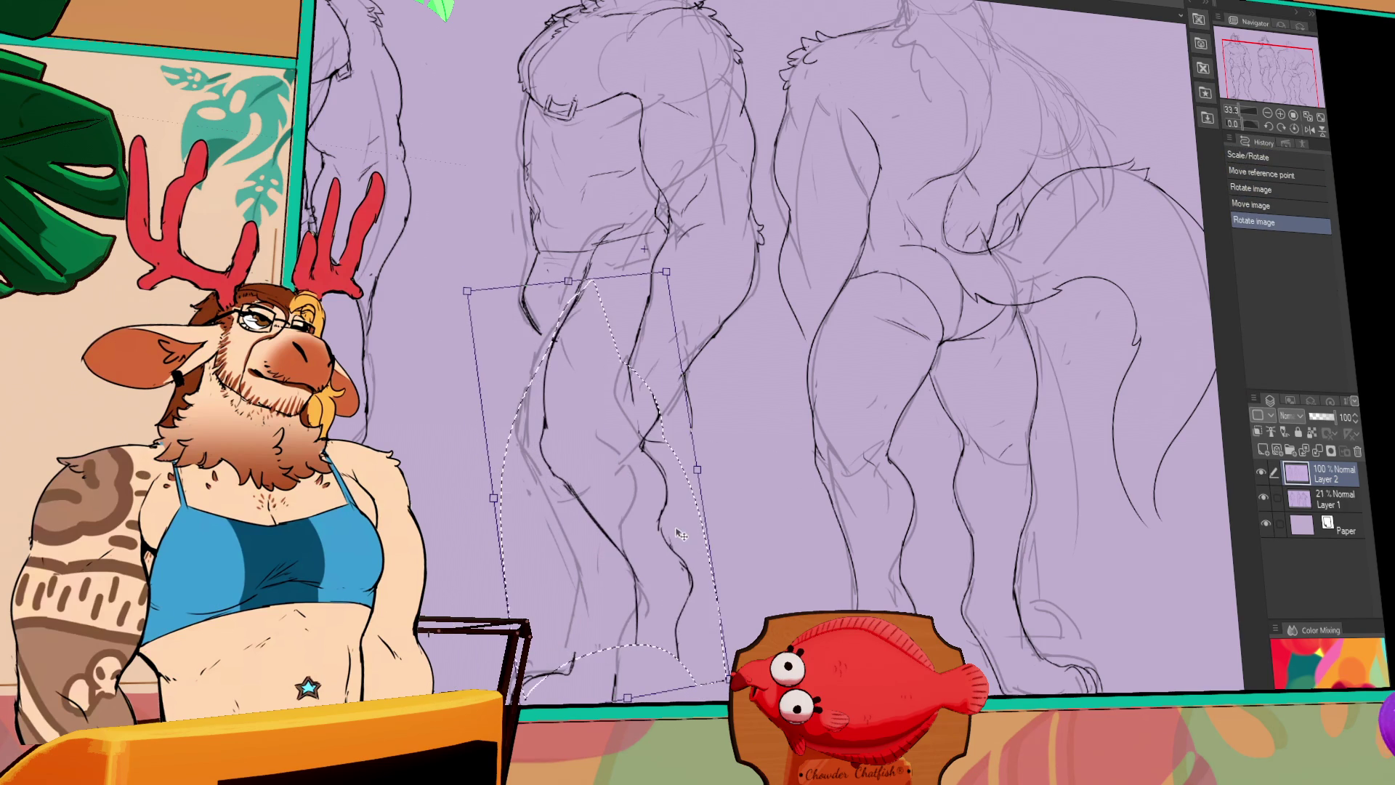
{"action": "left_click_drag", "start_coordinate": [680, 535], "coordinate": [681, 540]}
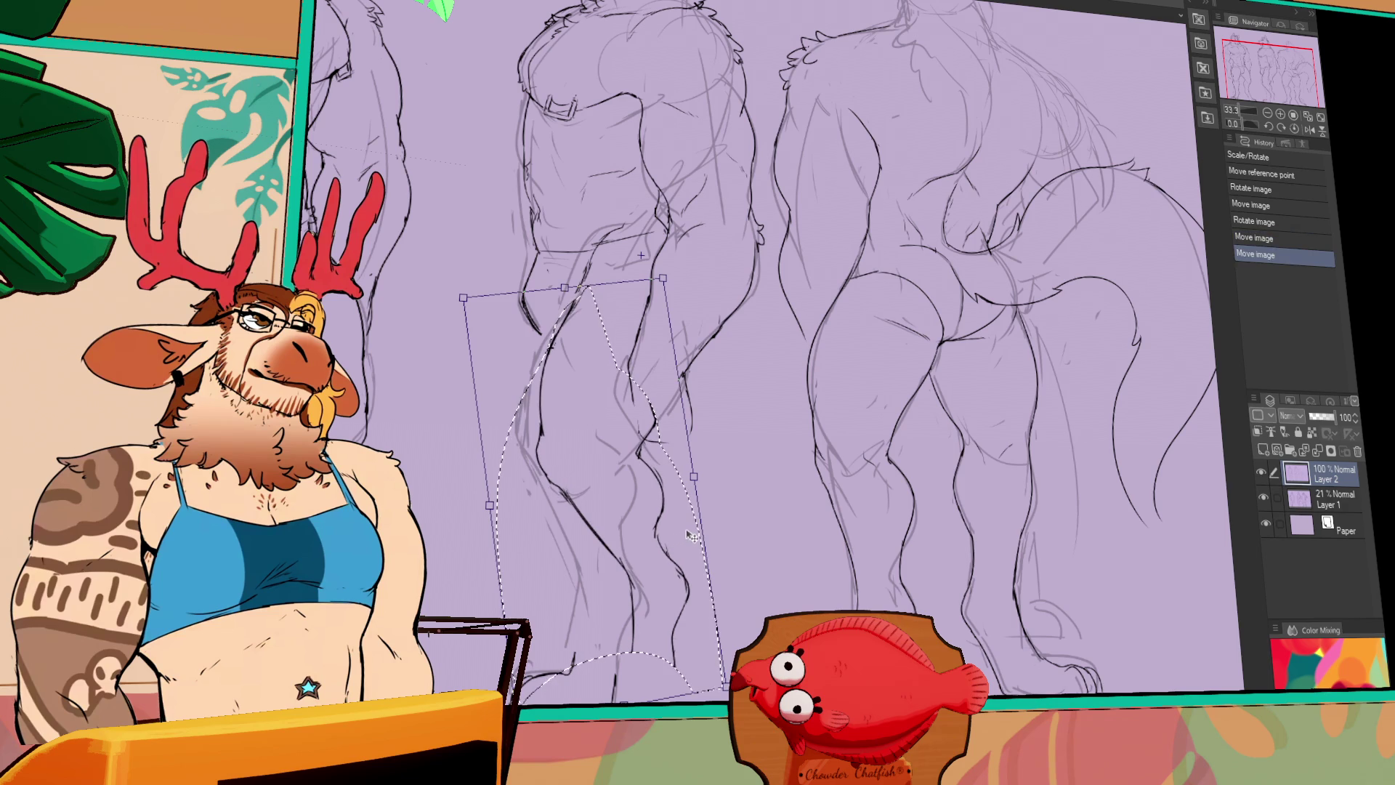
{"action": "key", "text": "Return"}
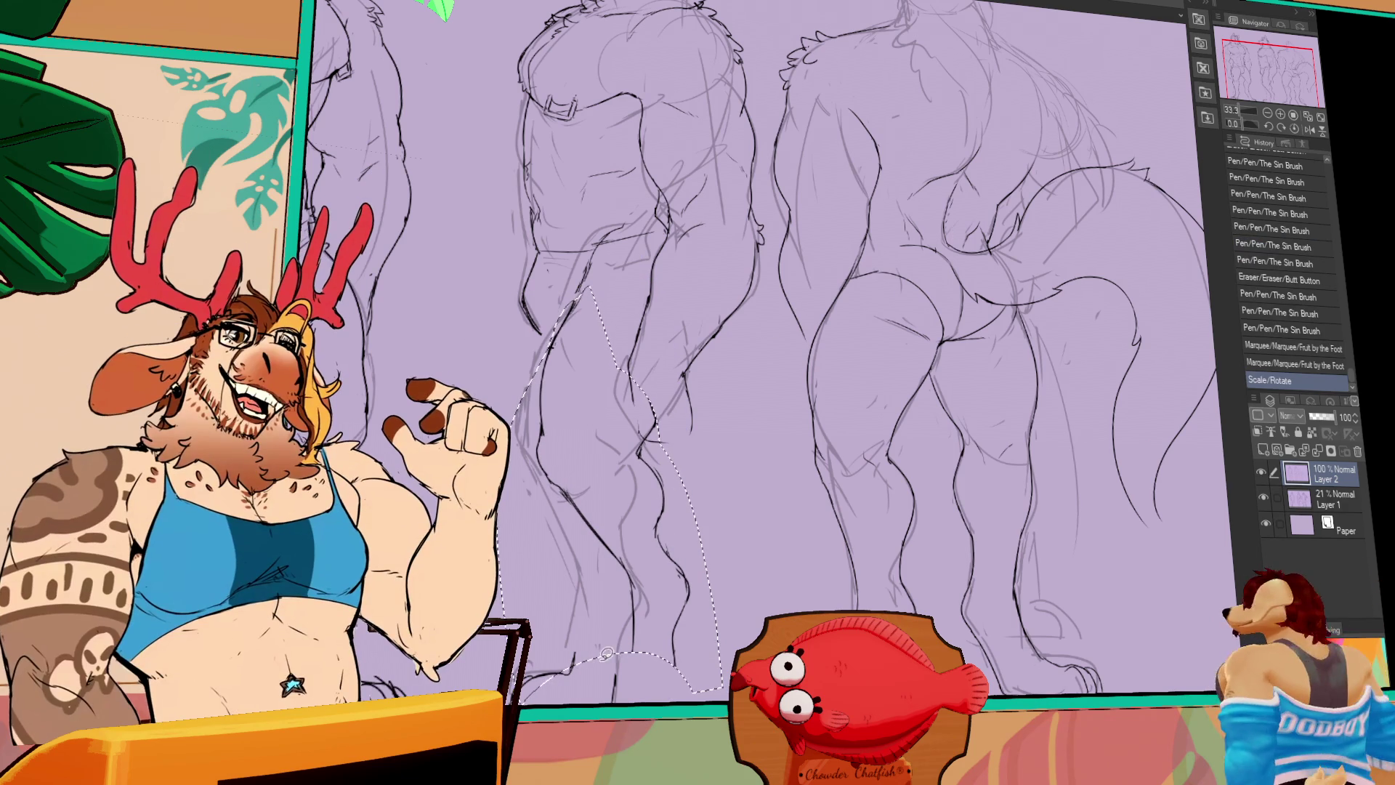
{"action": "key", "text": "ctrl+d"}
{"action": "left_click_drag", "start_coordinate": [629, 701], "coordinate": [553, 694]}
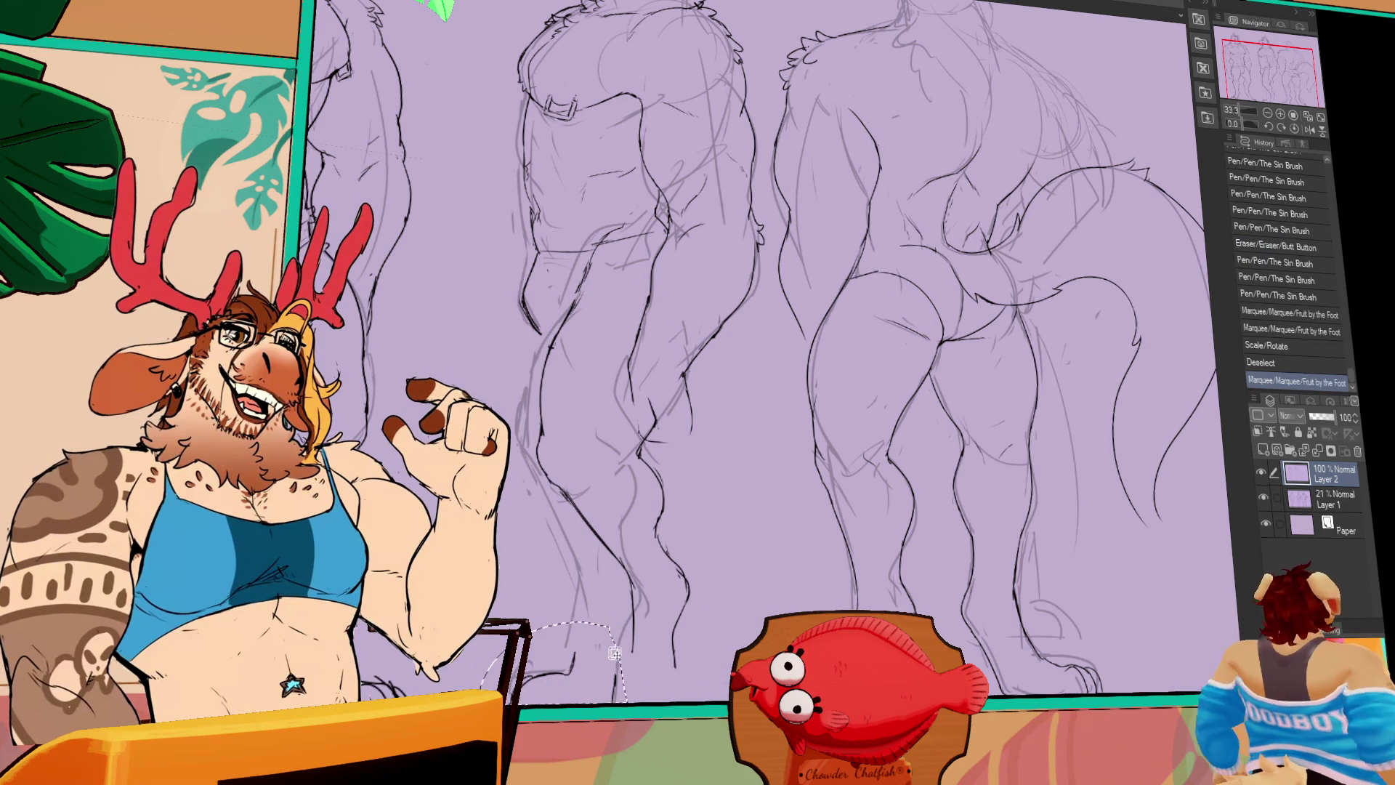
{"action": "left_click_drag", "start_coordinate": [672, 672], "coordinate": [686, 677]}
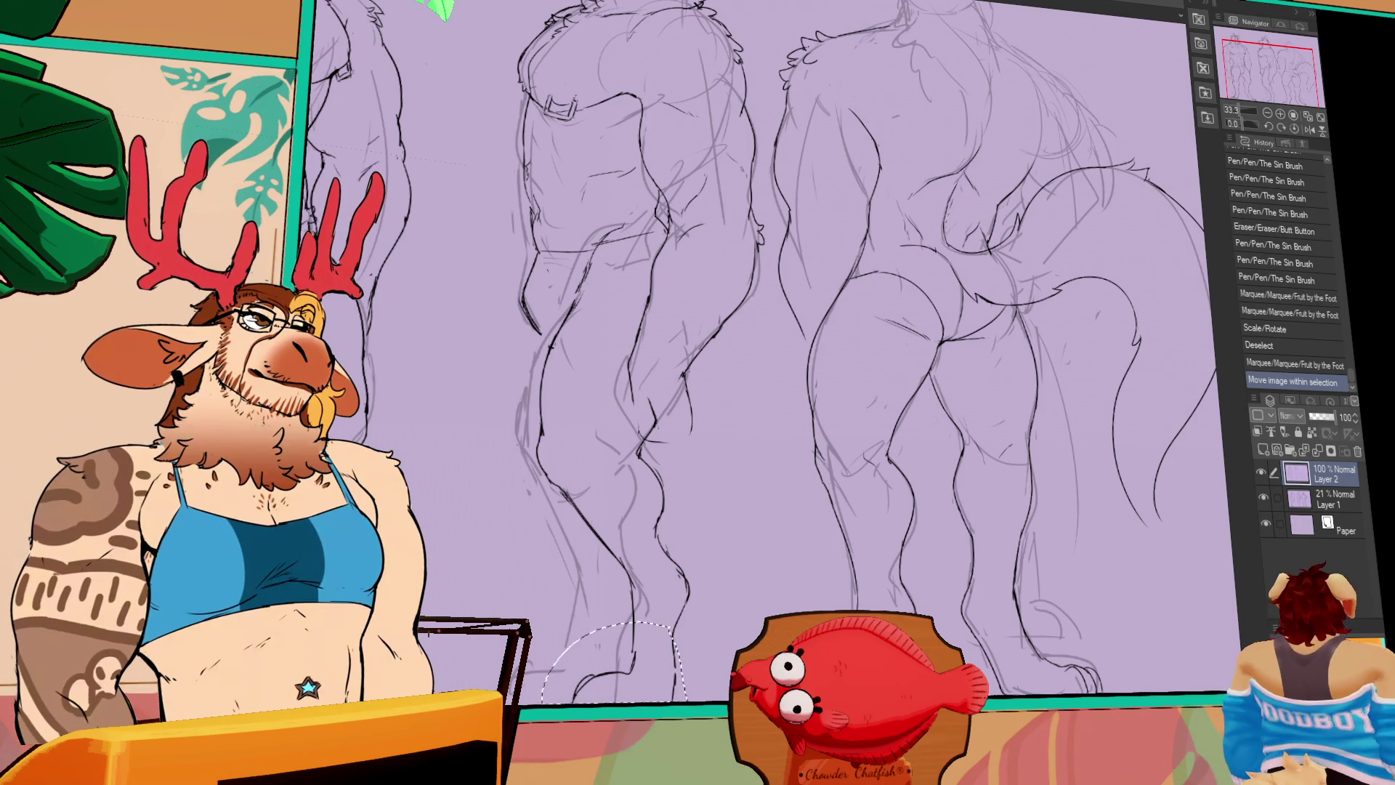
Deselect the leg and add small ink strokes at the tail tip
{"action": "key", "text": "ctrl+d"}
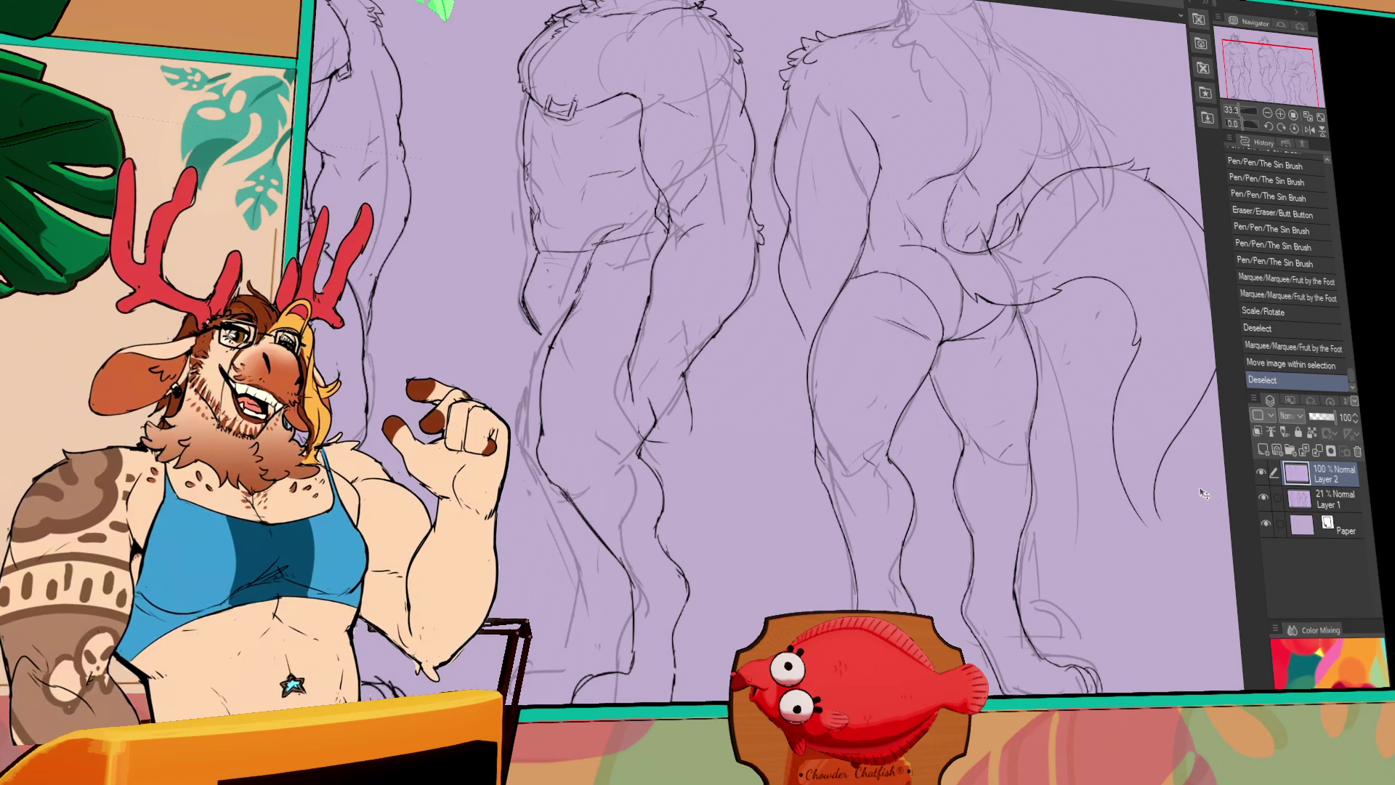
{"action": "mouse_move", "coordinate": [1131, 520]}
{"action": "left_mouse_down"}
{"action": "mouse_move", "coordinate": [1036, 522]}
{"action": "mouse_move", "coordinate": [1072, 557]}
{"action": "left_mouse_up"}
{"action": "mouse_move", "coordinate": [1037, 494]}
{"action": "left_mouse_down"}
{"action": "mouse_move", "coordinate": [1068, 565]}
{"action": "mouse_move", "coordinate": [1151, 574]}
{"action": "left_mouse_up"}
Erase a stray ink line and zoom in to 66.7% on the back-view figure
{"action": "key", "text": "ctrl+z"}
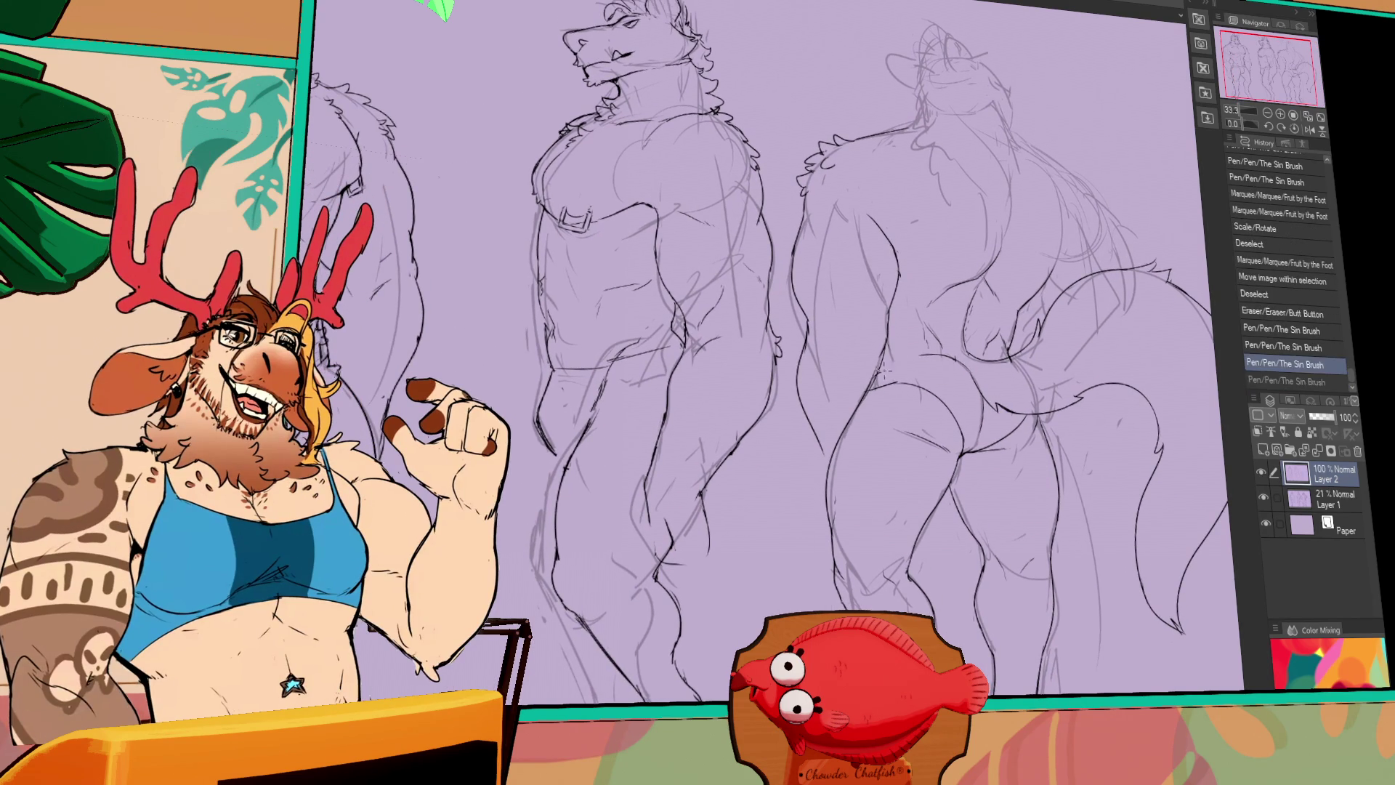
{"action": "key", "text": "ctrl+y"}
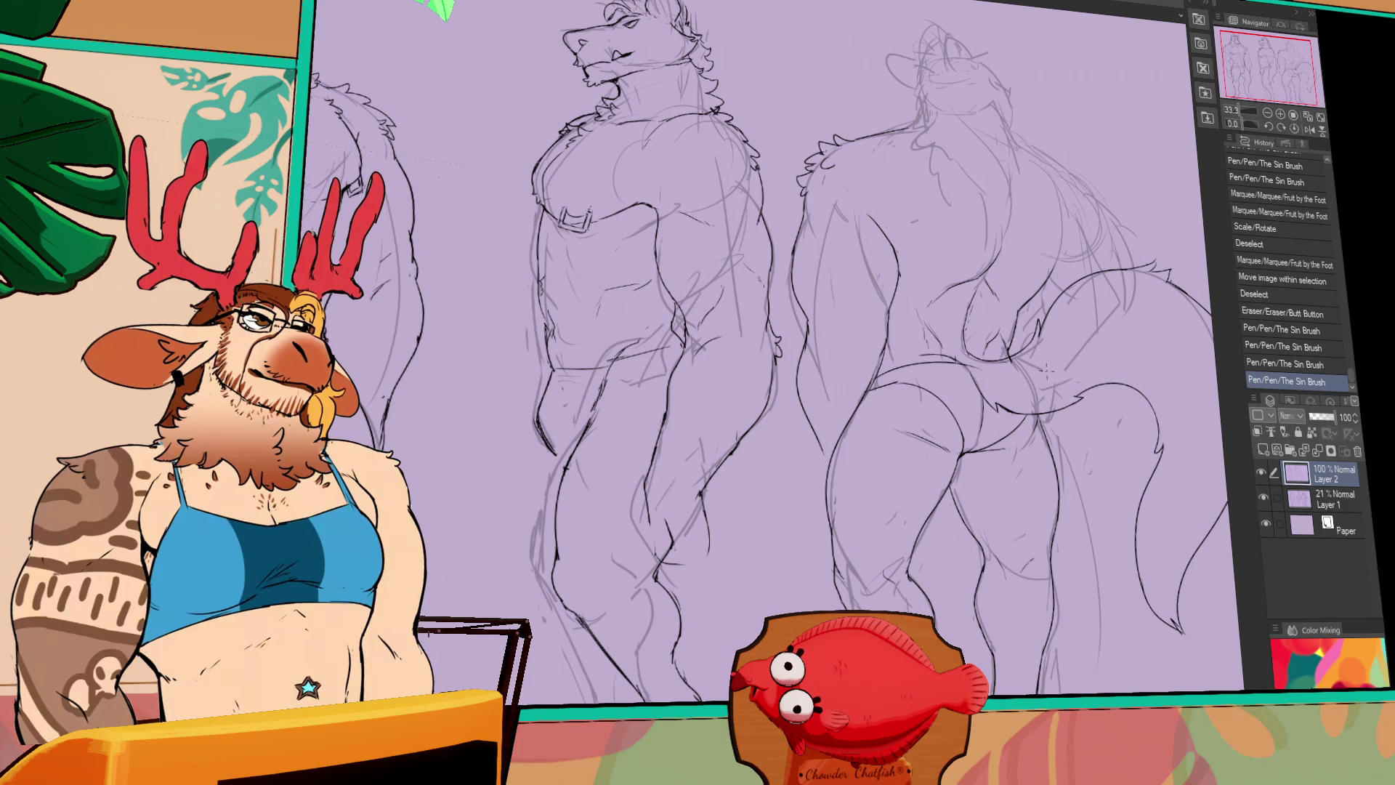
{"action": "left_click_drag", "start_coordinate": [1046, 371], "coordinate": [1021, 458]}
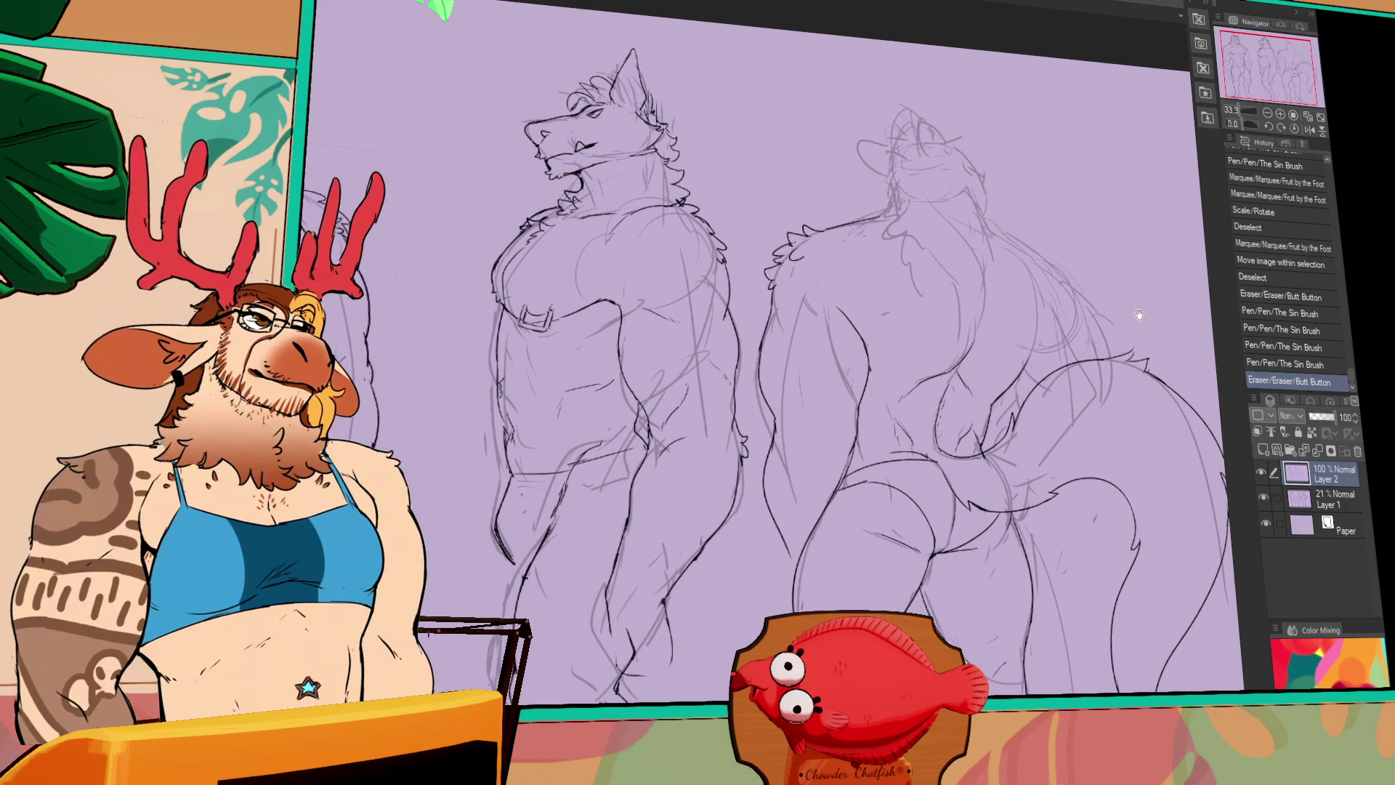
{"action": "left_click", "coordinate": [1280, 115]}
{"action": "left_click", "coordinate": [1280, 115]}
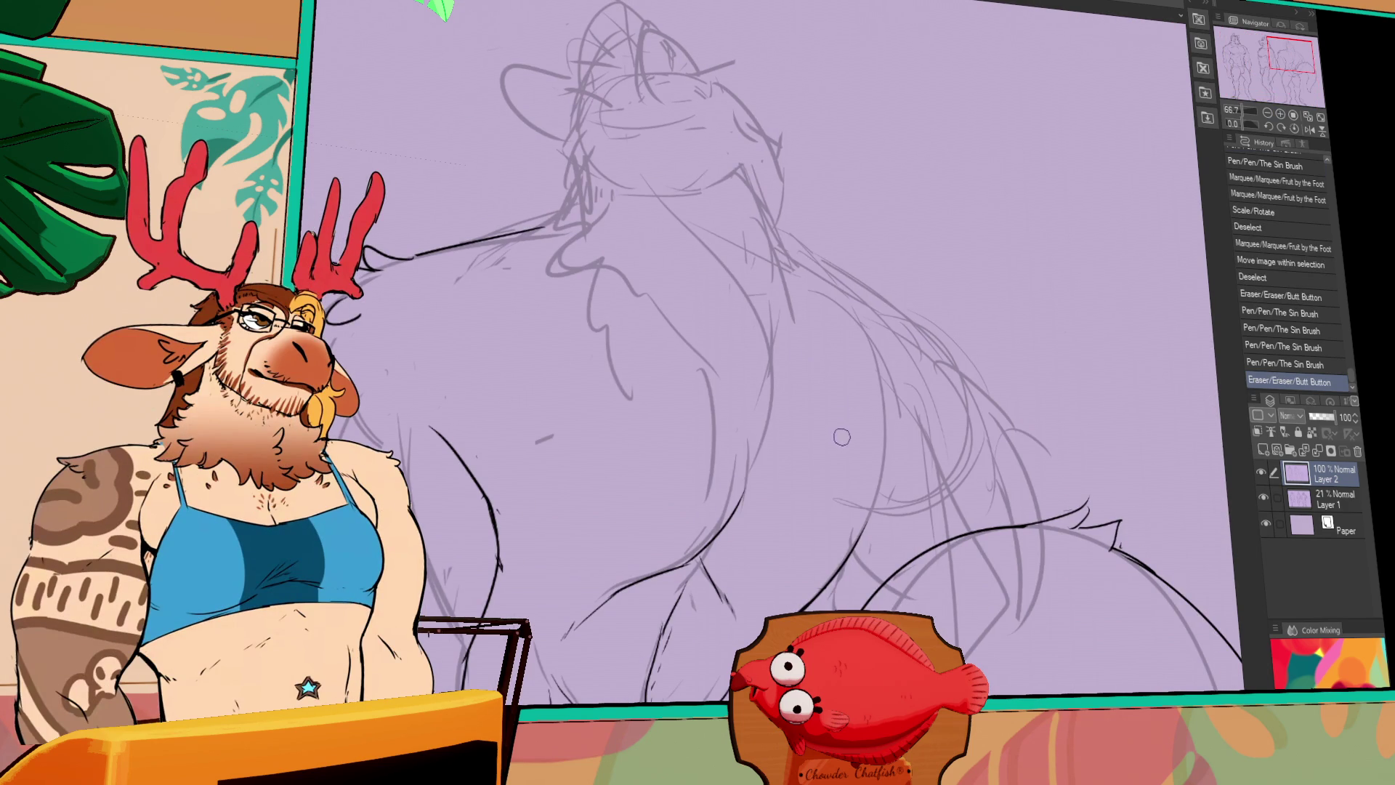
Erase stray ink on the left shoulder and ink the left side of the torso
{"action": "left_click_drag", "start_coordinate": [870, 434], "coordinate": [908, 429]}
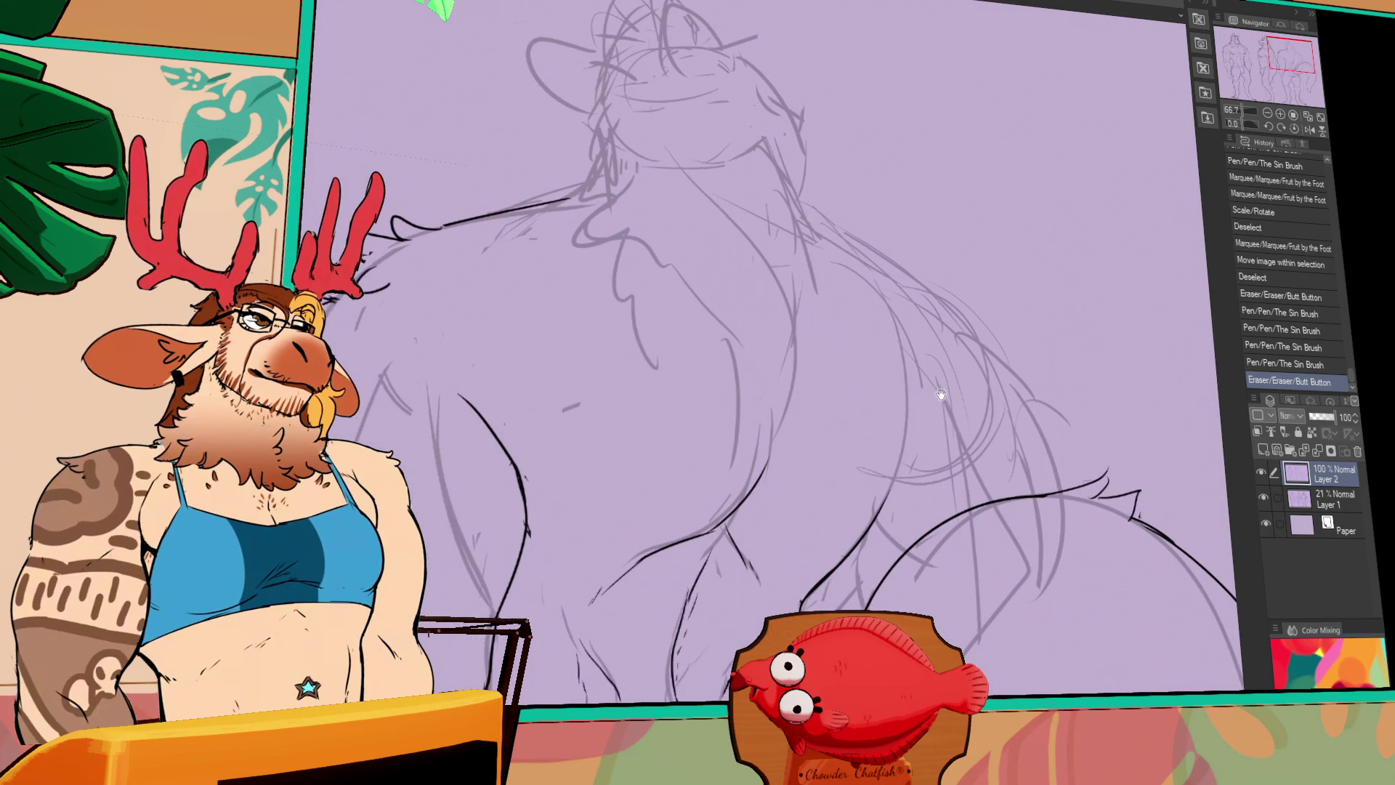
{"action": "mouse_move", "coordinate": [747, 481]}
{"action": "left_mouse_down"}
{"action": "mouse_move", "coordinate": [776, 449]}
{"action": "mouse_move", "coordinate": [747, 480]}
{"action": "left_mouse_up"}
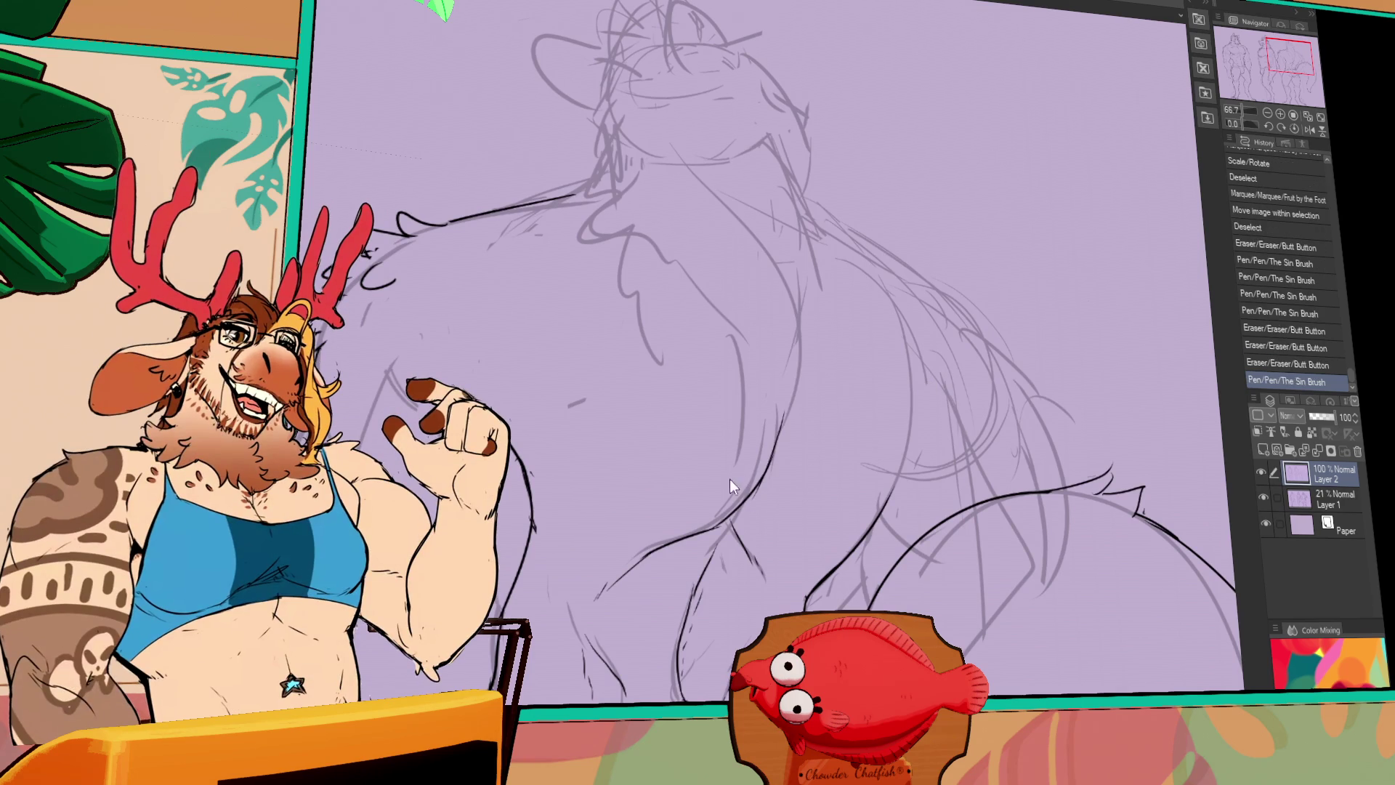
{"action": "left_click_drag", "start_coordinate": [536, 484], "coordinate": [540, 525]}
{"action": "left_click_drag", "start_coordinate": [517, 456], "coordinate": [535, 523]}
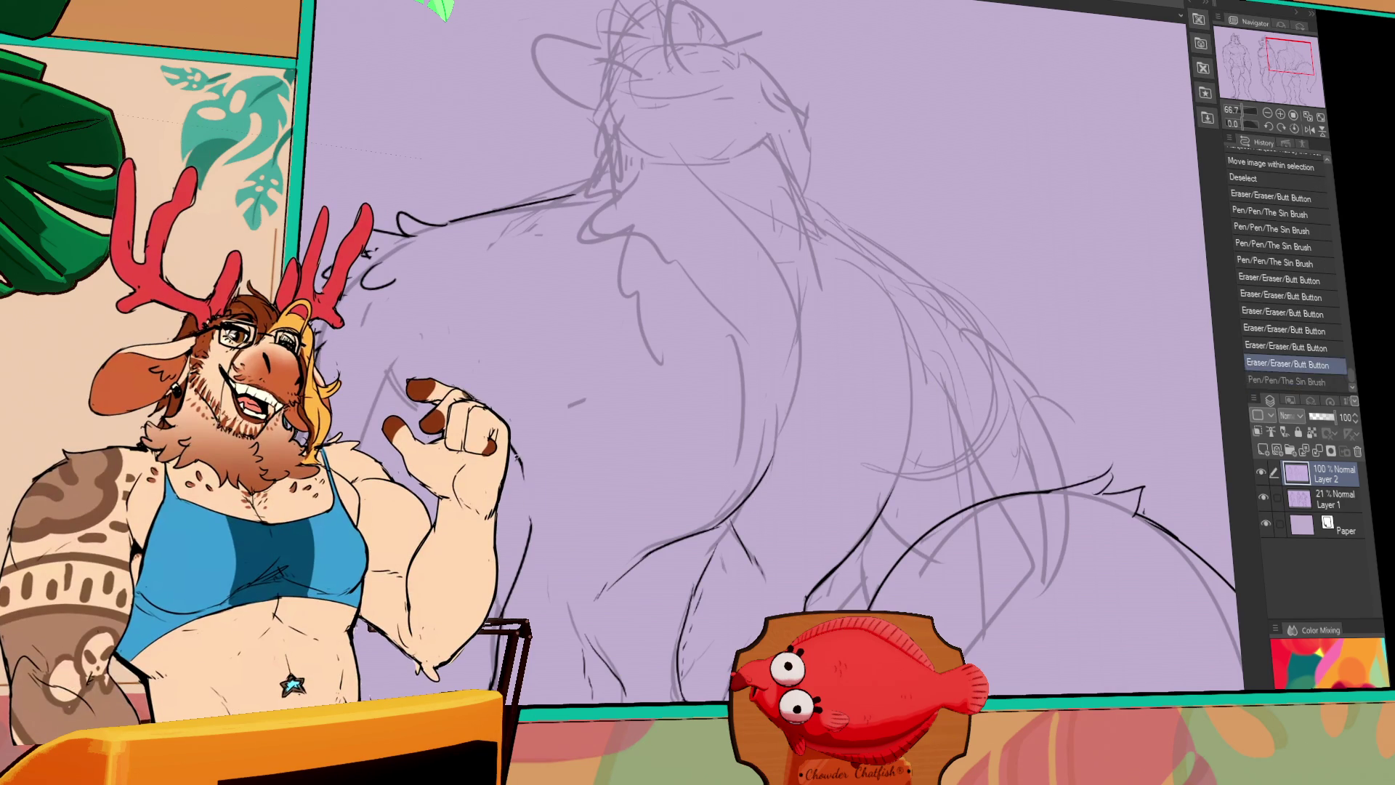
{"action": "left_click_drag", "start_coordinate": [516, 454], "coordinate": [538, 548]}
Ink the line across the right shoulder, retrying until clean
{"action": "left_click_drag", "start_coordinate": [864, 476], "coordinate": [956, 453]}
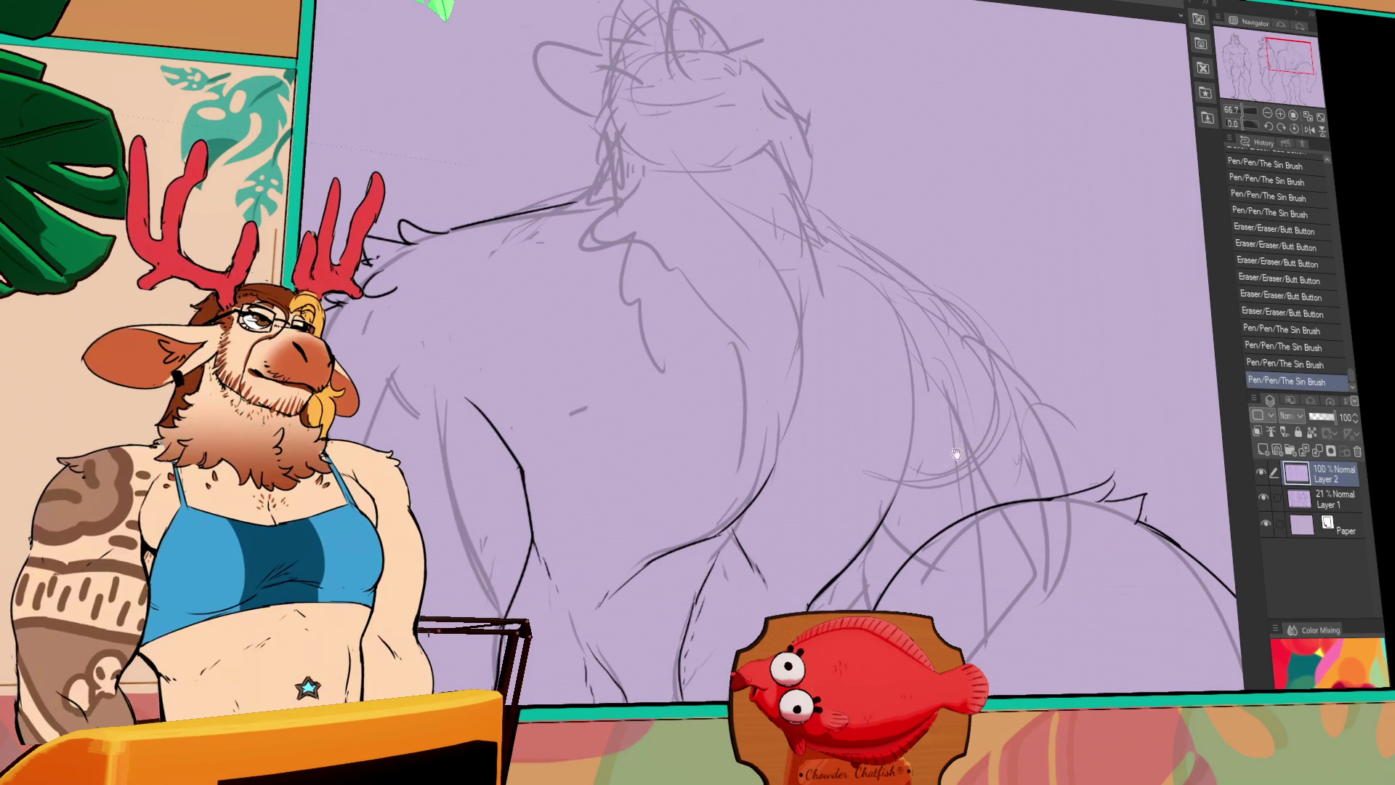
{"action": "key", "text": "ctrl+z"}
{"action": "left_click_drag", "start_coordinate": [883, 522], "coordinate": [950, 435]}
{"action": "key", "text": "ctrl+z"}
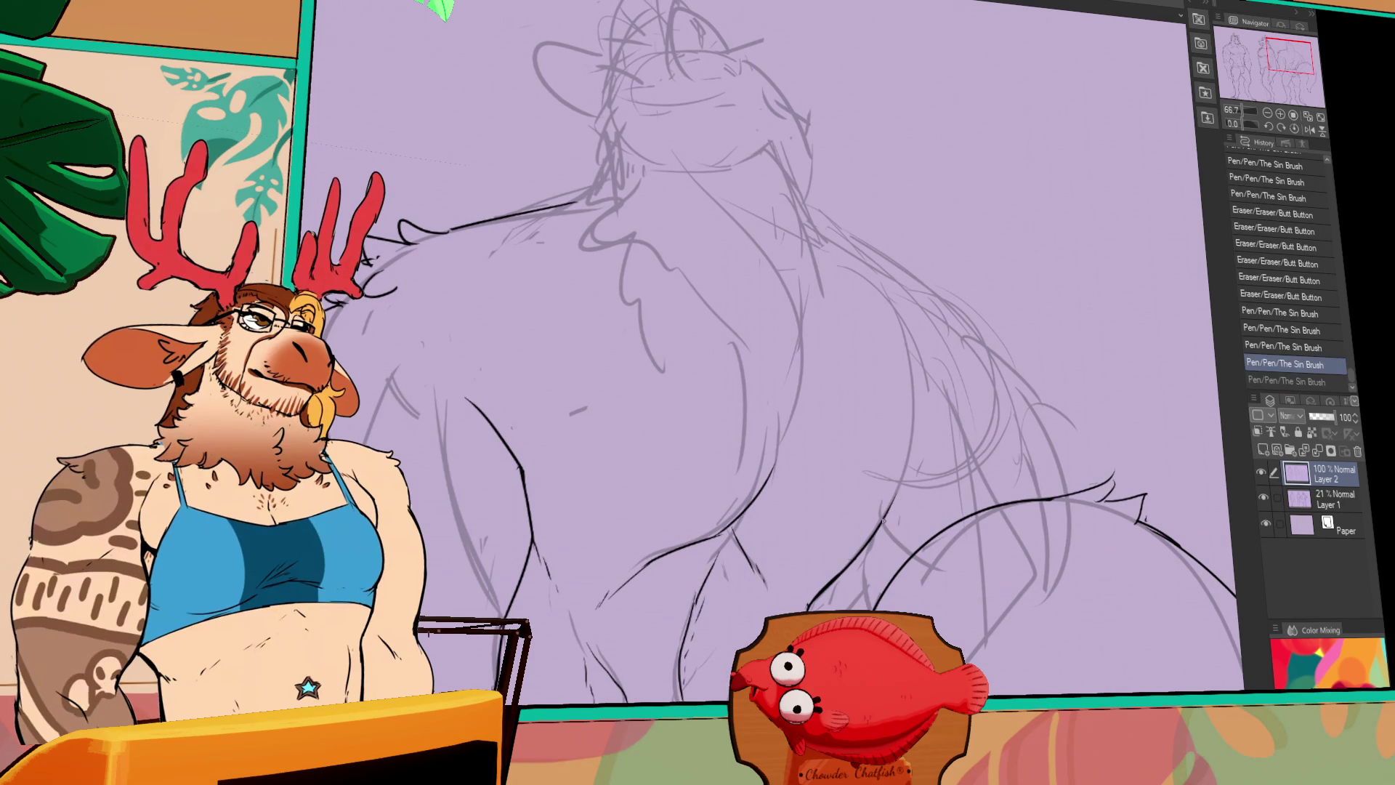
{"action": "mouse_move", "coordinate": [881, 520]}
{"action": "left_mouse_down"}
{"action": "mouse_move", "coordinate": [953, 431]}
{"action": "mouse_move", "coordinate": [963, 456]}
{"action": "mouse_move", "coordinate": [971, 429]}
{"action": "left_mouse_up"}
{"action": "key", "text": "ctrl+z"}
{"action": "key", "text": "ctrl+z"}
{"action": "left_click_drag", "start_coordinate": [943, 517], "coordinate": [959, 540]}
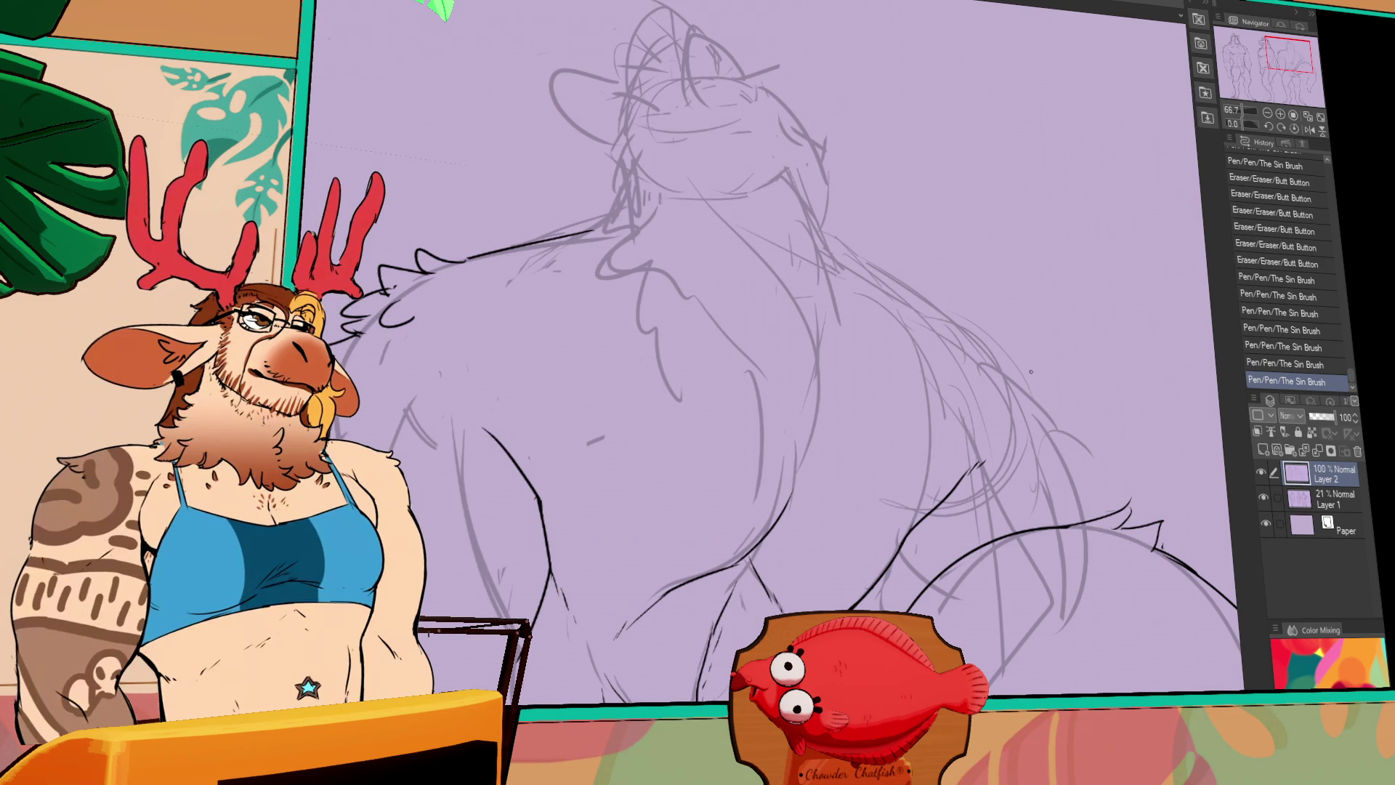
Ink the upper shoulder line and continue it down the back
{"action": "mouse_move", "coordinate": [806, 233]}
{"action": "left_mouse_down"}
{"action": "mouse_move", "coordinate": [981, 349]}
{"action": "mouse_move", "coordinate": [922, 327]}
{"action": "mouse_move", "coordinate": [944, 334]}
{"action": "left_mouse_up"}
{"action": "key", "text": "ctrl+z"}
{"action": "key", "text": "ctrl+z"}
{"action": "key", "text": "ctrl+z"}
{"action": "key", "text": "ctrl+z"}
{"action": "left_click_drag", "start_coordinate": [799, 222], "coordinate": [942, 328]}
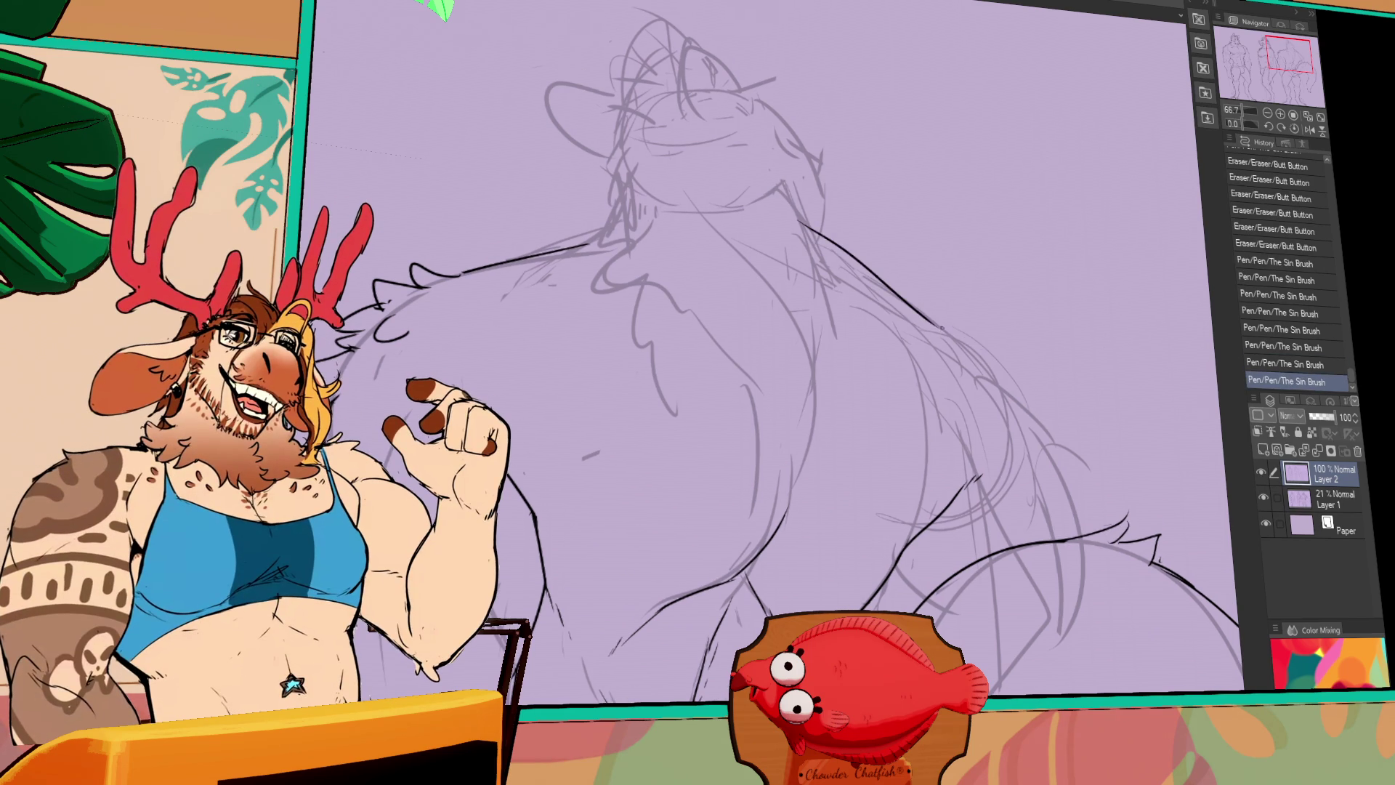
{"action": "key", "text": "ctrl+z"}
{"action": "mouse_move", "coordinate": [808, 226]}
{"action": "left_mouse_down"}
{"action": "mouse_move", "coordinate": [920, 320]}
{"action": "mouse_move", "coordinate": [1024, 369]}
{"action": "mouse_move", "coordinate": [1031, 399]}
{"action": "left_mouse_up"}
{"action": "key", "text": "ctrl+z"}
{"action": "key", "text": "ctrl+z"}
{"action": "key", "text": "ctrl+z"}
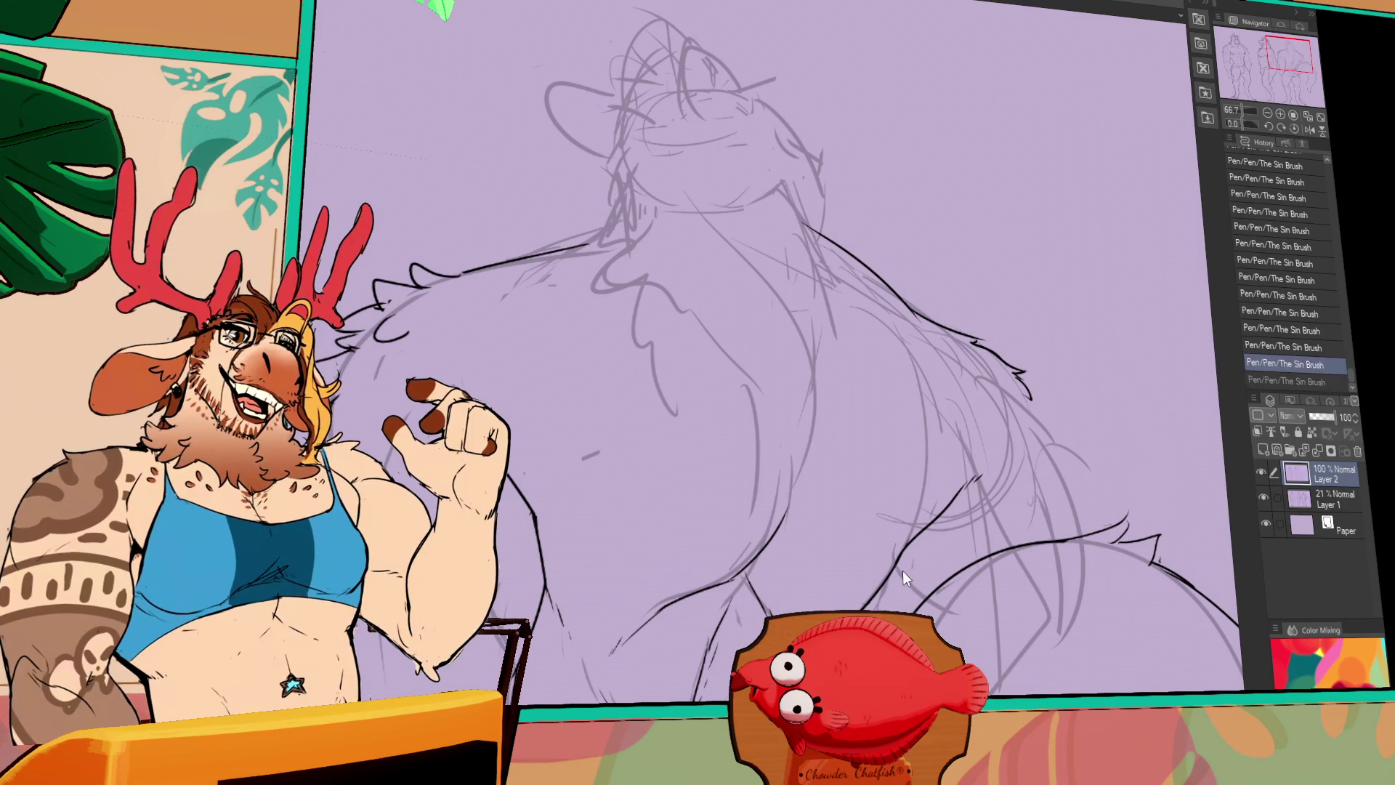
{"action": "left_click_drag", "start_coordinate": [1031, 401], "coordinate": [1068, 534]}
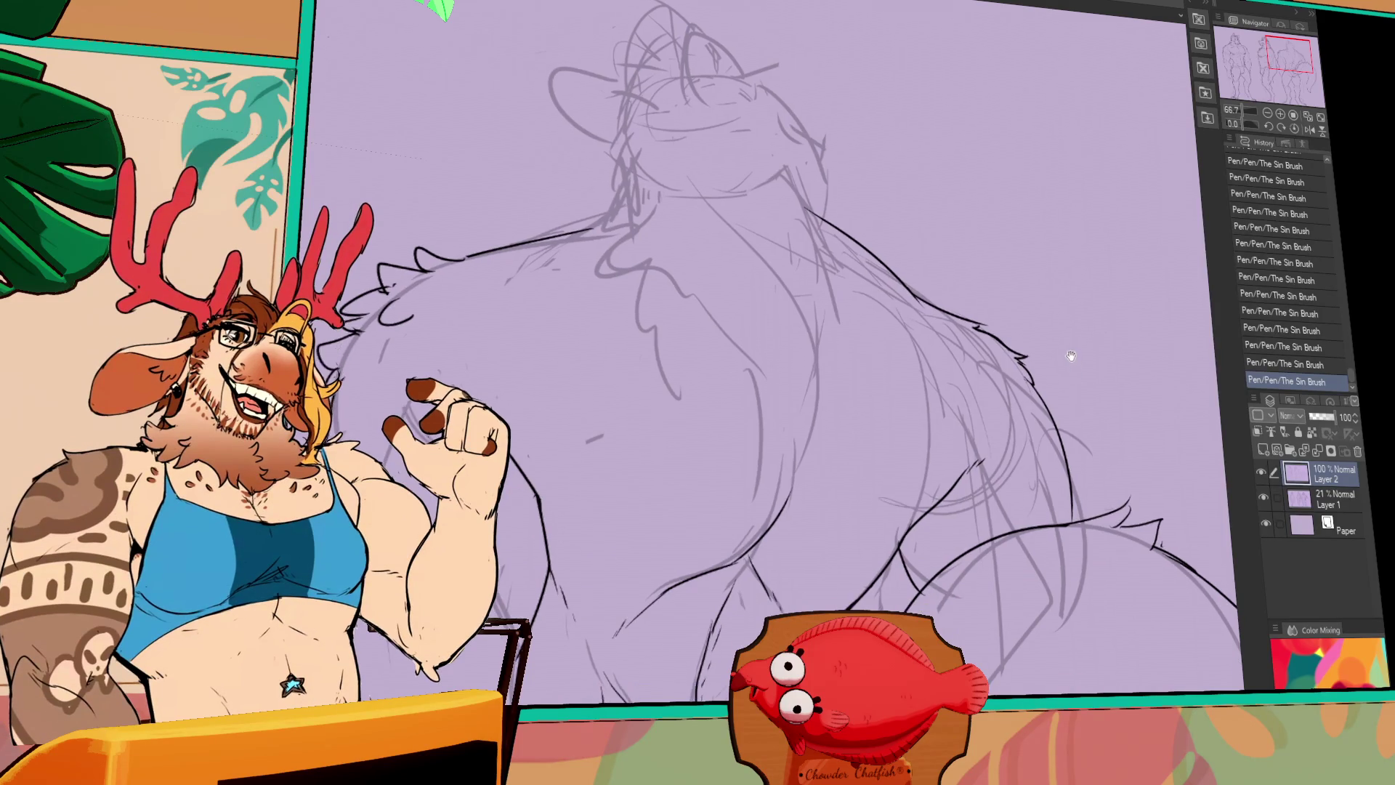
{"action": "scroll", "coordinate": [1077, 367], "scroll_direction": "left", "scroll_amount": 3}
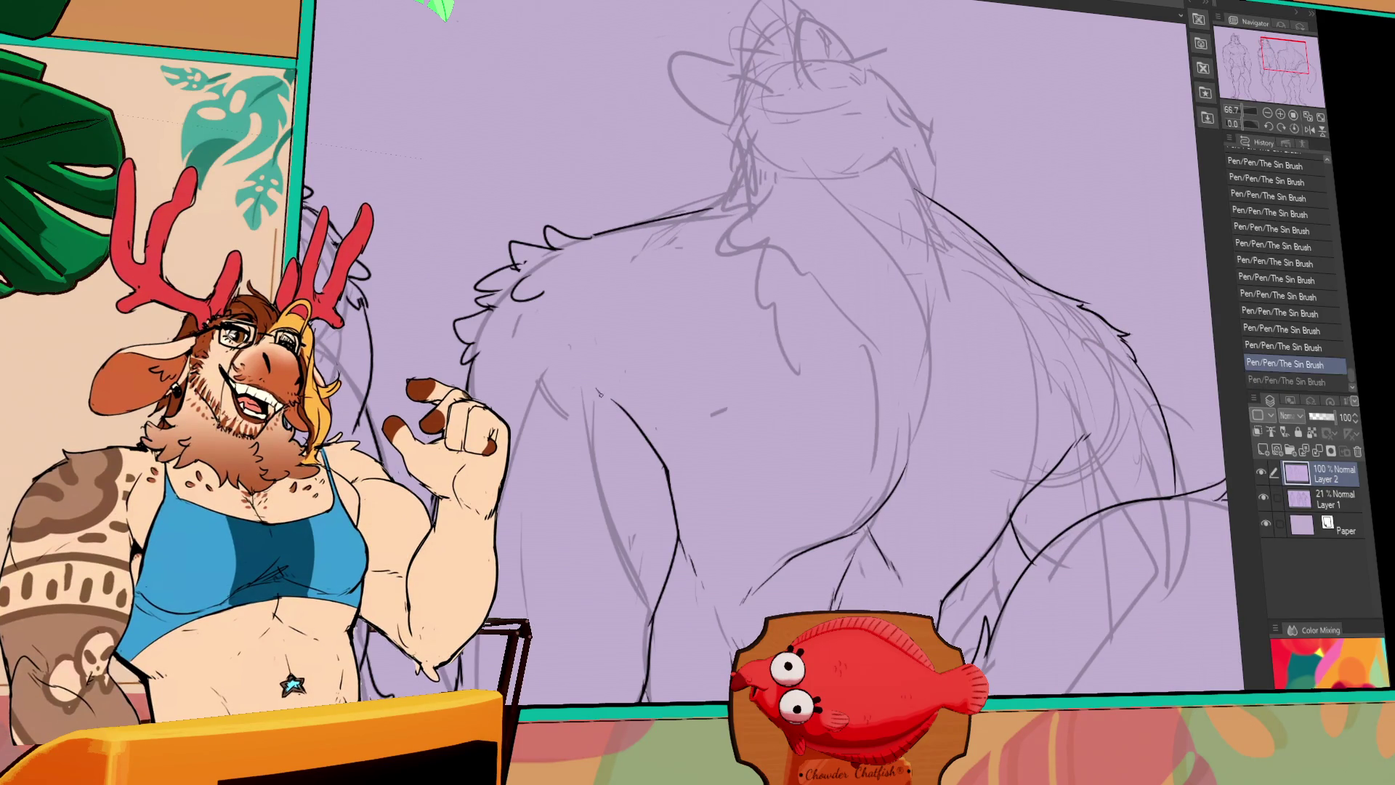
Ink fur tufts along the back-view figure's left shoulder
{"action": "left_click_drag", "start_coordinate": [992, 313], "coordinate": [992, 383]}
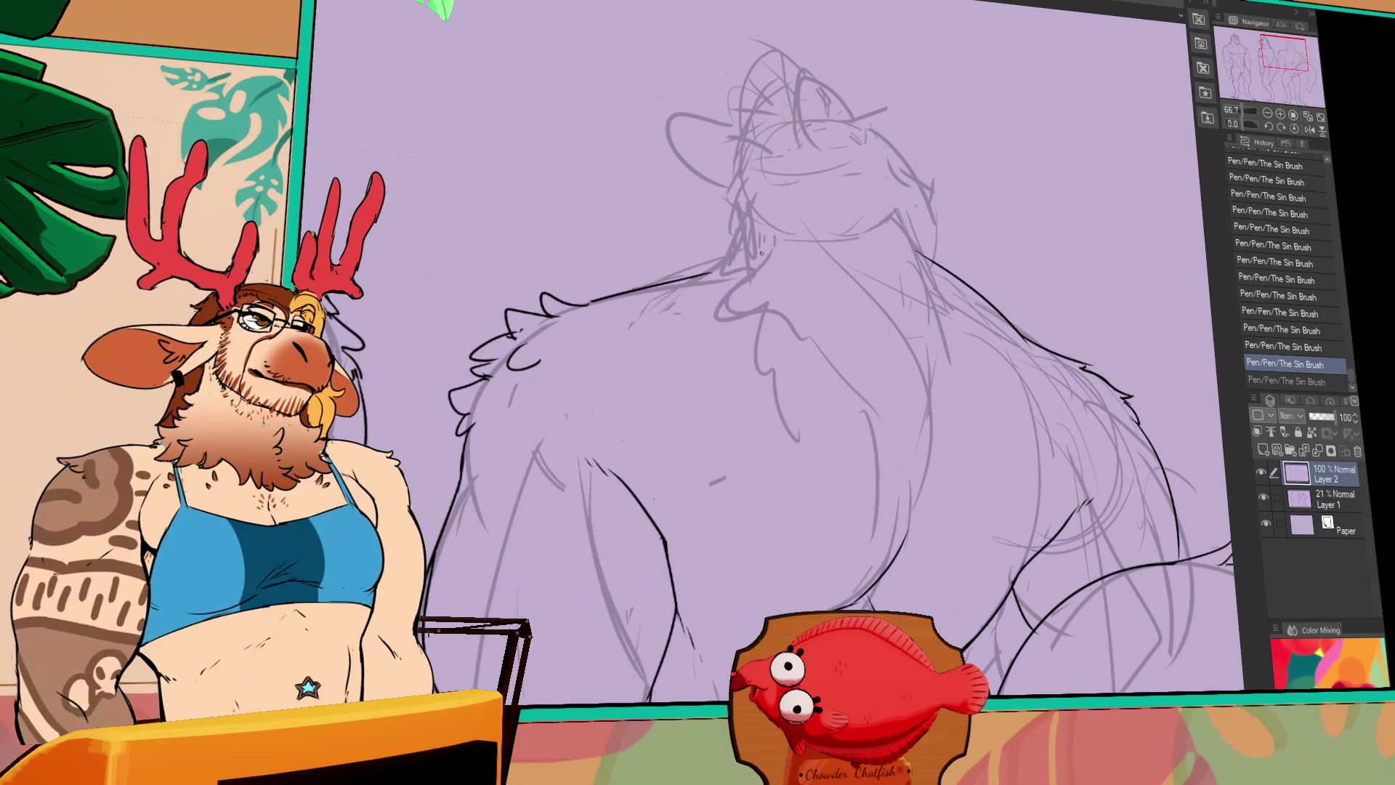
{"action": "left_click_drag", "start_coordinate": [760, 258], "coordinate": [698, 298]}
{"action": "mouse_move", "coordinate": [702, 297]}
{"action": "left_mouse_down"}
{"action": "mouse_move", "coordinate": [741, 314]}
{"action": "mouse_move", "coordinate": [751, 361]}
{"action": "mouse_move", "coordinate": [783, 398]}
{"action": "left_mouse_up"}
{"action": "mouse_move", "coordinate": [948, 296]}
{"action": "left_mouse_down"}
{"action": "mouse_move", "coordinate": [977, 323]}
{"action": "mouse_move", "coordinate": [953, 390]}
{"action": "left_mouse_up"}
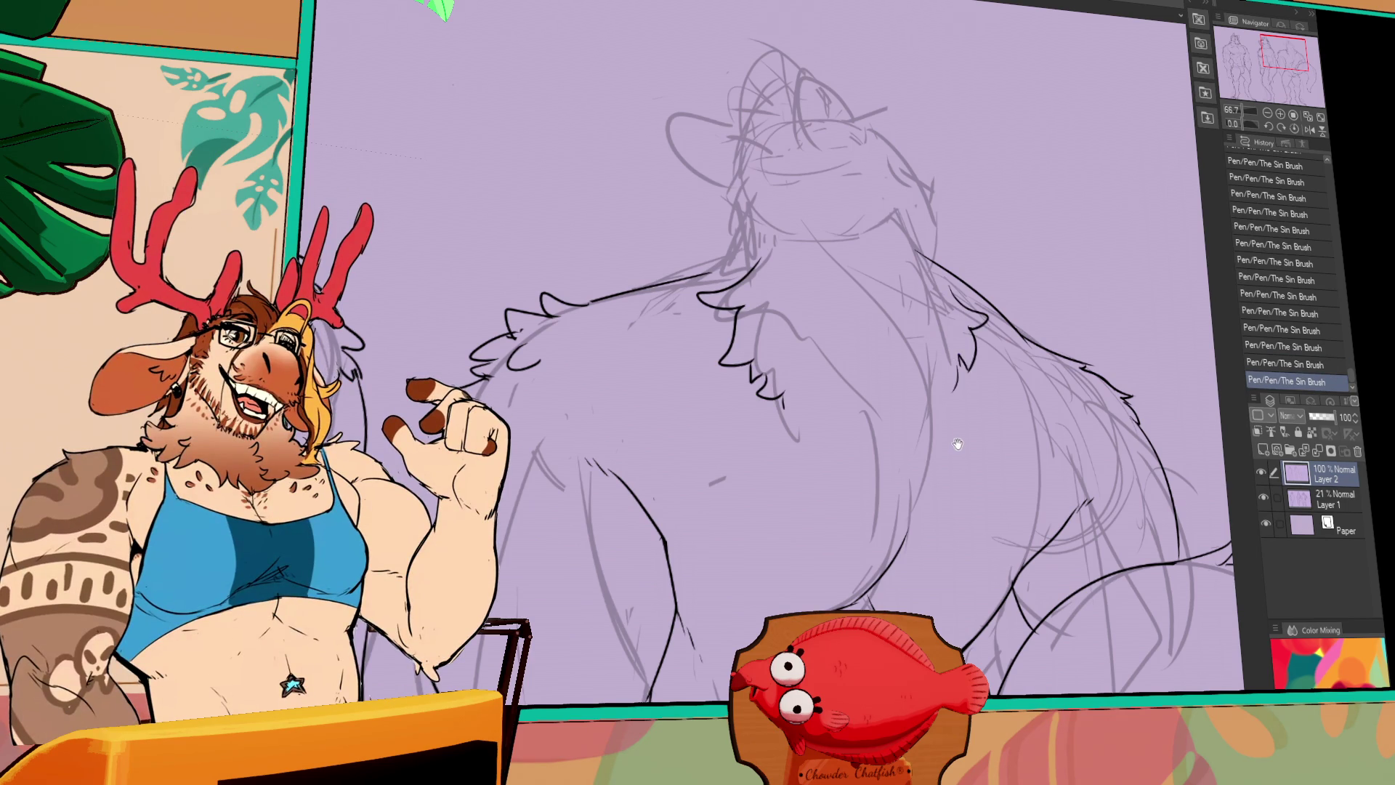
Ink the pointed ear outlines on the head
{"action": "left_click_drag", "start_coordinate": [958, 444], "coordinate": [951, 426]}
{"action": "left_click_drag", "start_coordinate": [943, 376], "coordinate": [937, 450]}
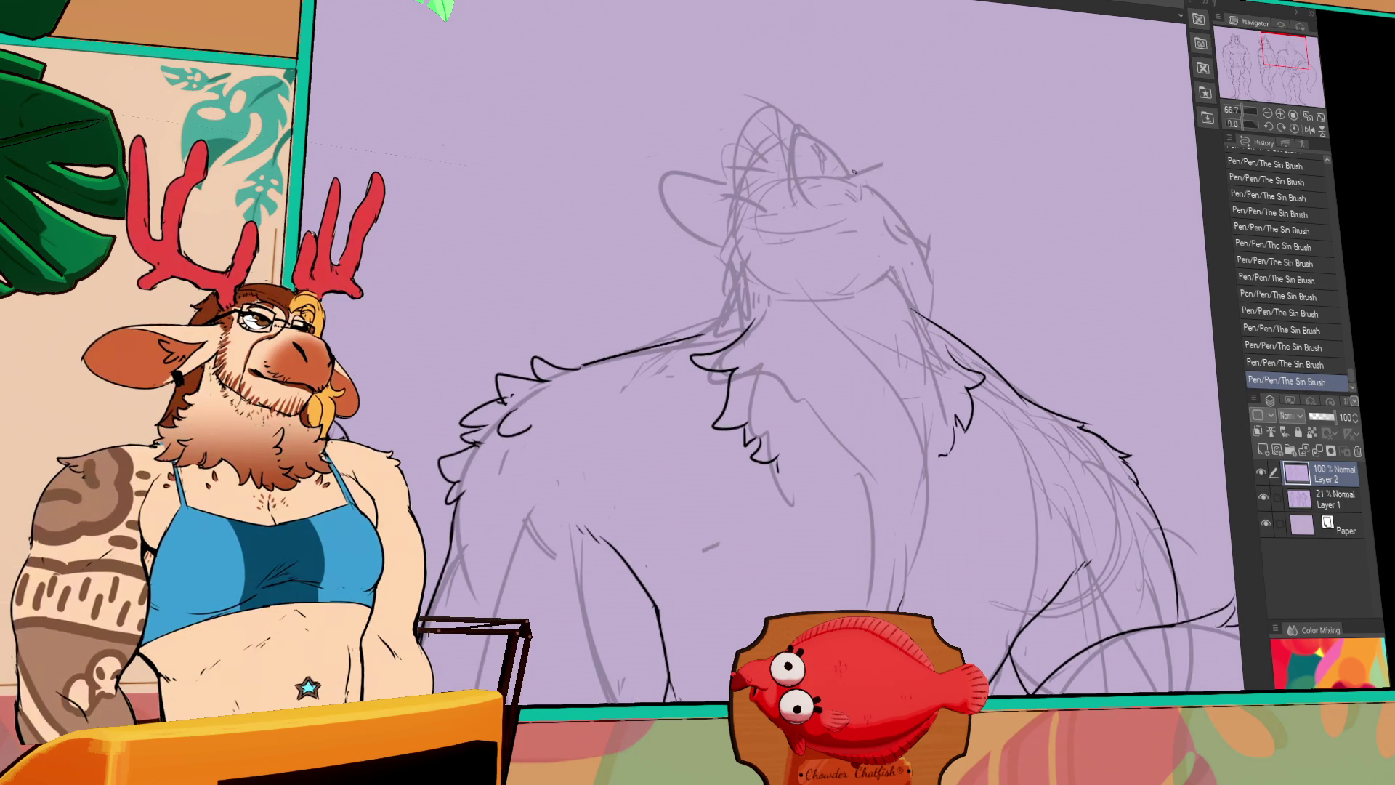
{"action": "left_click_drag", "start_coordinate": [854, 171], "coordinate": [833, 193]}
{"action": "mouse_move", "coordinate": [747, 187]}
{"action": "left_mouse_down"}
{"action": "mouse_move", "coordinate": [651, 191]}
{"action": "mouse_move", "coordinate": [730, 239]}
{"action": "mouse_move", "coordinate": [738, 202]}
{"action": "mouse_move", "coordinate": [727, 253]}
{"action": "mouse_move", "coordinate": [742, 260]}
{"action": "left_mouse_up"}
Ink and refine short fur strokes along the neck
{"action": "left_click_drag", "start_coordinate": [773, 410], "coordinate": [840, 473]}
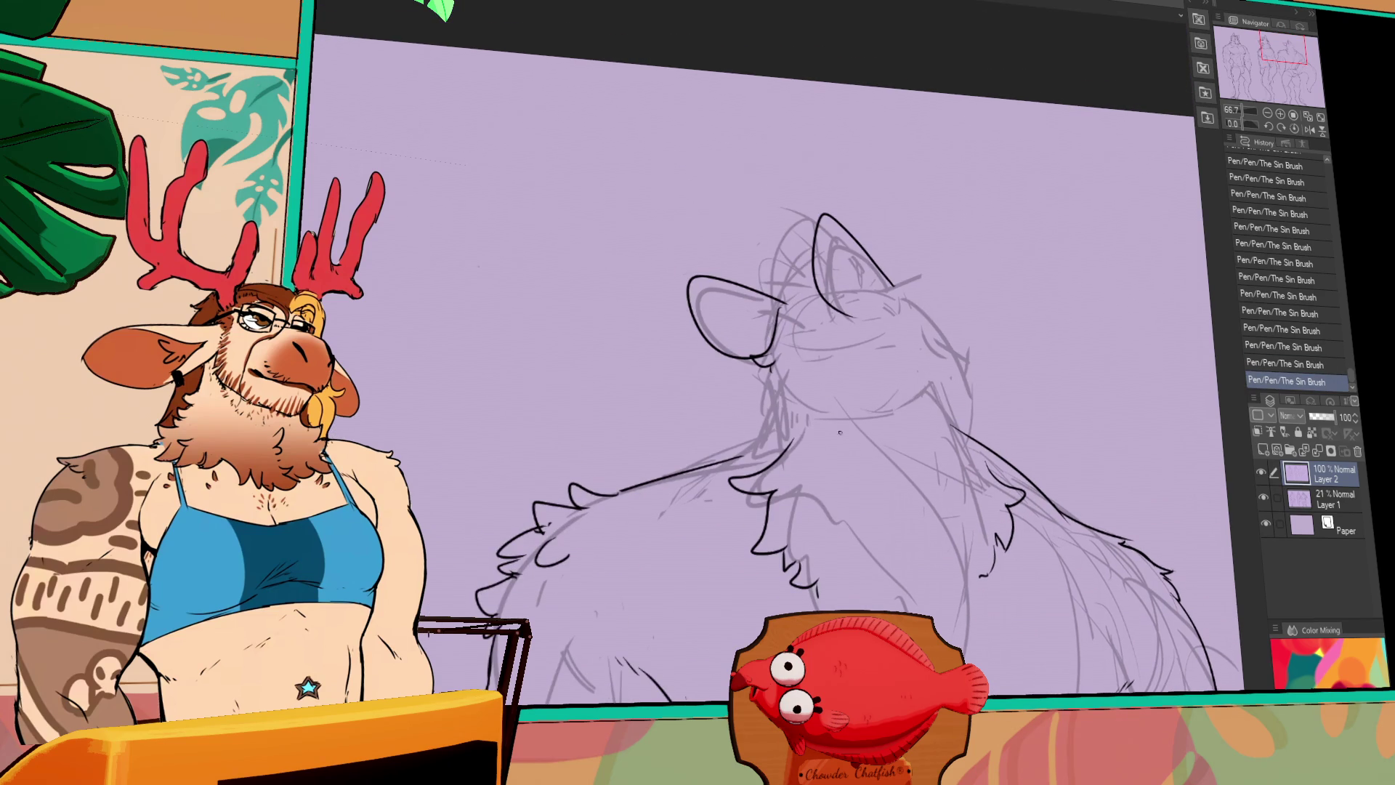
{"action": "left_click_drag", "start_coordinate": [914, 471], "coordinate": [924, 474]}
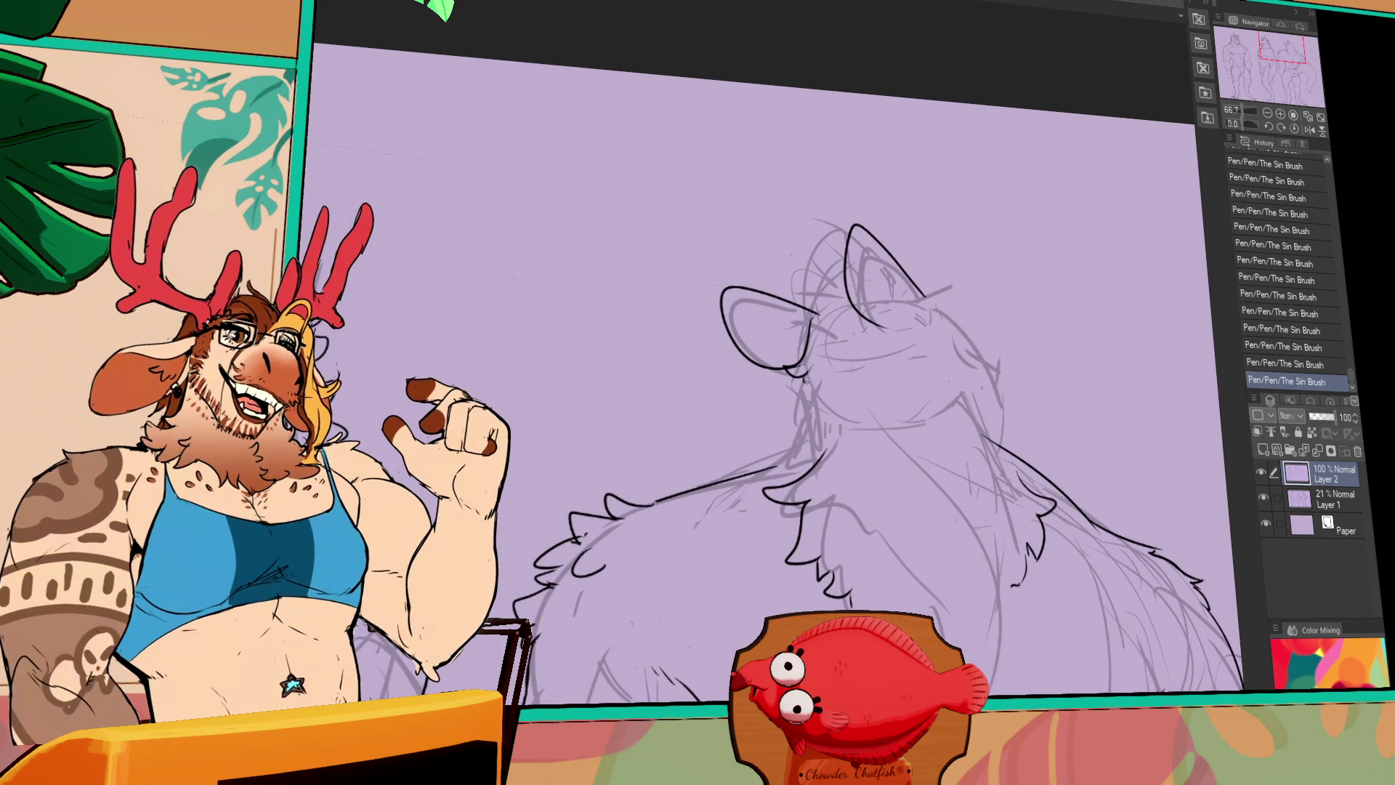
{"action": "mouse_move", "coordinate": [808, 378]}
{"action": "left_mouse_down"}
{"action": "mouse_move", "coordinate": [788, 419]}
{"action": "mouse_move", "coordinate": [811, 434]}
{"action": "mouse_move", "coordinate": [802, 445]}
{"action": "mouse_move", "coordinate": [781, 430]}
{"action": "mouse_move", "coordinate": [768, 499]}
{"action": "left_mouse_up"}
{"action": "key", "text": "ctrl+z"}
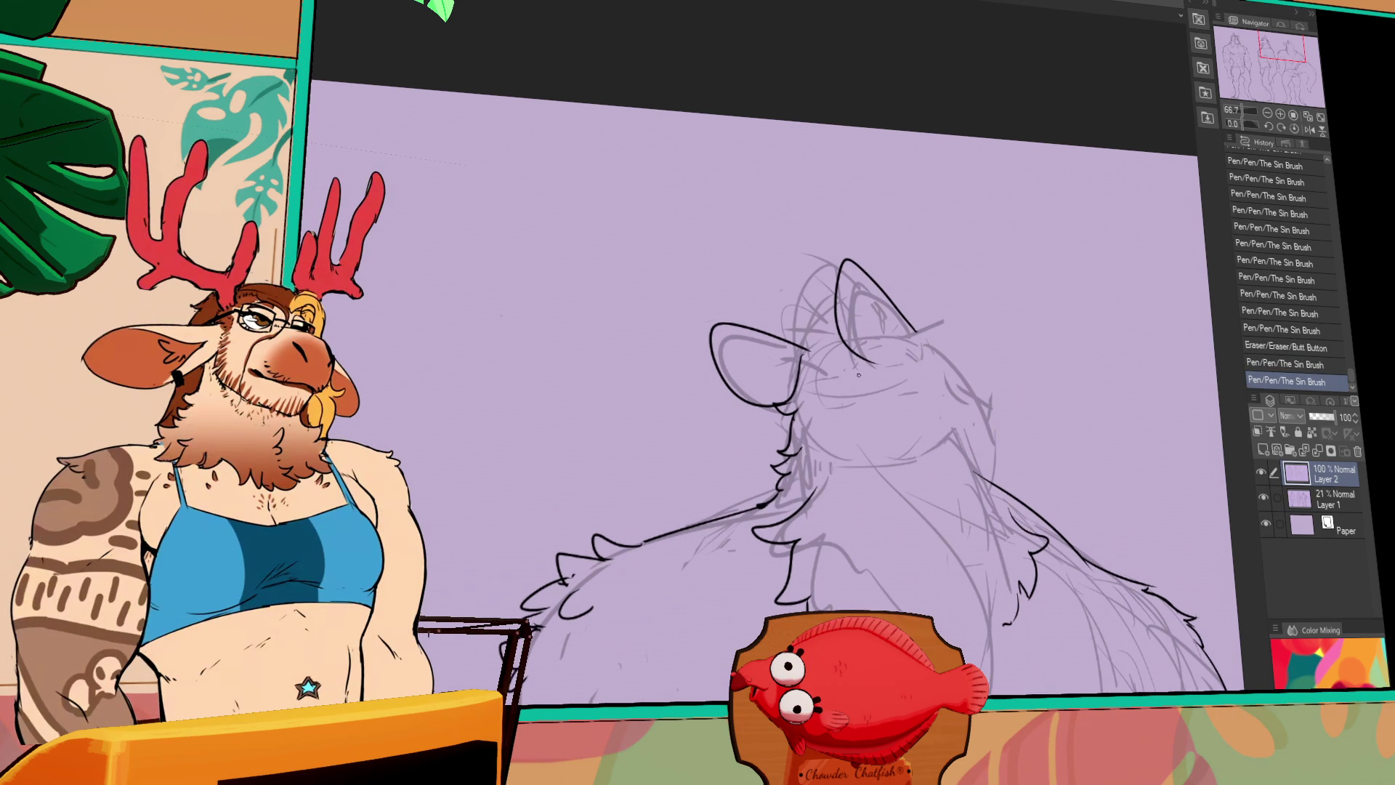
{"action": "left_click_drag", "start_coordinate": [995, 412], "coordinate": [1001, 423]}
Erase and redraw the cheek and chin lines
{"action": "left_click_drag", "start_coordinate": [803, 340], "coordinate": [814, 361]}
{"action": "key", "text": "ctrl+z"}
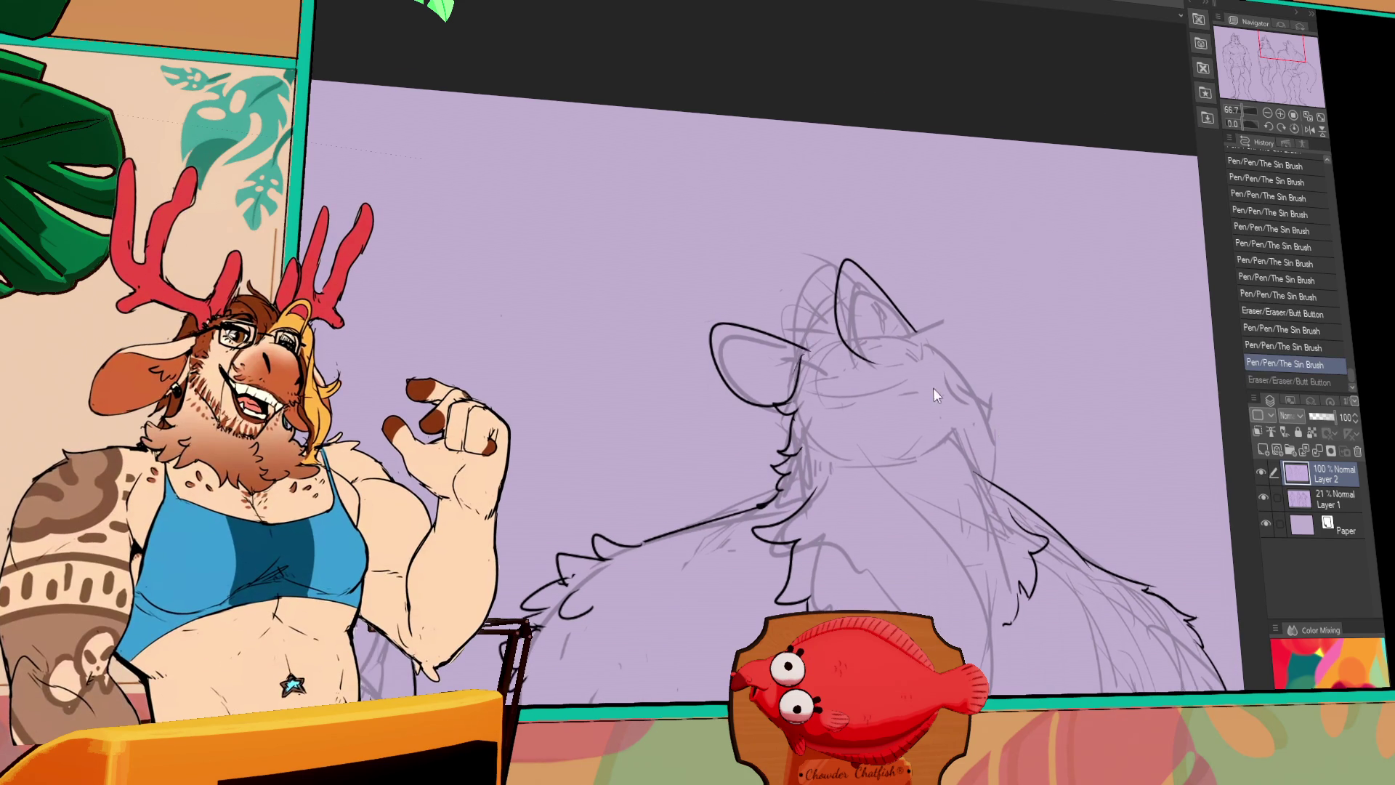
{"action": "left_click_drag", "start_coordinate": [947, 454], "coordinate": [946, 465]}
{"action": "mouse_move", "coordinate": [828, 340]}
{"action": "left_mouse_down"}
{"action": "mouse_move", "coordinate": [801, 384]}
{"action": "mouse_move", "coordinate": [830, 332]}
{"action": "left_mouse_up"}
{"action": "key", "text": "ctrl+z"}
{"action": "key", "text": "ctrl+z"}
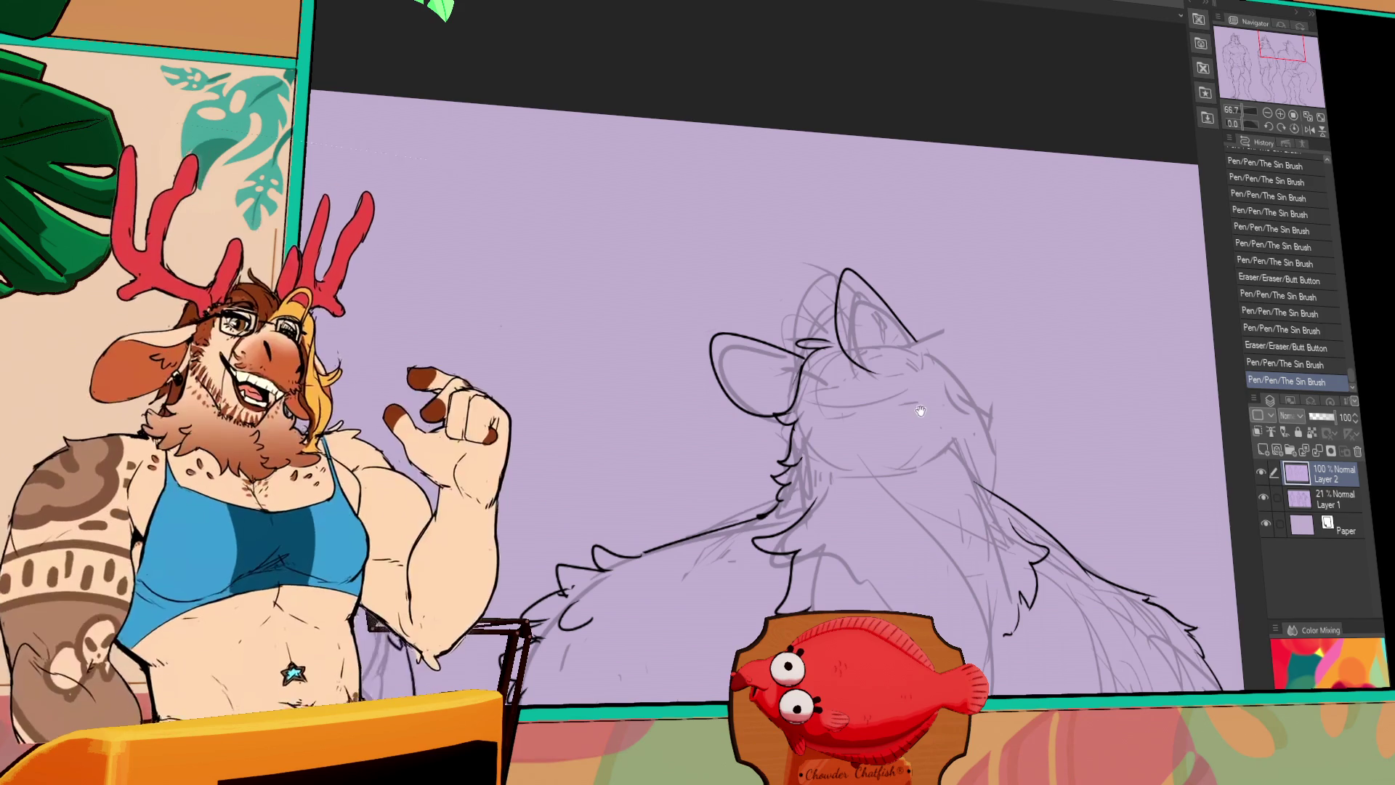
{"action": "left_click_drag", "start_coordinate": [941, 552], "coordinate": [941, 563]}
{"action": "left_click_drag", "start_coordinate": [799, 378], "coordinate": [827, 350]}
{"action": "mouse_move", "coordinate": [810, 367]}
{"action": "left_mouse_down"}
{"action": "mouse_move", "coordinate": [836, 349]}
{"action": "mouse_move", "coordinate": [822, 361]}
{"action": "mouse_move", "coordinate": [819, 333]}
{"action": "mouse_move", "coordinate": [928, 312]}
{"action": "mouse_move", "coordinate": [944, 341]}
{"action": "mouse_move", "coordinate": [889, 311]}
{"action": "mouse_move", "coordinate": [896, 327]}
{"action": "mouse_move", "coordinate": [950, 325]}
{"action": "mouse_move", "coordinate": [914, 389]}
{"action": "left_mouse_up"}
Ink fur strokes on the right cheek
{"action": "key", "text": "ctrl+z"}
{"action": "key", "text": "ctrl+z"}
{"action": "key", "text": "ctrl+z"}
{"action": "key", "text": "ctrl+z"}
{"action": "key", "text": "ctrl+z"}
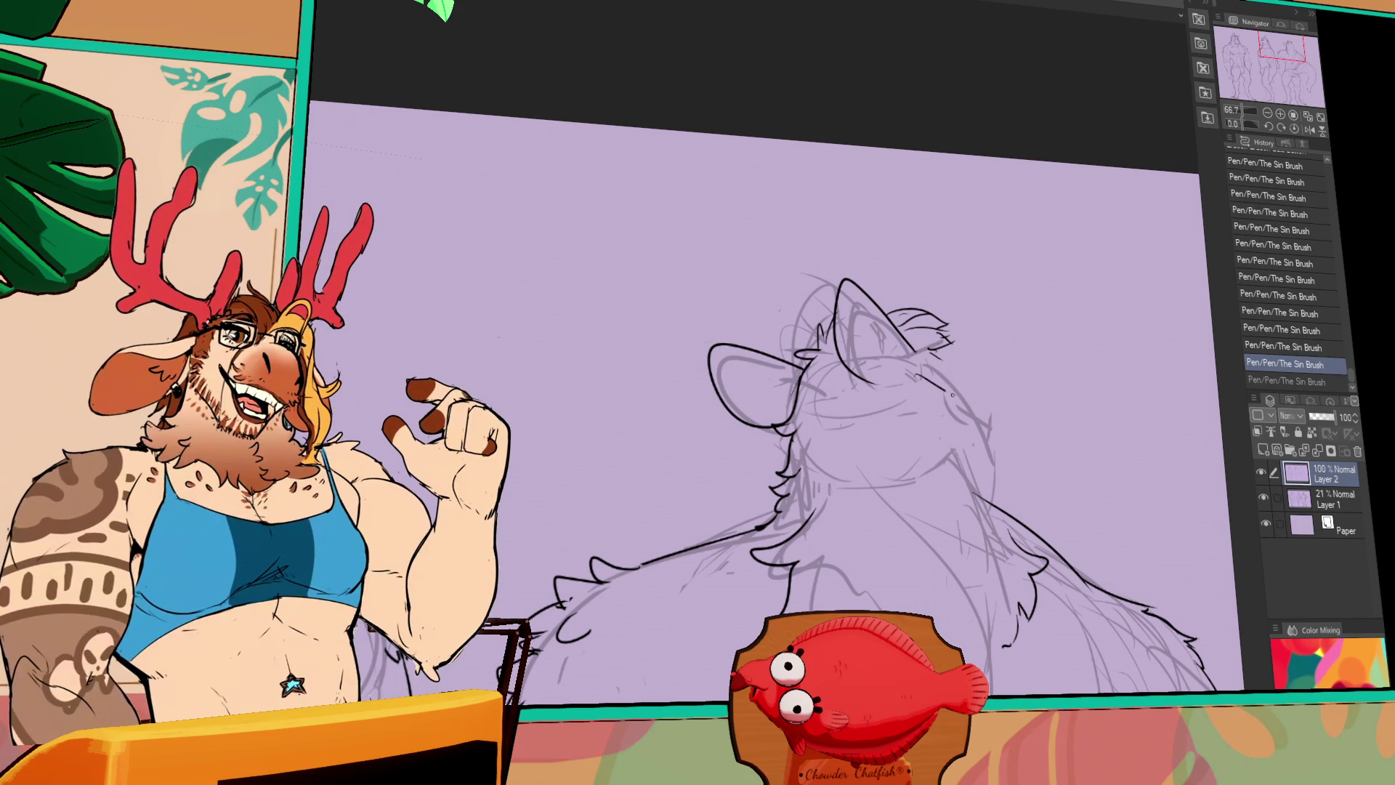
{"action": "key", "text": "ctrl+y"}
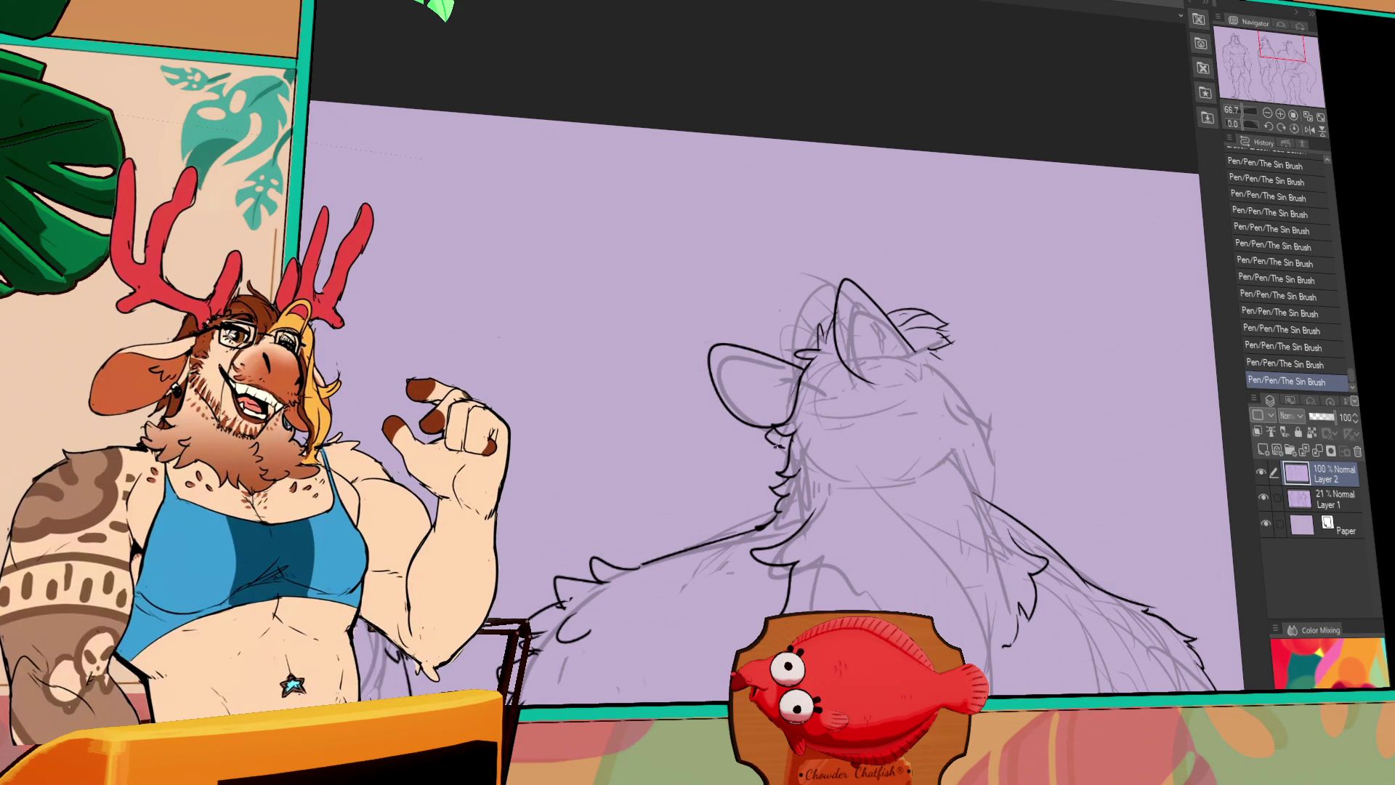
{"action": "left_click_drag", "start_coordinate": [960, 398], "coordinate": [971, 415]}
{"action": "key", "text": "ctrl+z"}
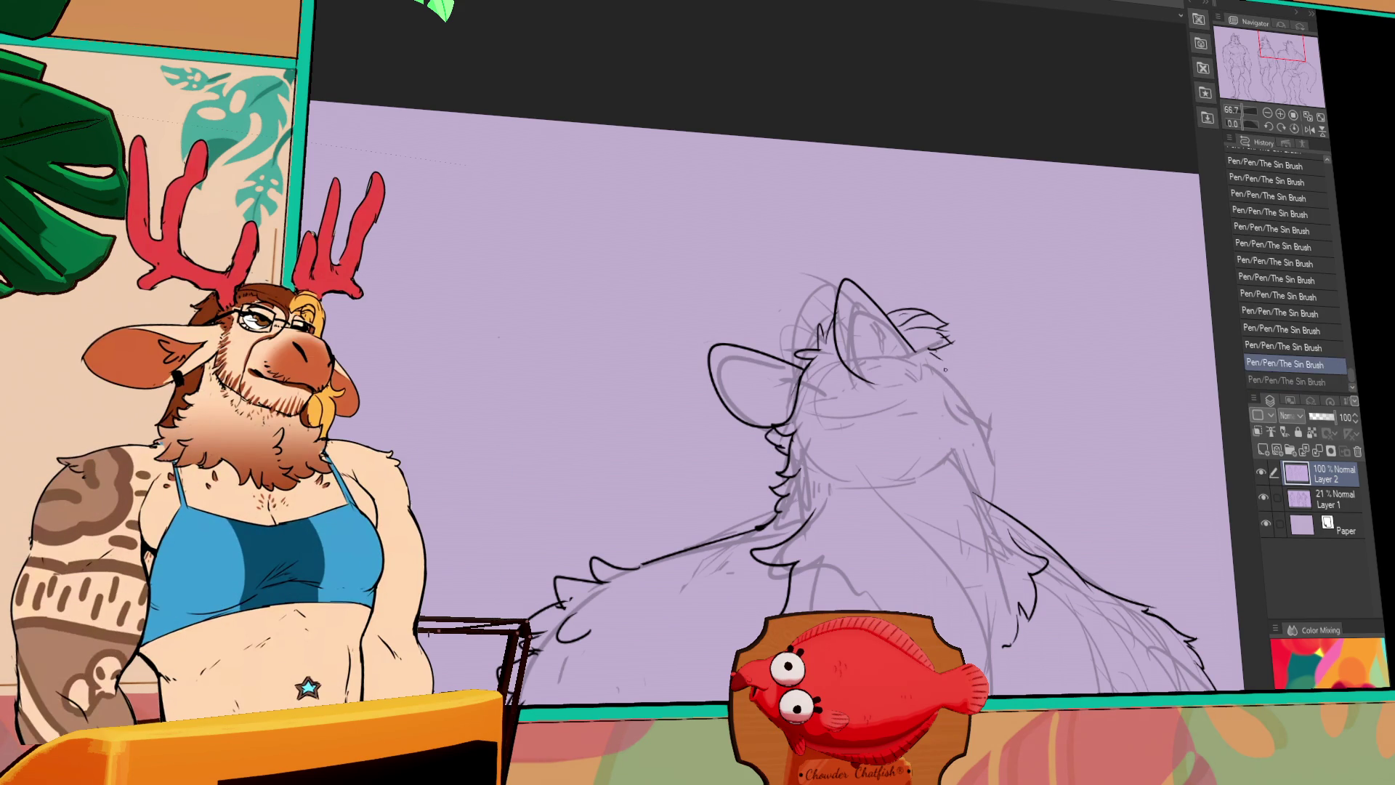
{"action": "left_click_drag", "start_coordinate": [945, 367], "coordinate": [986, 407]}
{"action": "left_click_drag", "start_coordinate": [975, 404], "coordinate": [974, 430]}
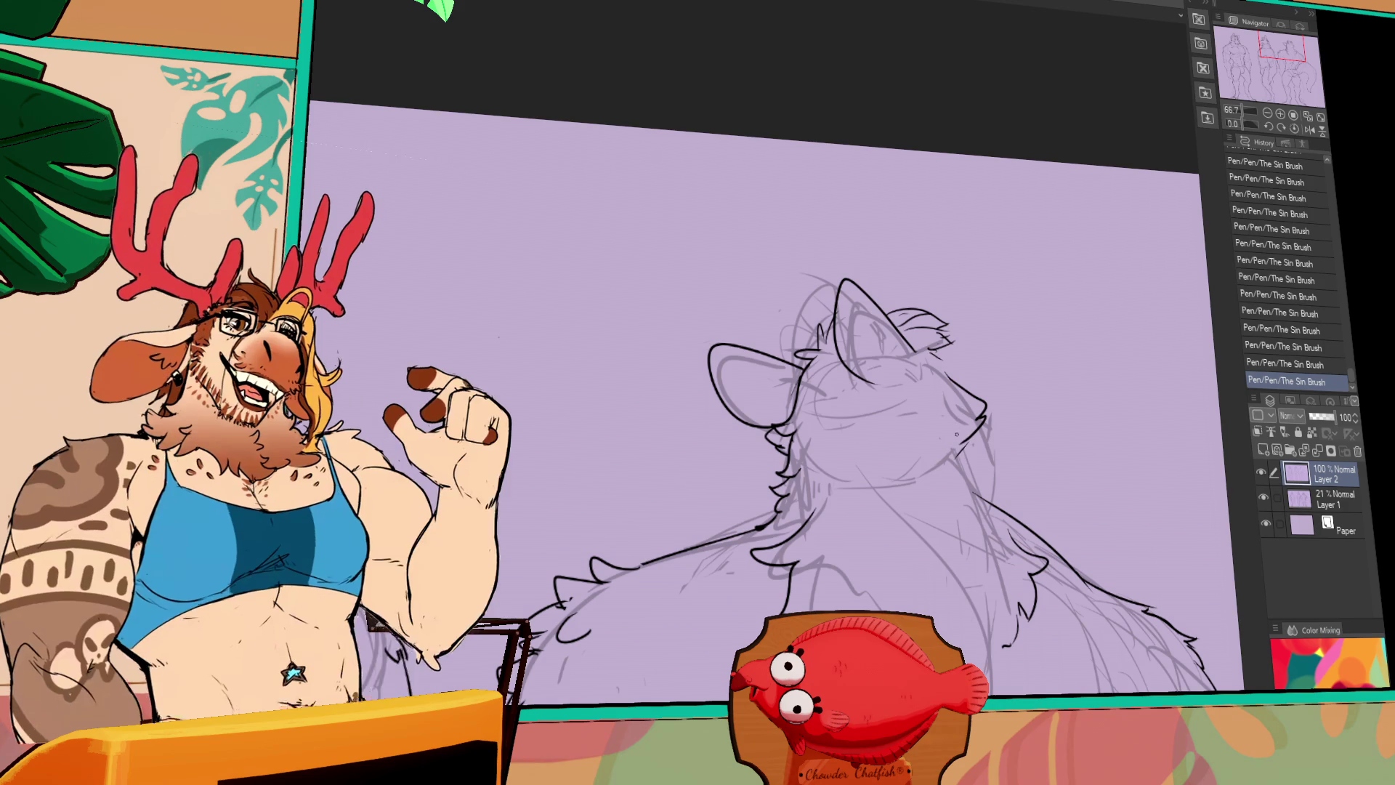
Draw the curve along the chin, retrying with undo and redo
{"action": "left_click_drag", "start_coordinate": [1016, 435], "coordinate": [946, 456]}
{"action": "key", "text": "ctrl+z"}
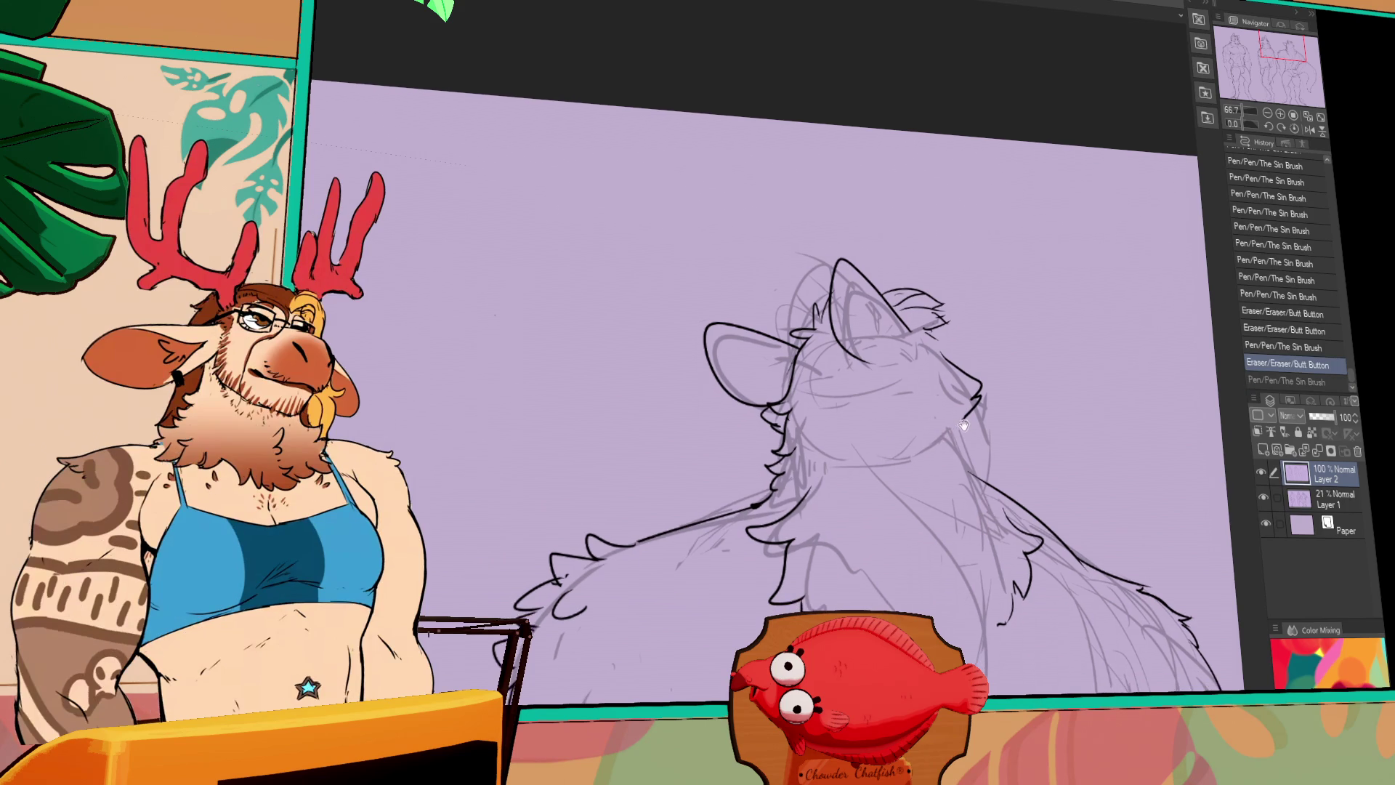
{"action": "mouse_move", "coordinate": [929, 336]}
{"action": "left_mouse_down"}
{"action": "mouse_move", "coordinate": [1005, 414]}
{"action": "mouse_move", "coordinate": [950, 439]}
{"action": "mouse_move", "coordinate": [975, 418]}
{"action": "mouse_move", "coordinate": [937, 430]}
{"action": "mouse_move", "coordinate": [966, 417]}
{"action": "left_mouse_up"}
{"action": "key", "text": "ctrl+d"}
{"action": "key", "text": "ctrl+z"}
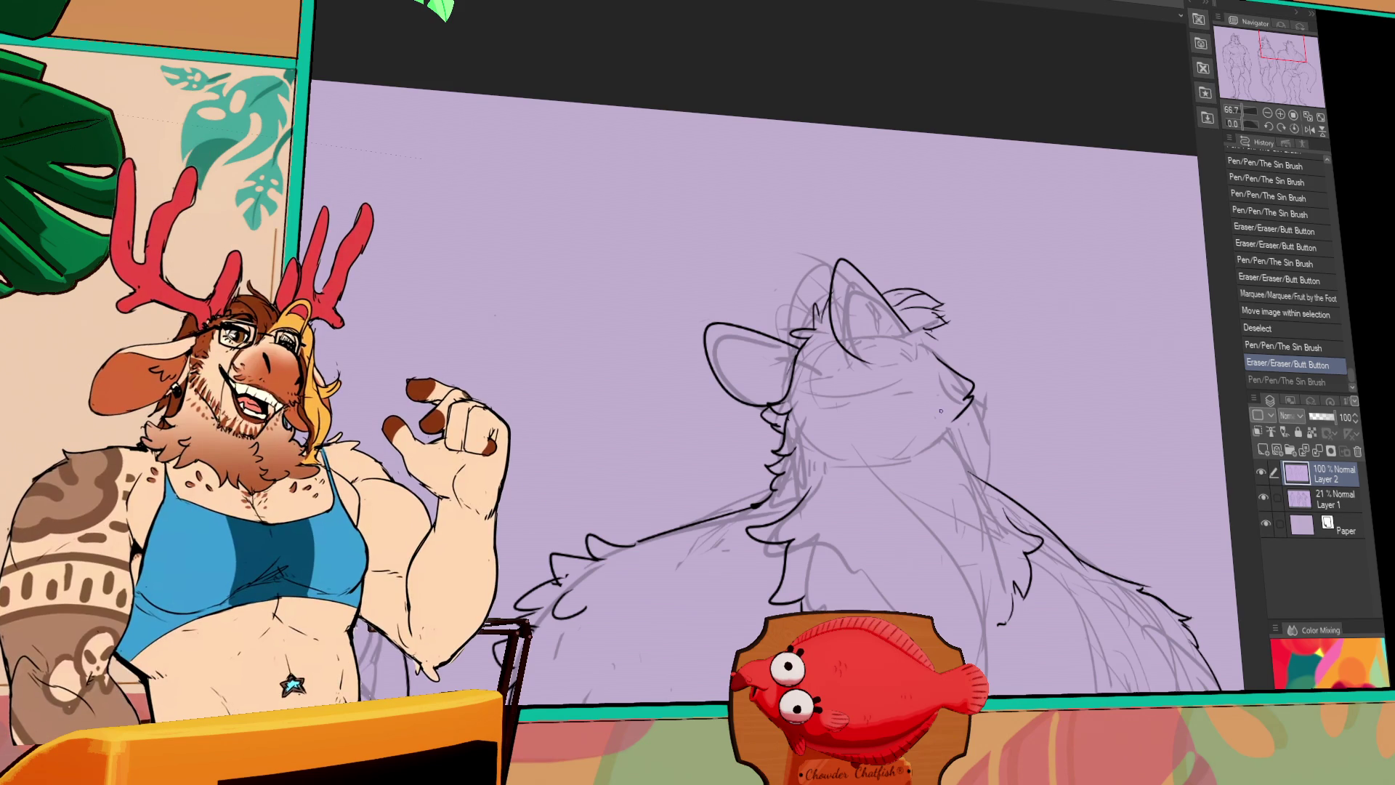
{"action": "key", "text": "ctrl+y"}
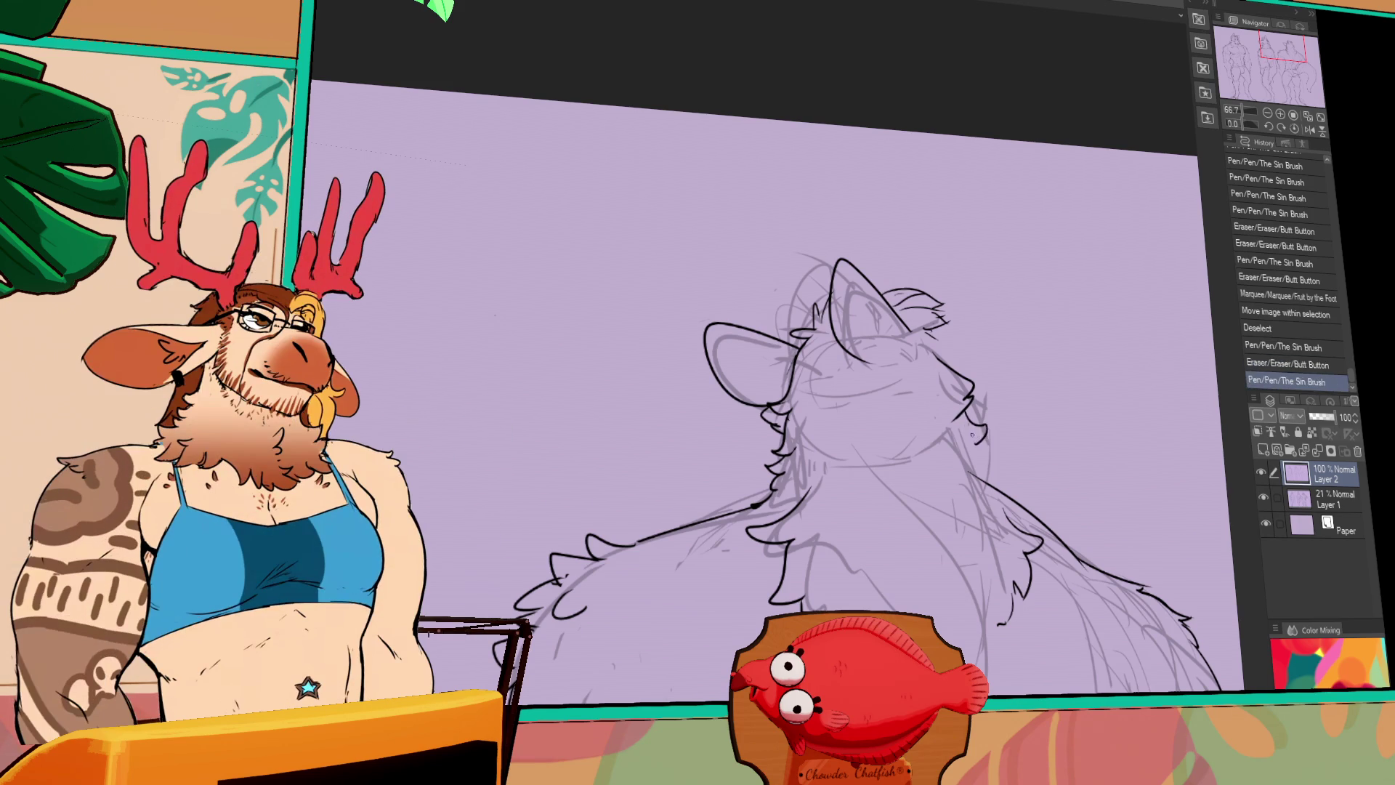
Add and clean up small muzzle strokes, then draw a fur line on the head
{"action": "mouse_move", "coordinate": [966, 411]}
{"action": "left_mouse_down"}
{"action": "mouse_move", "coordinate": [988, 434]}
{"action": "mouse_move", "coordinate": [981, 476]}
{"action": "left_mouse_up"}
{"action": "mouse_move", "coordinate": [980, 472]}
{"action": "left_mouse_down"}
{"action": "mouse_move", "coordinate": [966, 469]}
{"action": "mouse_move", "coordinate": [1017, 459]}
{"action": "mouse_move", "coordinate": [973, 479]}
{"action": "mouse_move", "coordinate": [988, 472]}
{"action": "mouse_move", "coordinate": [988, 494]}
{"action": "left_mouse_up"}
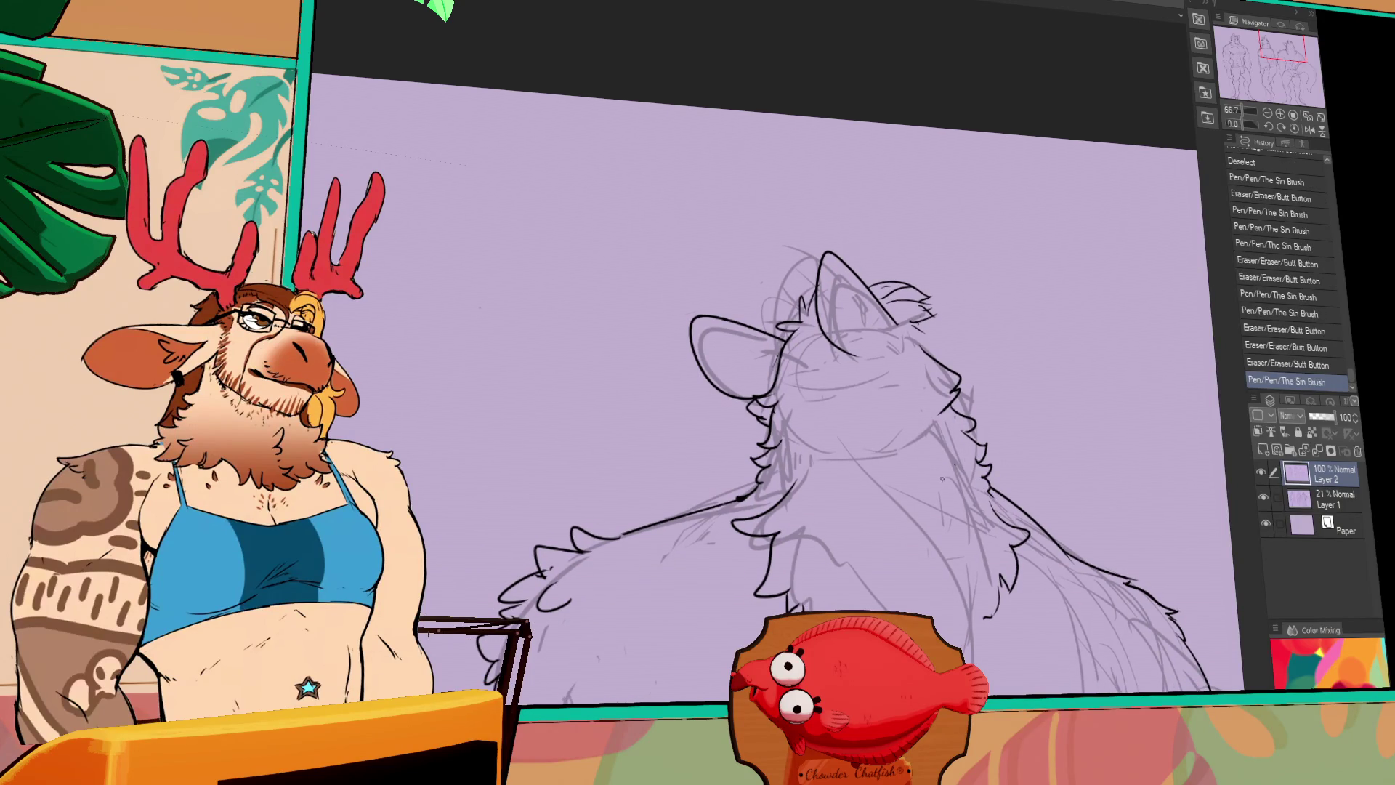
{"action": "mouse_move", "coordinate": [770, 501]}
{"action": "left_mouse_down"}
{"action": "mouse_move", "coordinate": [760, 508]}
{"action": "mouse_move", "coordinate": [760, 494]}
{"action": "mouse_move", "coordinate": [761, 518]}
{"action": "left_mouse_up"}
Add small fur strokes near the back-view figure's neck
{"action": "key", "text": "ctrl+z"}
{"action": "left_click_drag", "start_coordinate": [799, 582], "coordinate": [811, 594]}
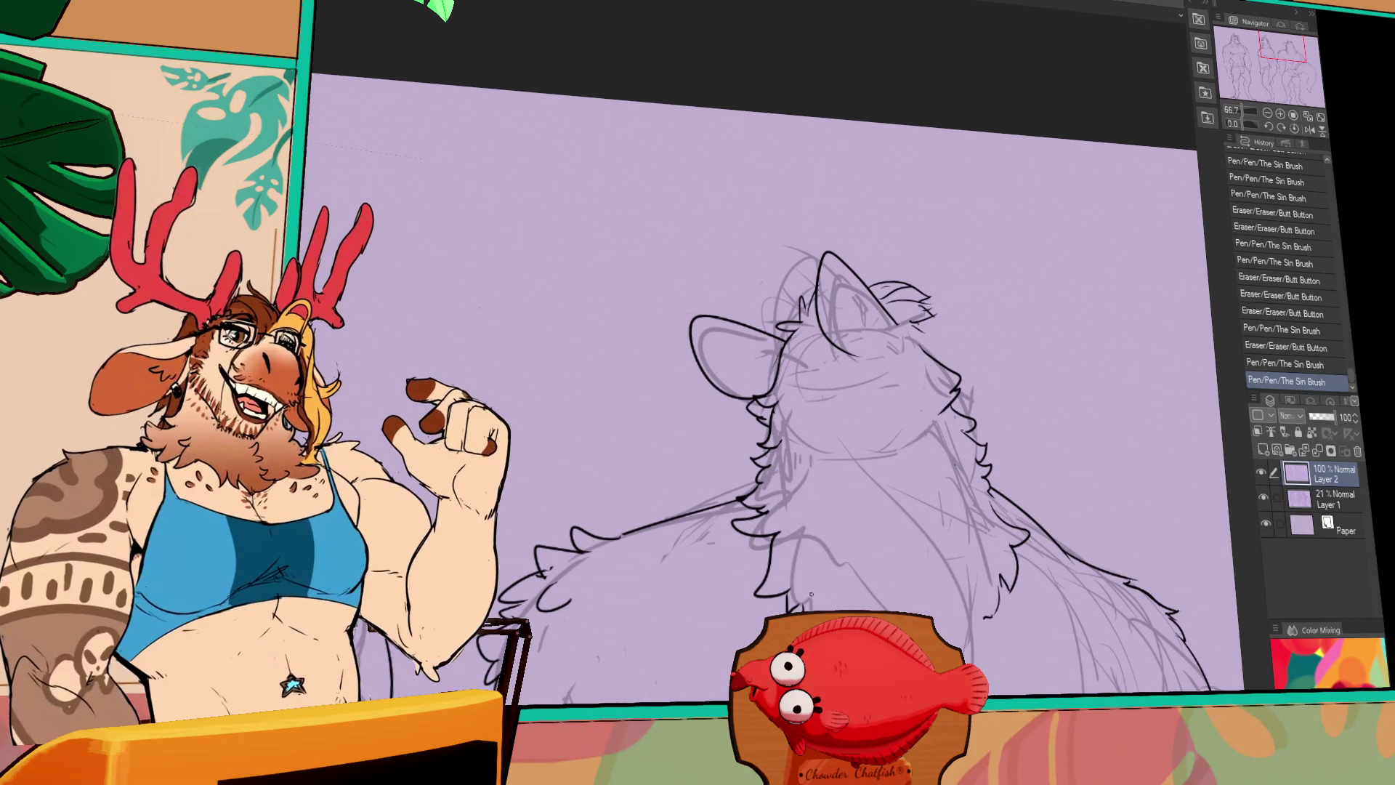
{"action": "left_click_drag", "start_coordinate": [800, 502], "coordinate": [777, 529]}
{"action": "key", "text": "ctrl+z"}
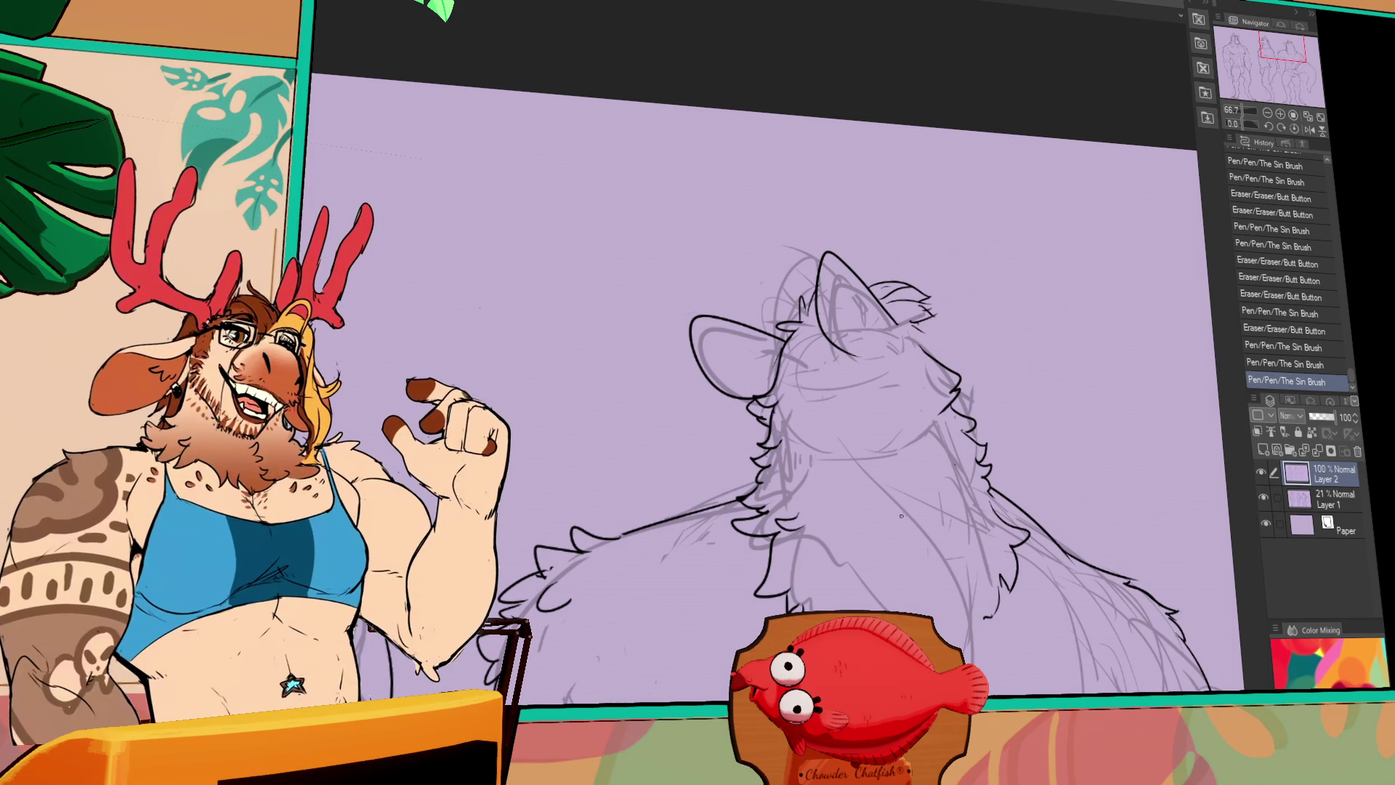
Erase a stray line on the neck fur and redraw fur strokes along the neck
{"action": "left_click_drag", "start_coordinate": [813, 486], "coordinate": [804, 529]}
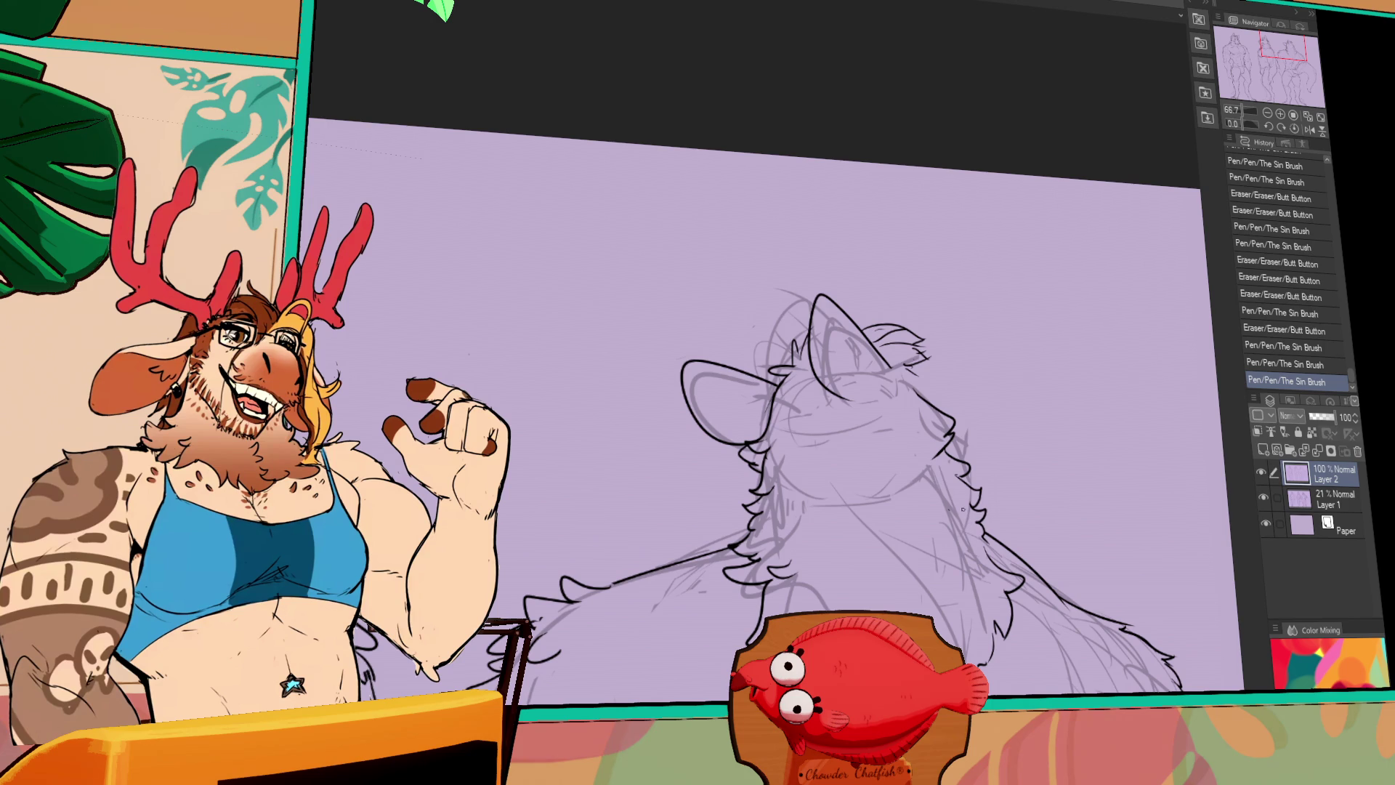
{"action": "left_click_drag", "start_coordinate": [963, 508], "coordinate": [937, 472]}
{"action": "left_click_drag", "start_coordinate": [909, 538], "coordinate": [898, 551]}
{"action": "key", "text": "ctrl+z"}
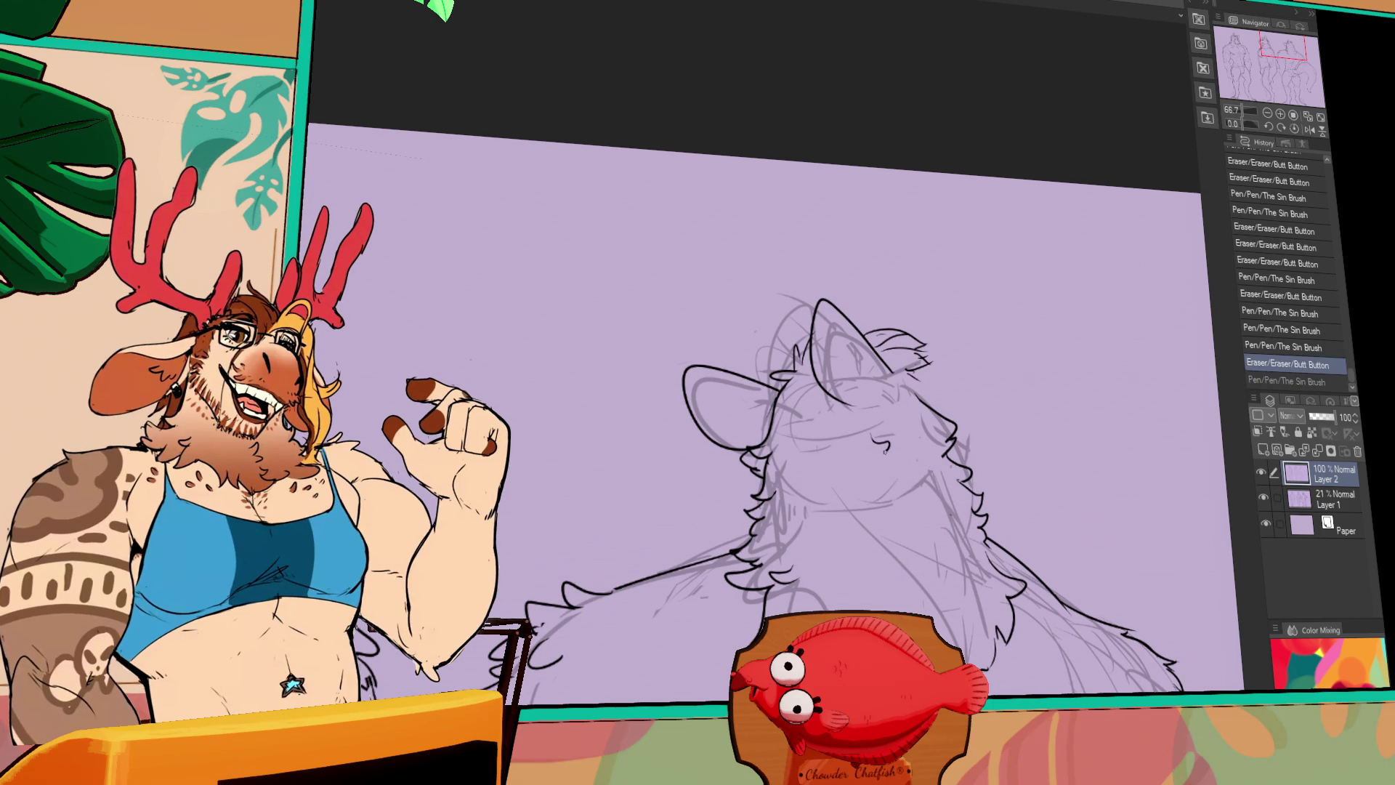
{"action": "left_click_drag", "start_coordinate": [885, 449], "coordinate": [889, 481]}
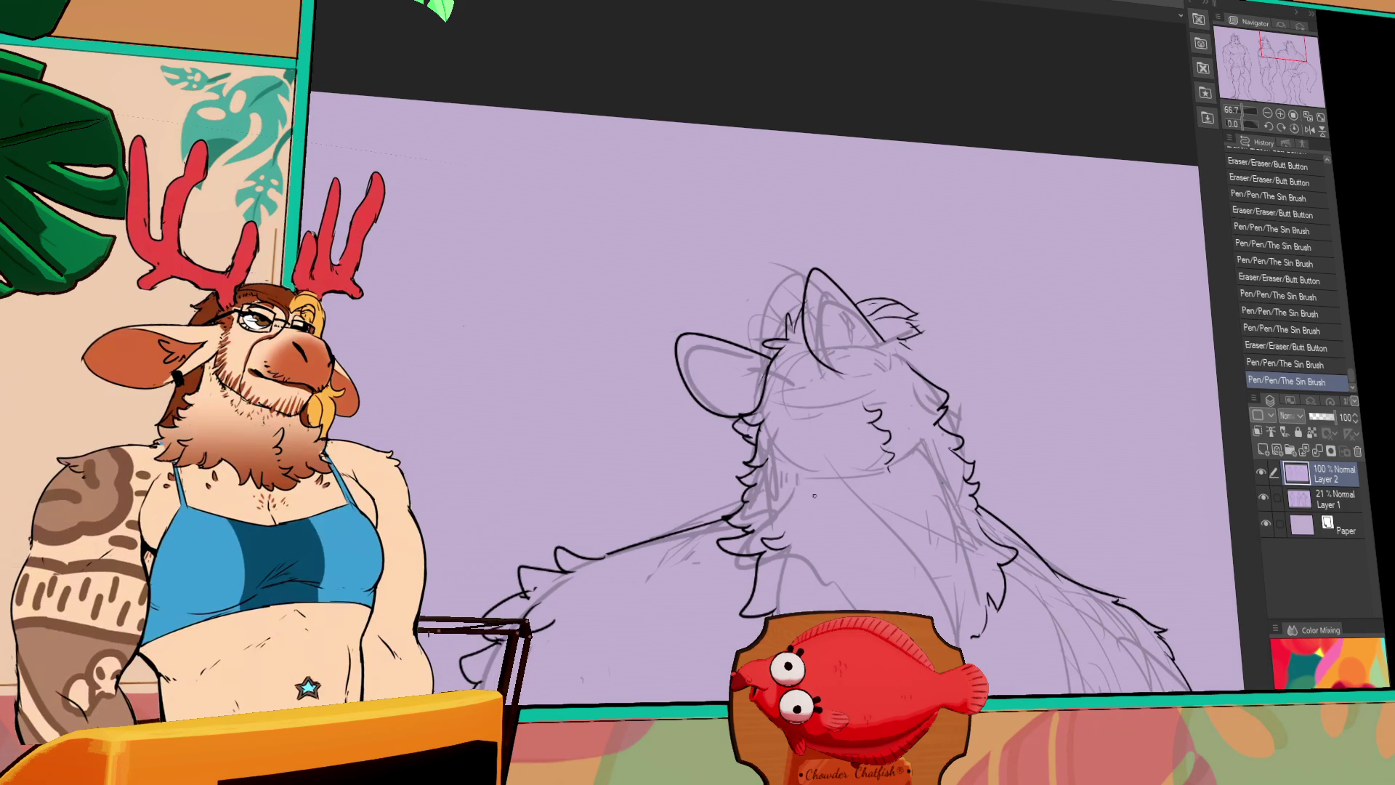
{"action": "key", "text": "ctrl+z"}
Erase stray marks around the neck and shoulder fur
{"action": "mouse_move", "coordinate": [777, 466]}
{"action": "left_mouse_down"}
{"action": "mouse_move", "coordinate": [766, 454]}
{"action": "mouse_move", "coordinate": [781, 465]}
{"action": "mouse_move", "coordinate": [768, 485]}
{"action": "left_mouse_up"}
{"action": "key", "text": "ctrl+z"}
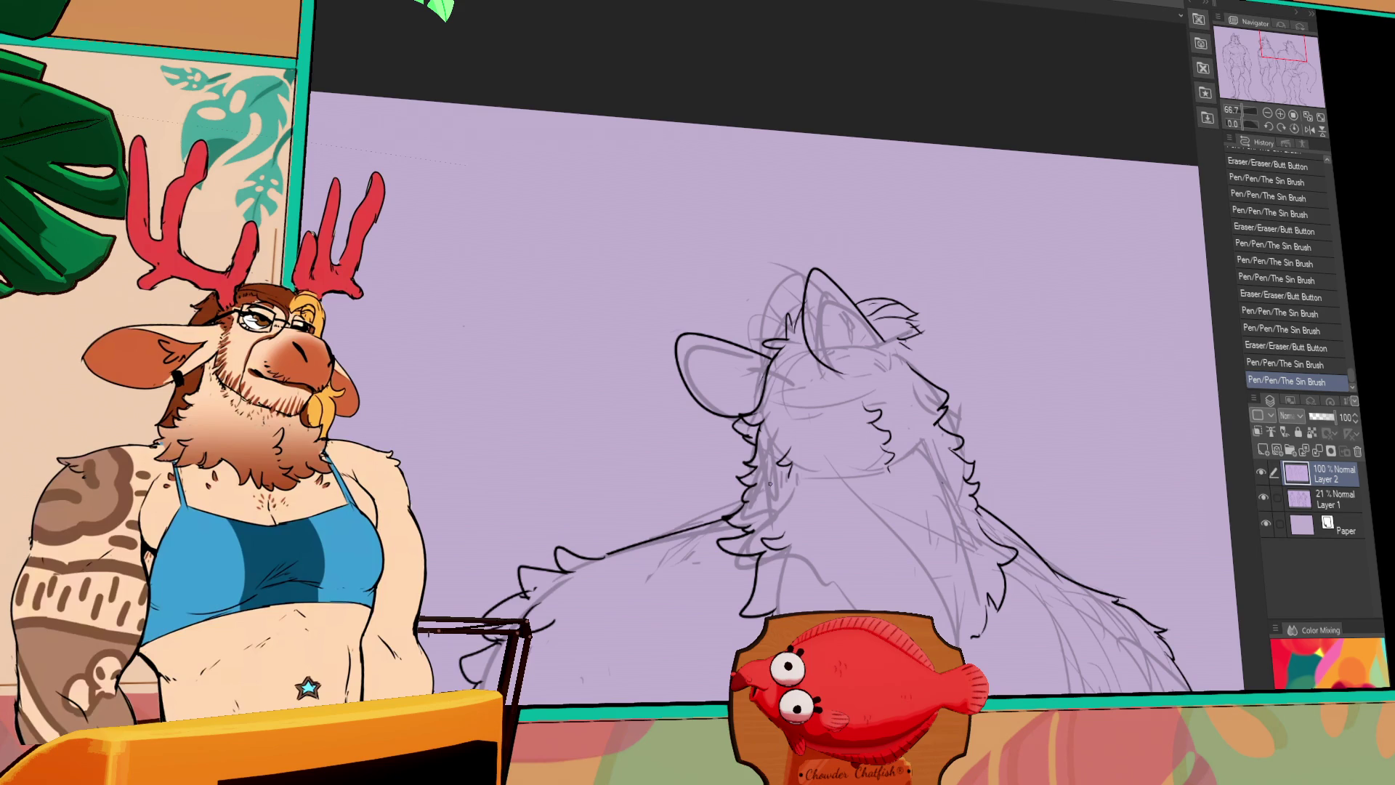
{"action": "scroll", "coordinate": [763, 508], "scroll_direction": "down", "scroll_amount": 1}
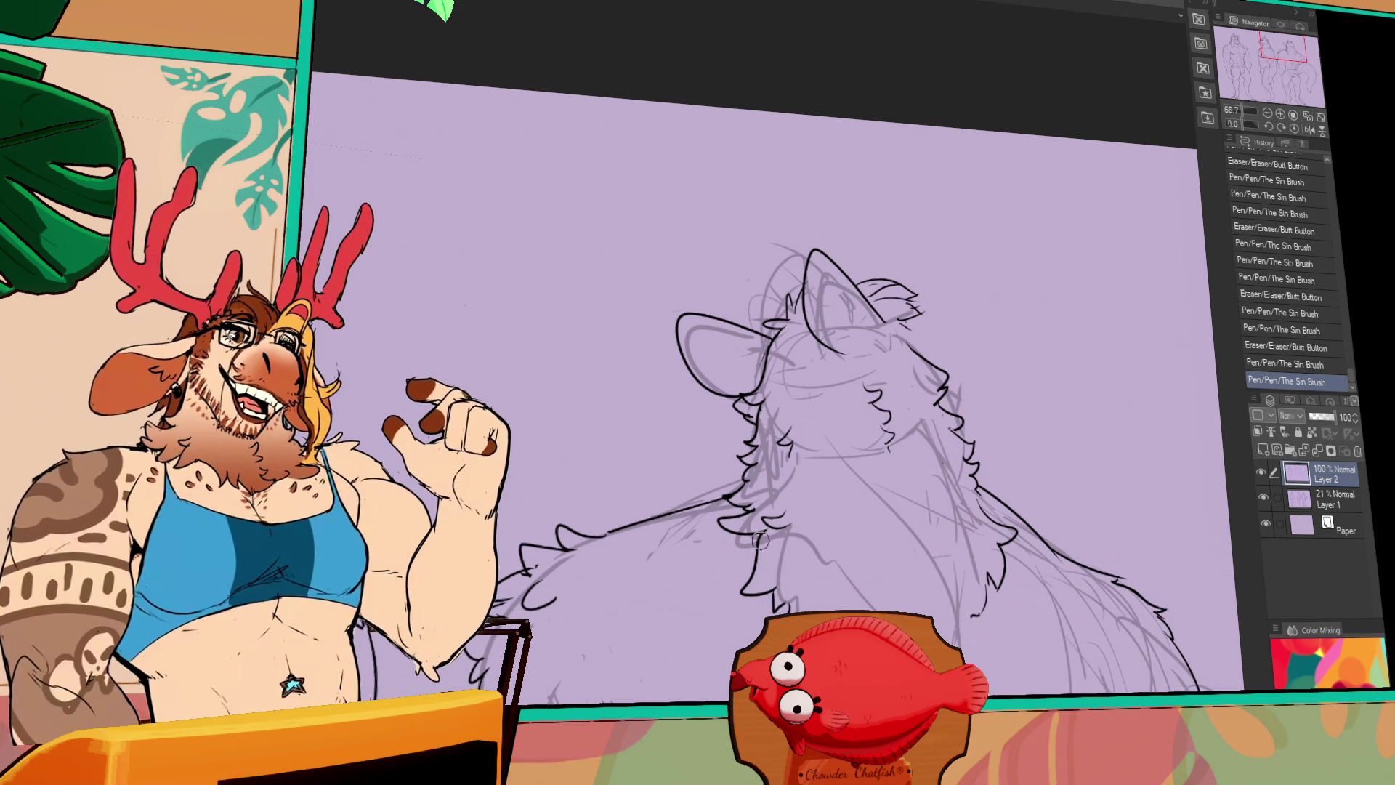
{"action": "mouse_move", "coordinate": [759, 539]}
{"action": "left_mouse_down"}
{"action": "mouse_move", "coordinate": [726, 552]}
{"action": "mouse_move", "coordinate": [747, 555]}
{"action": "left_mouse_up"}
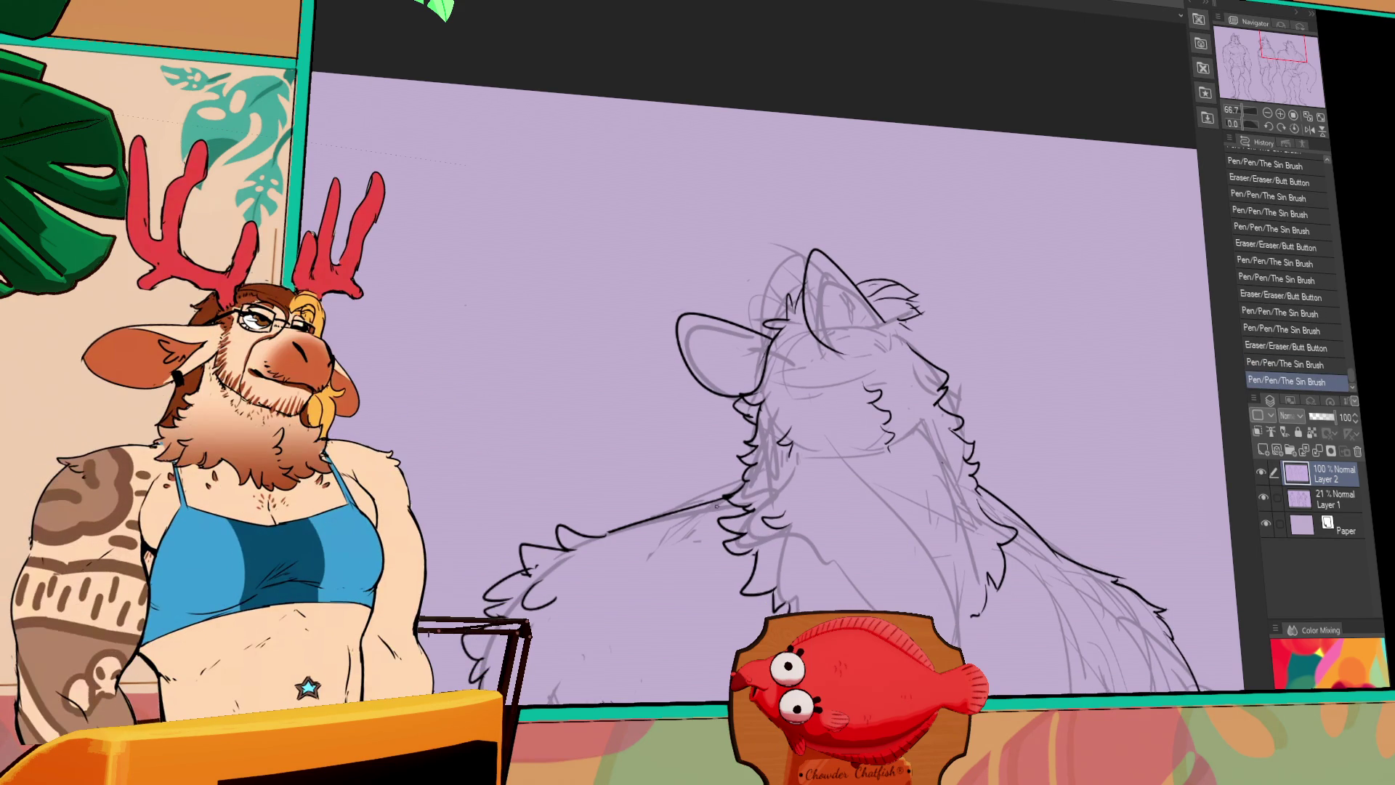
{"action": "mouse_move", "coordinate": [717, 503]}
{"action": "left_mouse_down"}
{"action": "mouse_move", "coordinate": [687, 500]}
{"action": "mouse_move", "coordinate": [699, 510]}
{"action": "mouse_move", "coordinate": [678, 518]}
{"action": "mouse_move", "coordinate": [694, 512]}
{"action": "left_mouse_up"}
{"action": "key", "text": "ctrl+z"}
{"action": "mouse_move", "coordinate": [1007, 494]}
{"action": "left_mouse_down"}
{"action": "mouse_move", "coordinate": [981, 422]}
{"action": "mouse_move", "coordinate": [955, 410]}
{"action": "mouse_move", "coordinate": [969, 420]}
{"action": "left_mouse_up"}
Erase stray marks and add a fur stroke on the back-view figure's right shoulder
{"action": "left_click", "coordinate": [966, 417]}
{"action": "left_click", "coordinate": [972, 421]}
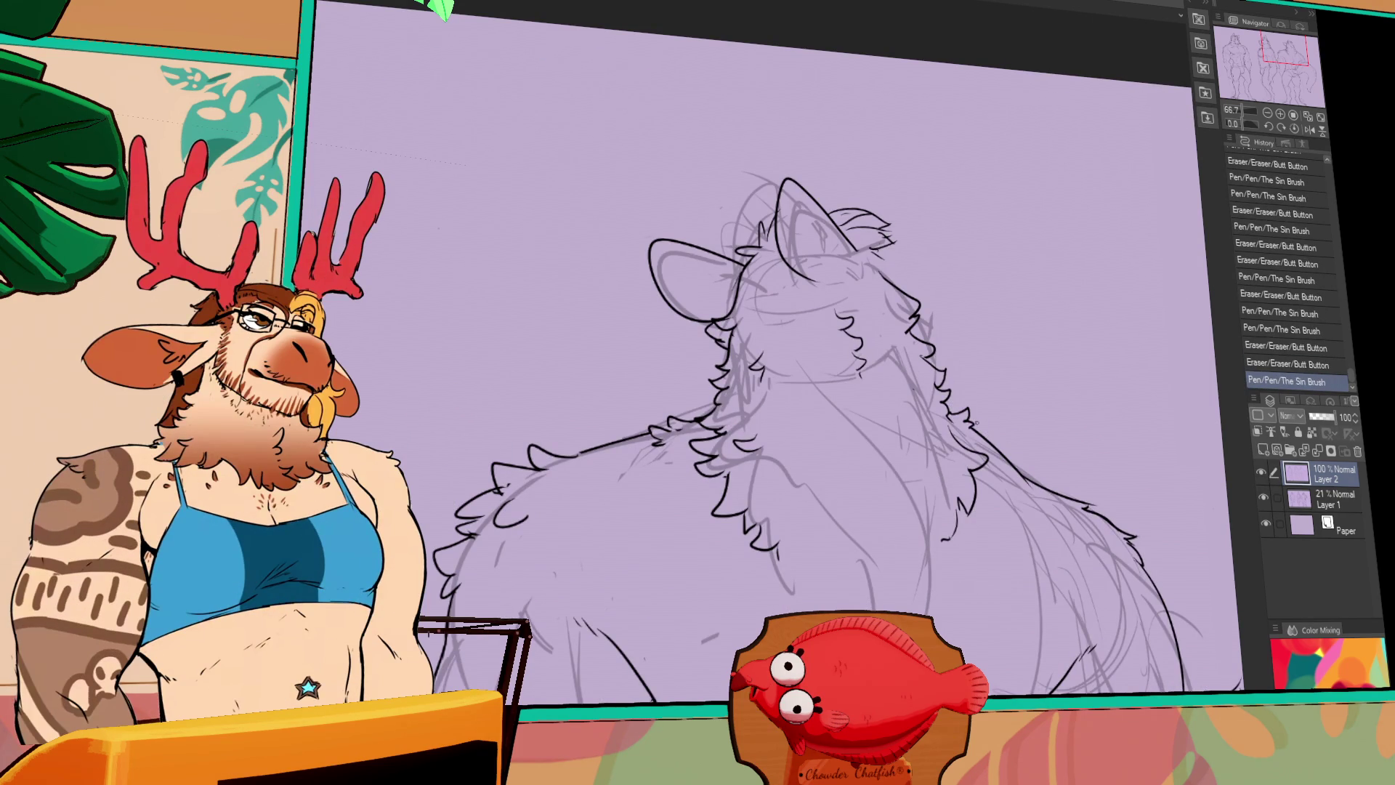
{"action": "left_click_drag", "start_coordinate": [878, 500], "coordinate": [922, 494]}
{"action": "left_click", "coordinate": [833, 532]}
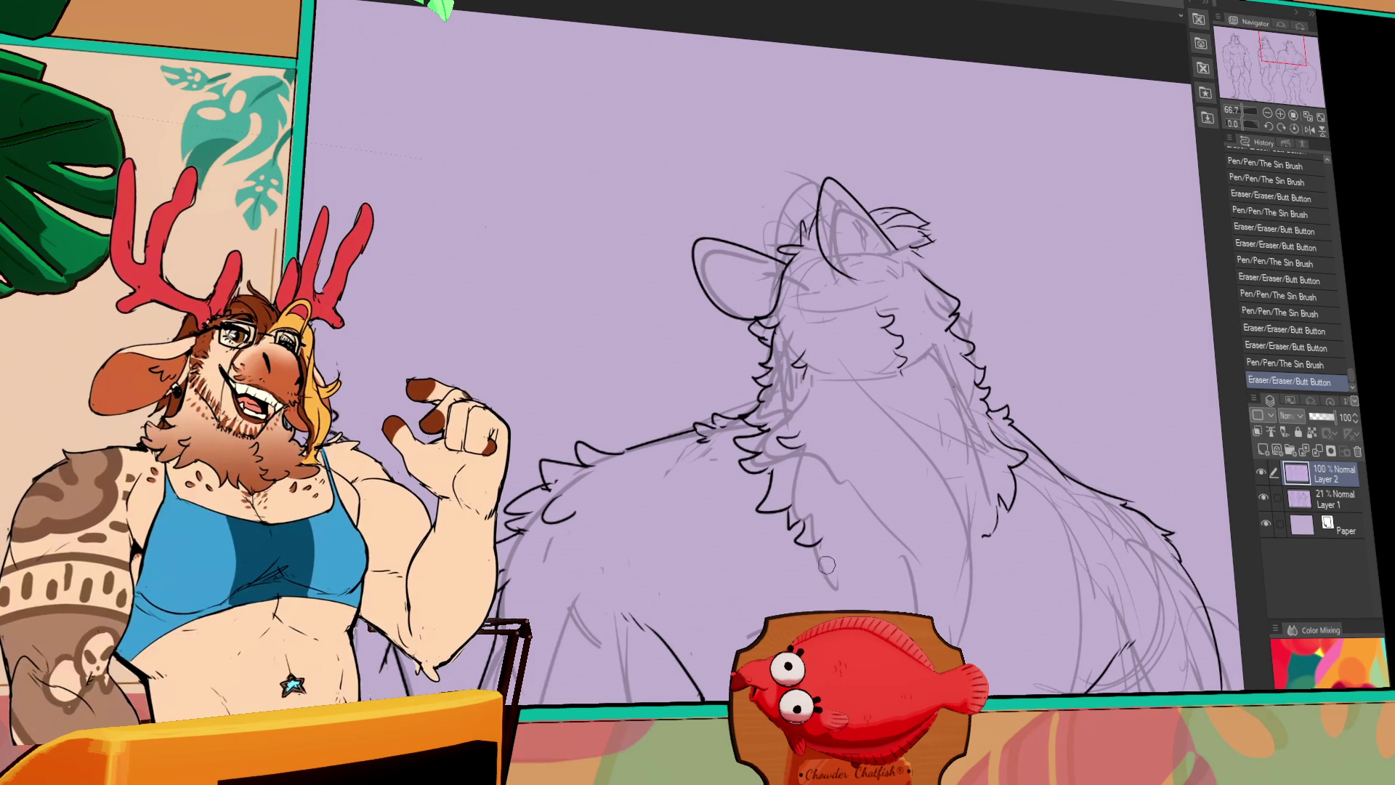
{"action": "left_click", "coordinate": [829, 567]}
Ink fur strokes on the back of the neck, undoing a misplaced stroke
{"action": "left_click", "coordinate": [828, 559]}
{"action": "key", "text": "ctrl+z"}
{"action": "mouse_move", "coordinate": [824, 534]}
{"action": "left_mouse_down"}
{"action": "mouse_move", "coordinate": [835, 571]}
{"action": "mouse_move", "coordinate": [852, 553]}
{"action": "left_mouse_up"}
{"action": "key", "text": "e"}
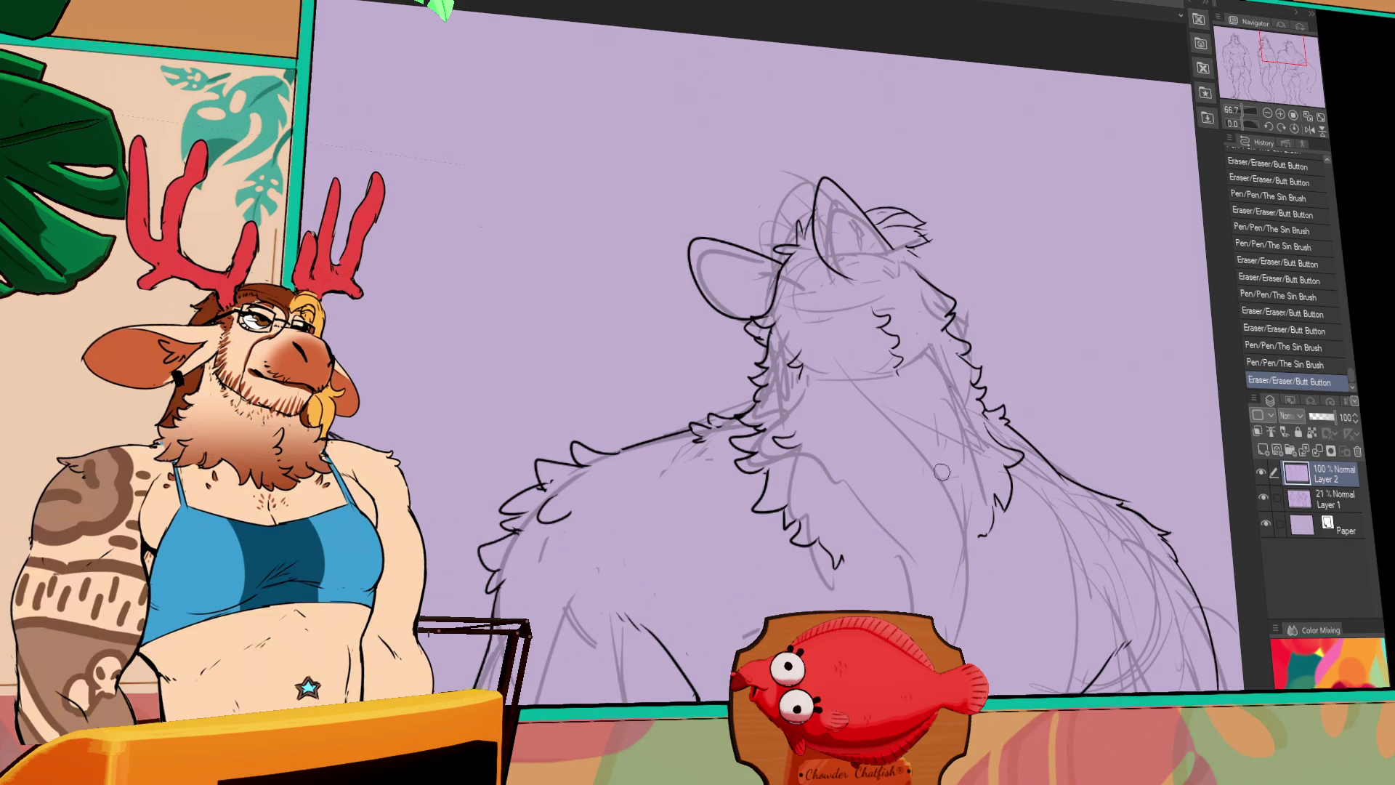
{"action": "left_click_drag", "start_coordinate": [974, 507], "coordinate": [967, 516]}
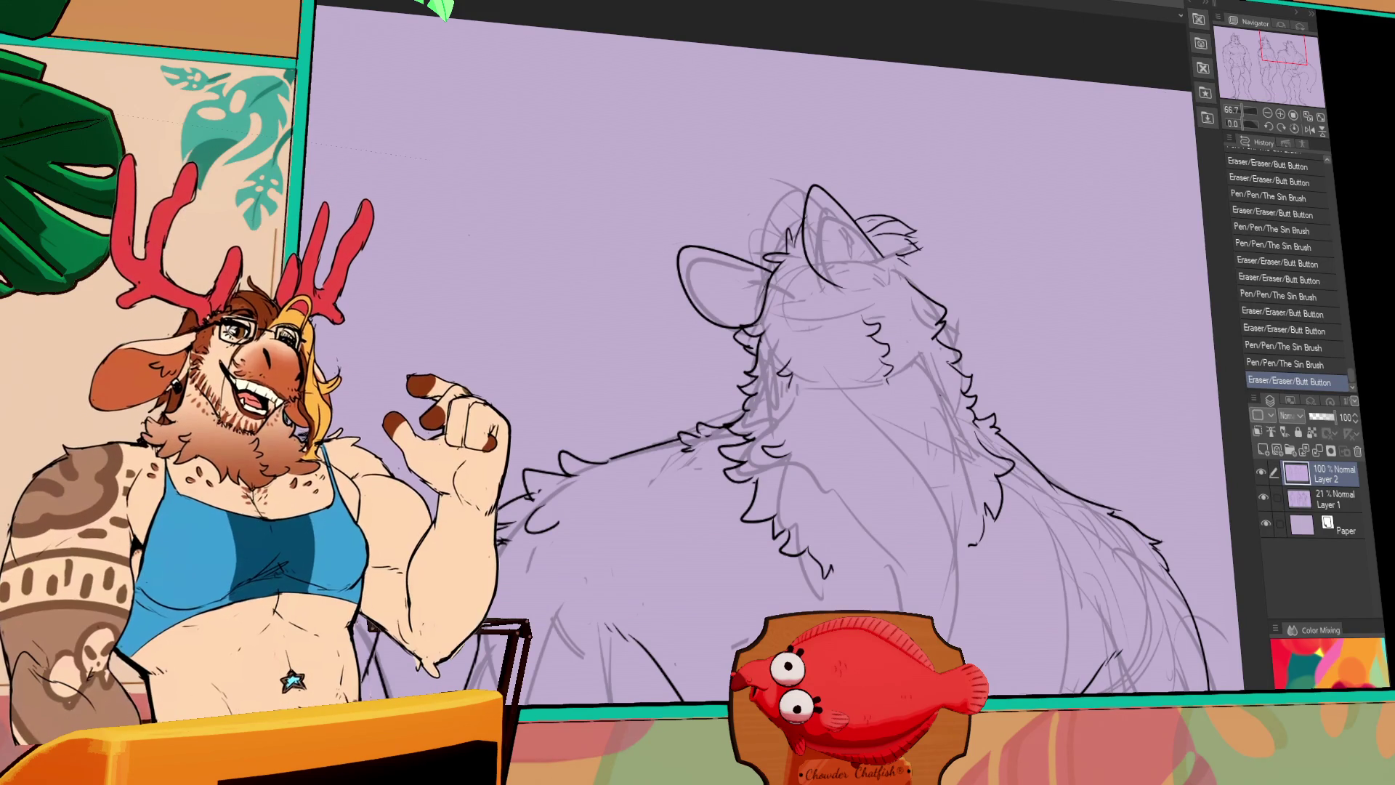
Add small pen strokes near the eye and on top of the head, undoing the misplaced ones
{"action": "left_click", "coordinate": [923, 276]}
{"action": "key", "text": "ctrl+z"}
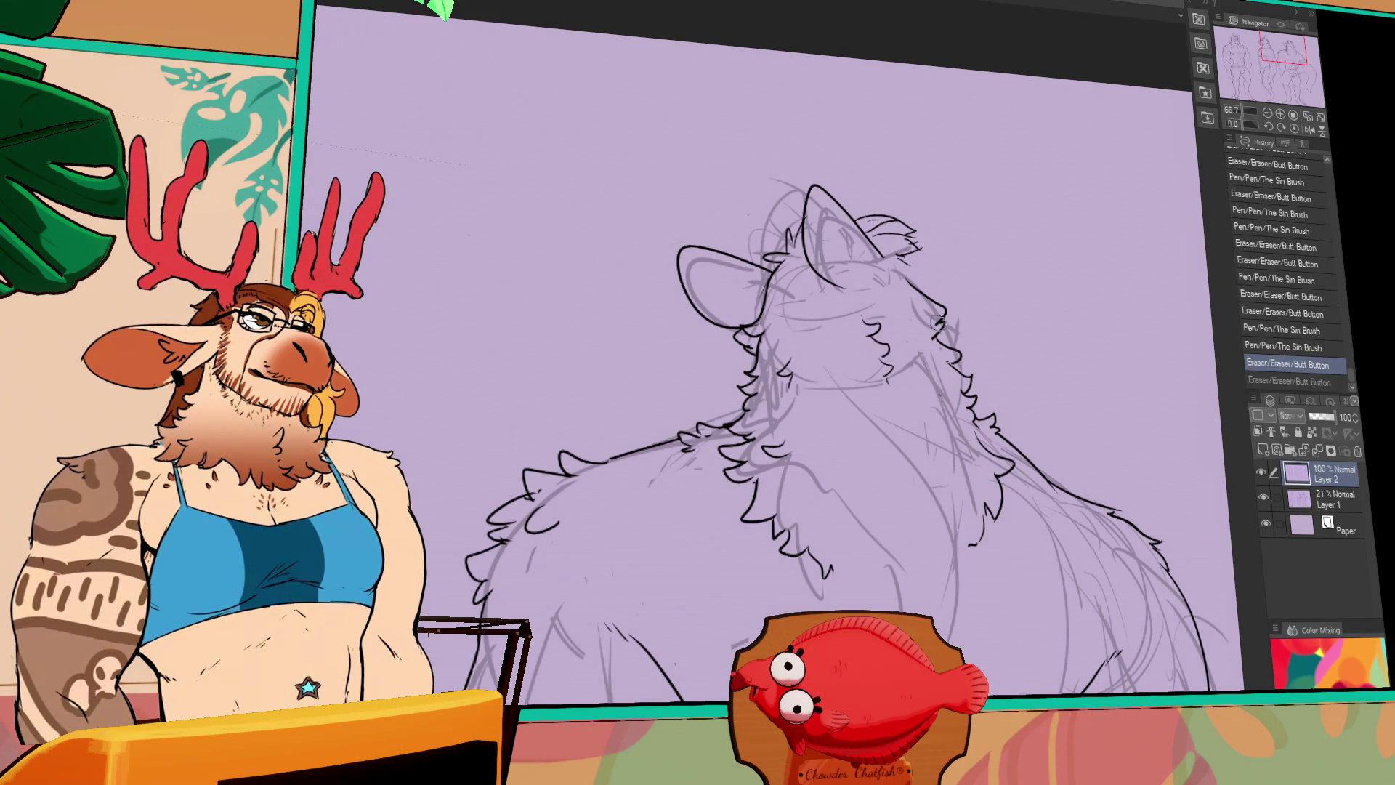
{"action": "left_click_drag", "start_coordinate": [852, 242], "coordinate": [861, 247]}
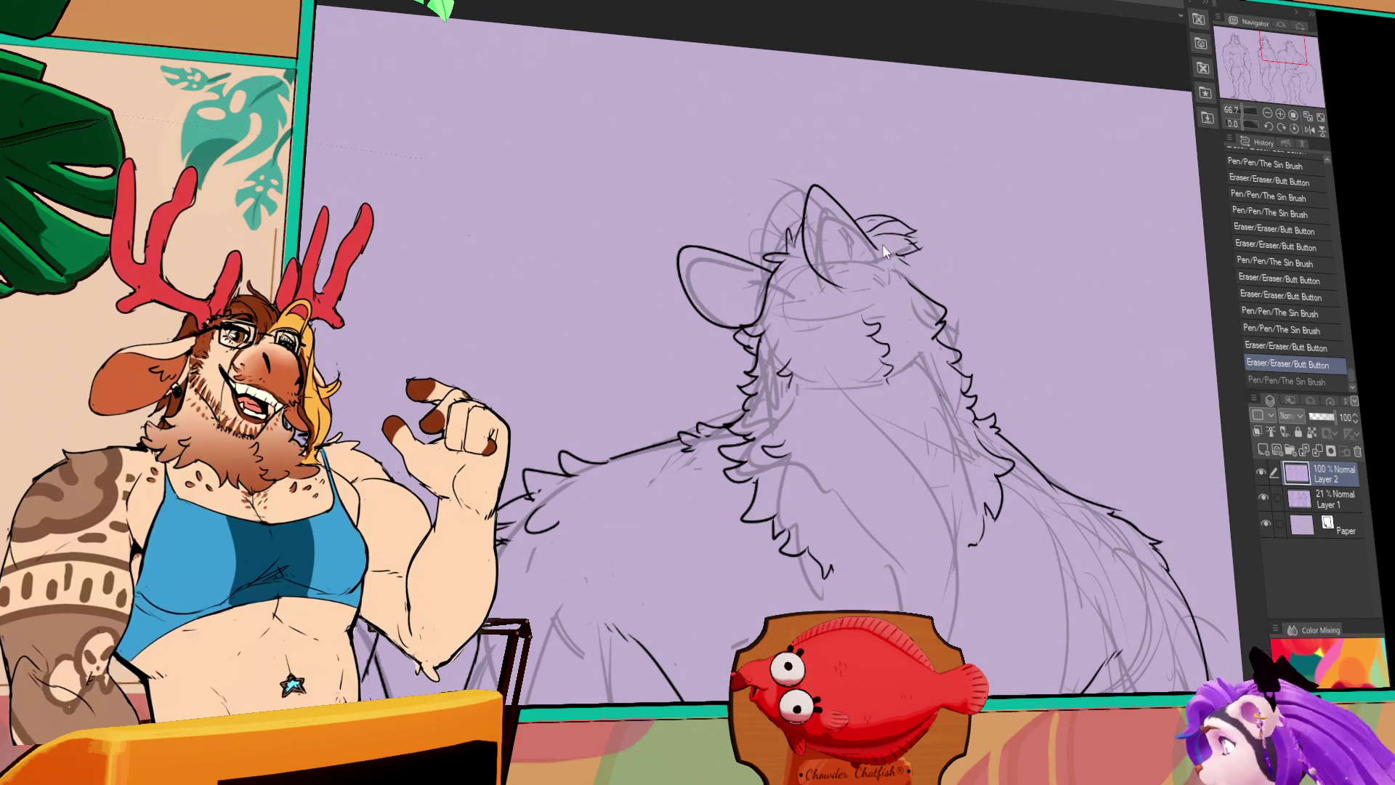
{"action": "left_click_drag", "start_coordinate": [929, 282], "coordinate": [936, 285]}
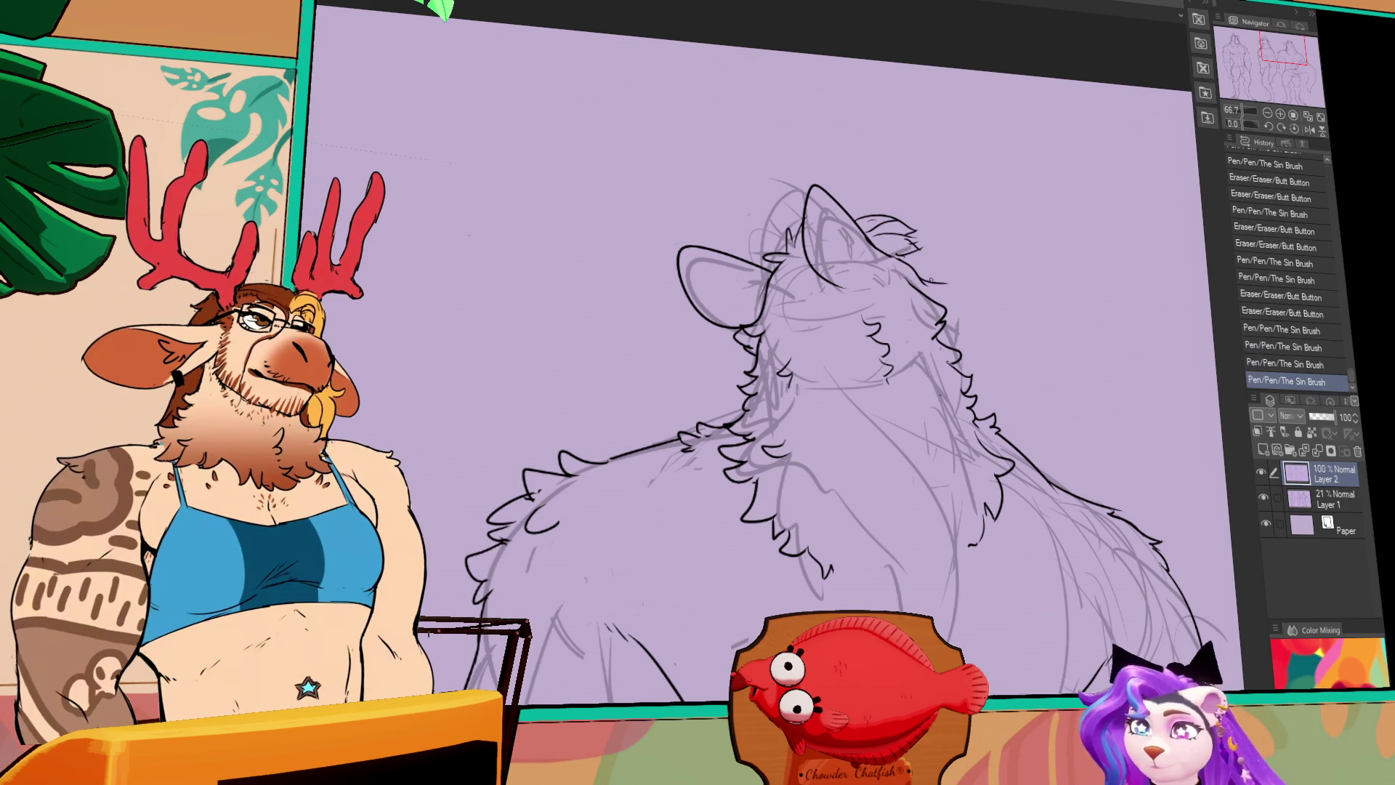
{"action": "key", "text": "ctrl+z"}
{"action": "key", "text": "ctrl+z"}
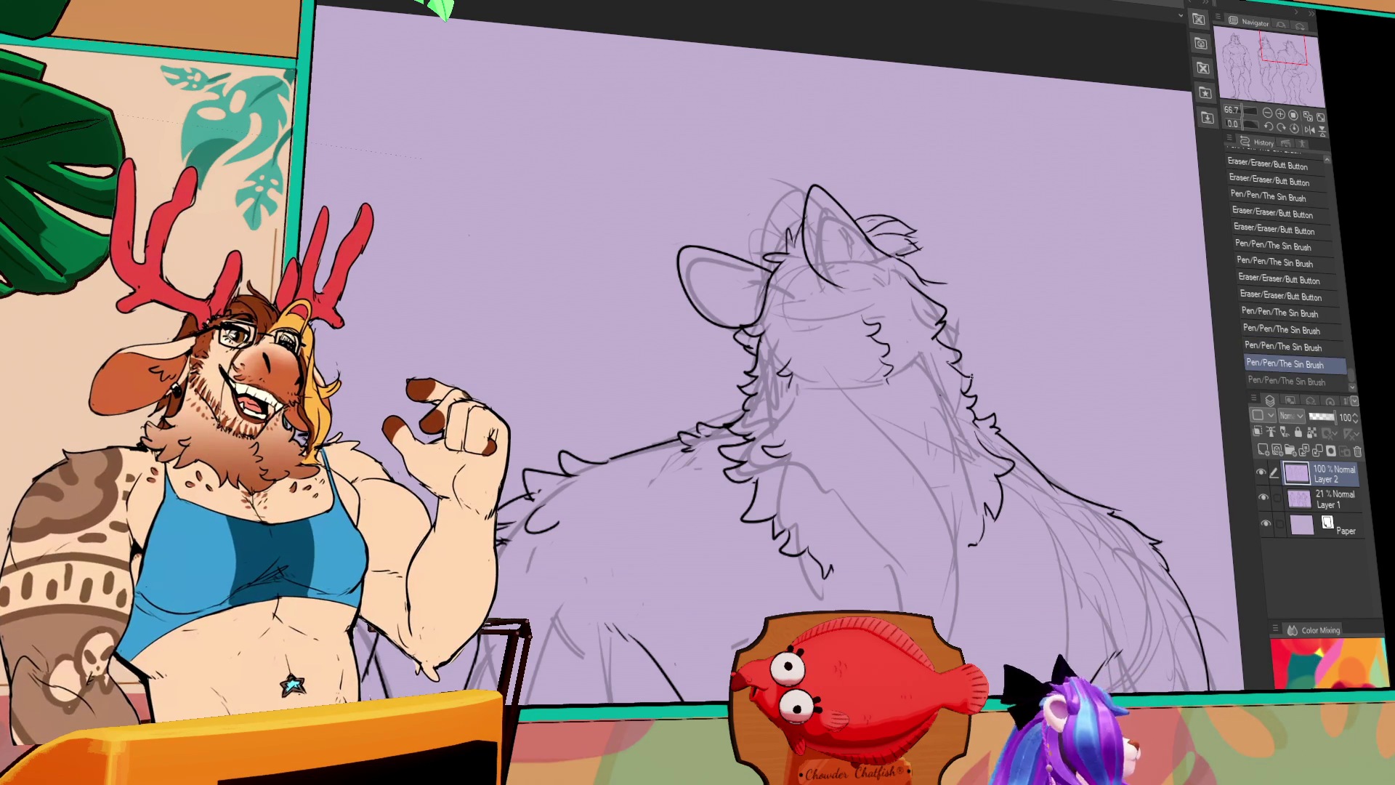
Clean stray marks and draw the curve along the head's right side and across its top
{"action": "left_click_drag", "start_coordinate": [921, 288], "coordinate": [958, 274]}
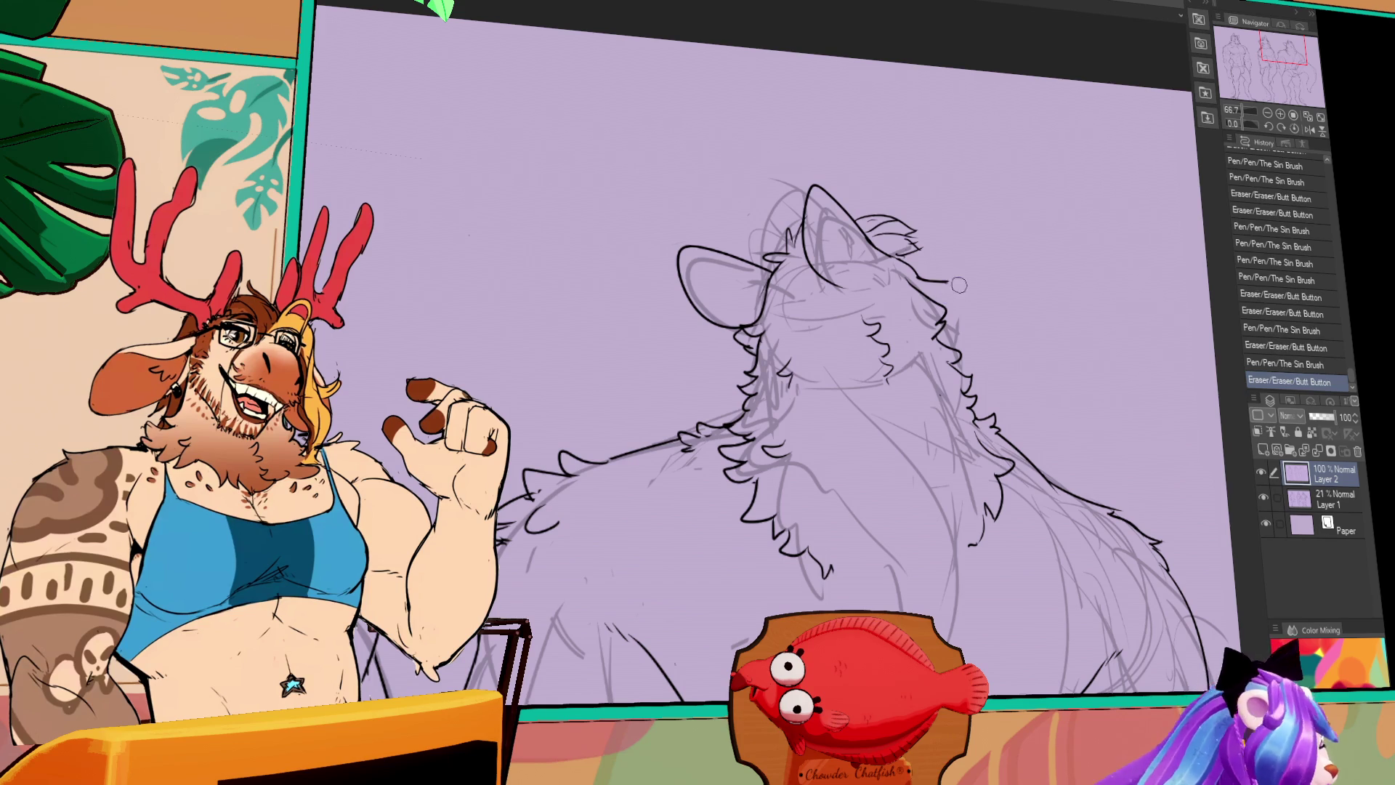
{"action": "left_click_drag", "start_coordinate": [956, 311], "coordinate": [961, 308]}
{"action": "left_click_drag", "start_coordinate": [955, 310], "coordinate": [964, 306]}
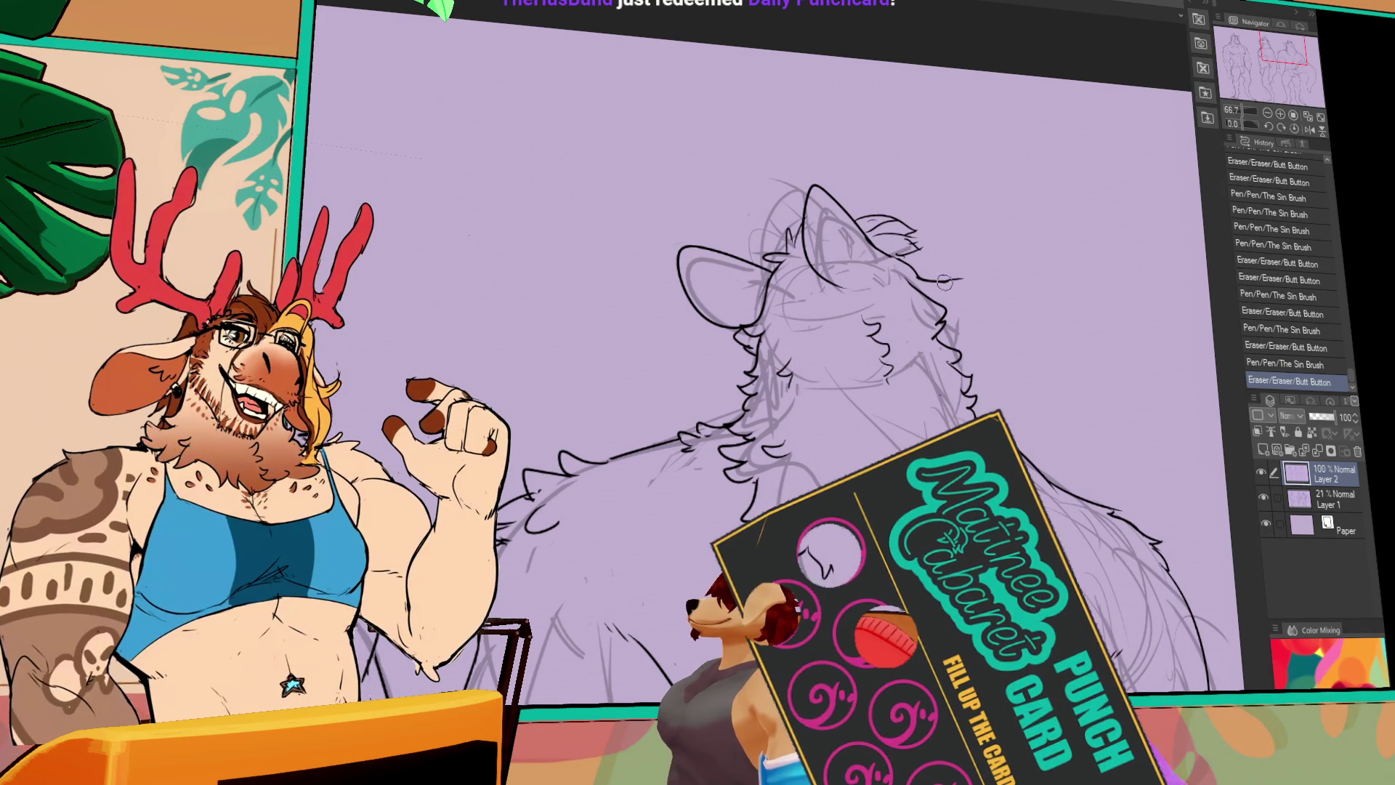
{"action": "left_click_drag", "start_coordinate": [941, 282], "coordinate": [974, 296]}
{"action": "key", "text": "ctrl+z"}
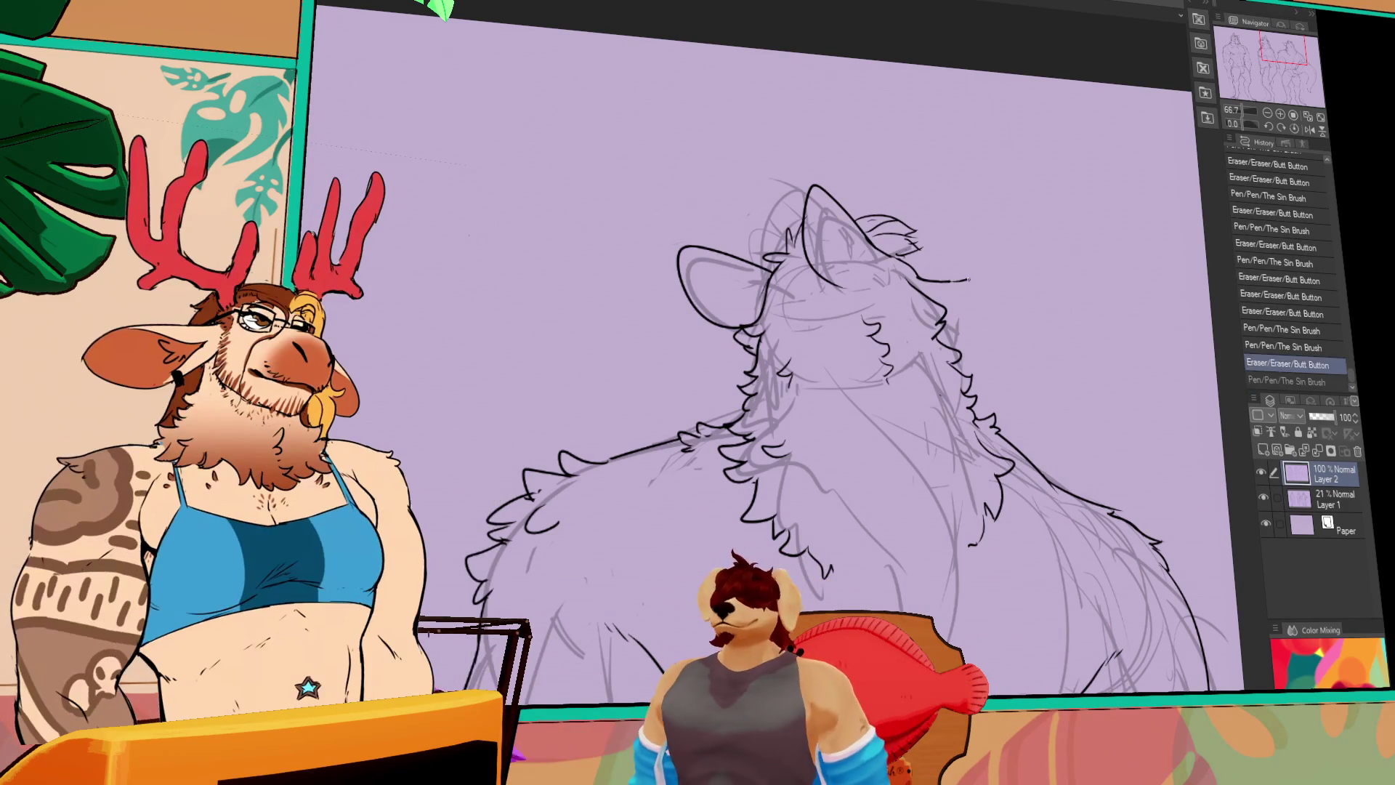
{"action": "left_click_drag", "start_coordinate": [945, 280], "coordinate": [975, 295]}
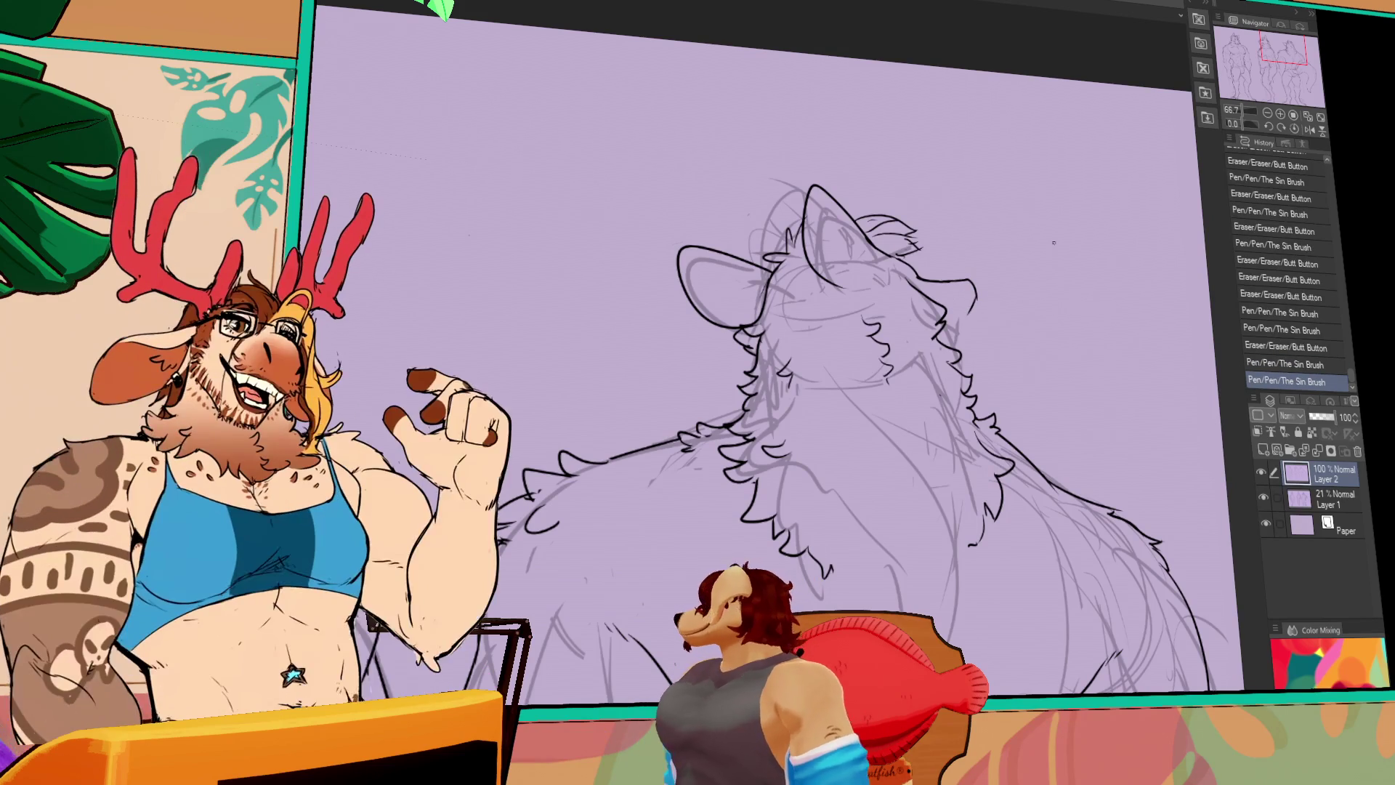
{"action": "left_click_drag", "start_coordinate": [763, 270], "coordinate": [805, 297]}
{"action": "mouse_move", "coordinate": [781, 171]}
{"action": "left_mouse_down"}
{"action": "mouse_move", "coordinate": [745, 240]}
{"action": "mouse_move", "coordinate": [911, 156]}
{"action": "mouse_move", "coordinate": [987, 243]}
{"action": "left_mouse_up"}
Marquee-select the head-top lines, move them into place, and deselect
{"action": "key", "text": "m"}
{"action": "left_click_drag", "start_coordinate": [734, 145], "coordinate": [996, 298]}
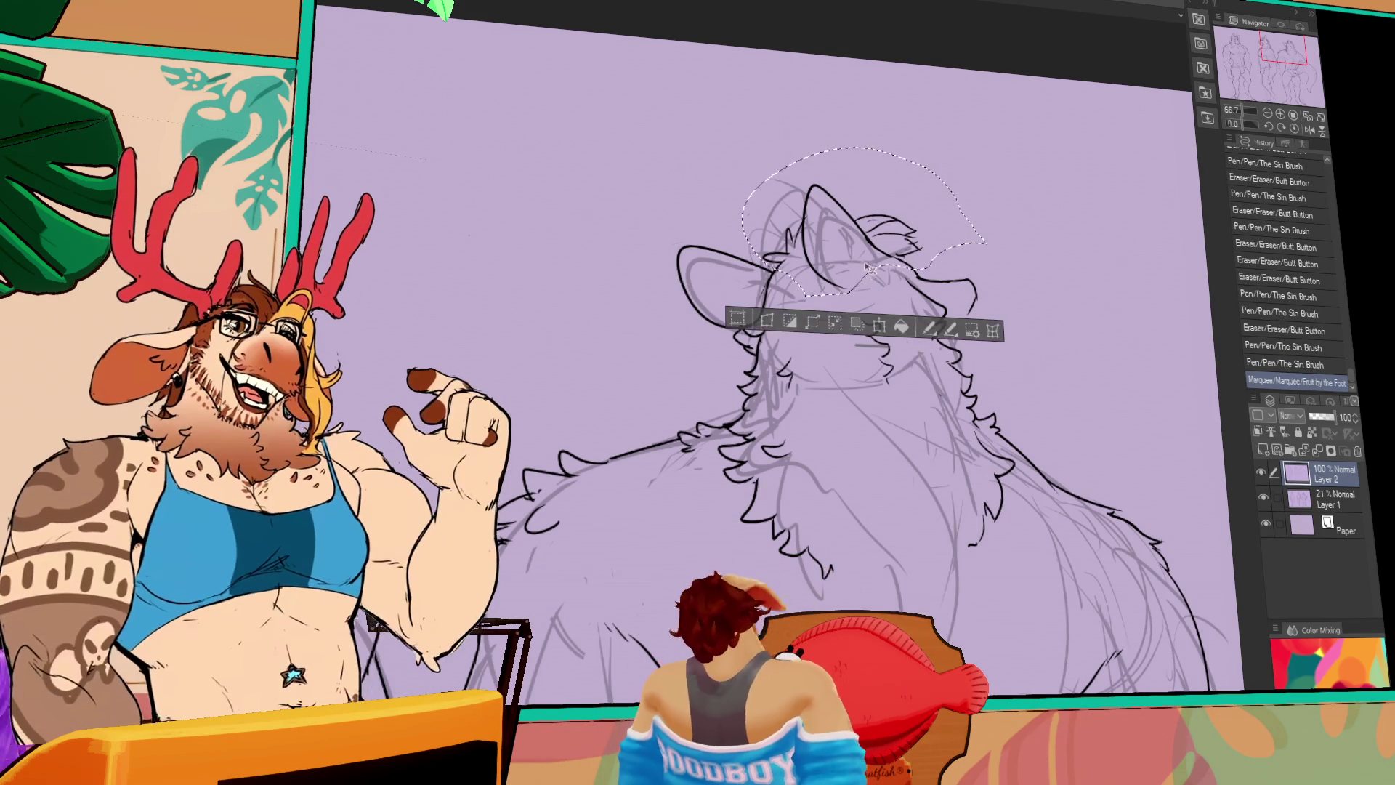
{"action": "left_click_drag", "start_coordinate": [836, 247], "coordinate": [758, 319]}
{"action": "key", "text": "ctrl+d"}
Redraw a head-top line, comparing versions with undo/redo, then zoom out to show all three figures
{"action": "left_click_drag", "start_coordinate": [905, 260], "coordinate": [897, 268]}
{"action": "left_click_drag", "start_coordinate": [907, 251], "coordinate": [922, 255]}
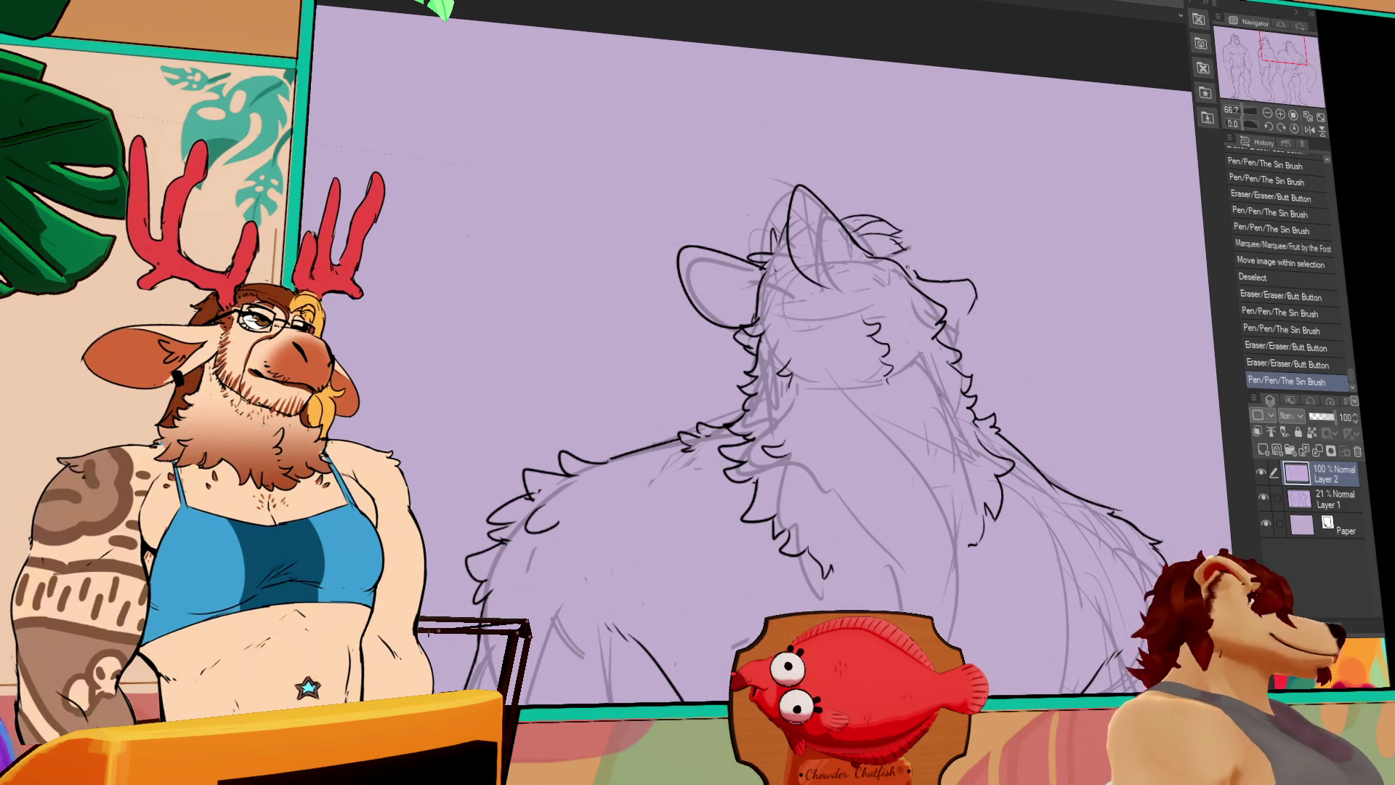
{"action": "key", "text": "ctrl+z"}
{"action": "key", "text": "ctrl+y"}
{"action": "key", "text": "ctrl+z"}
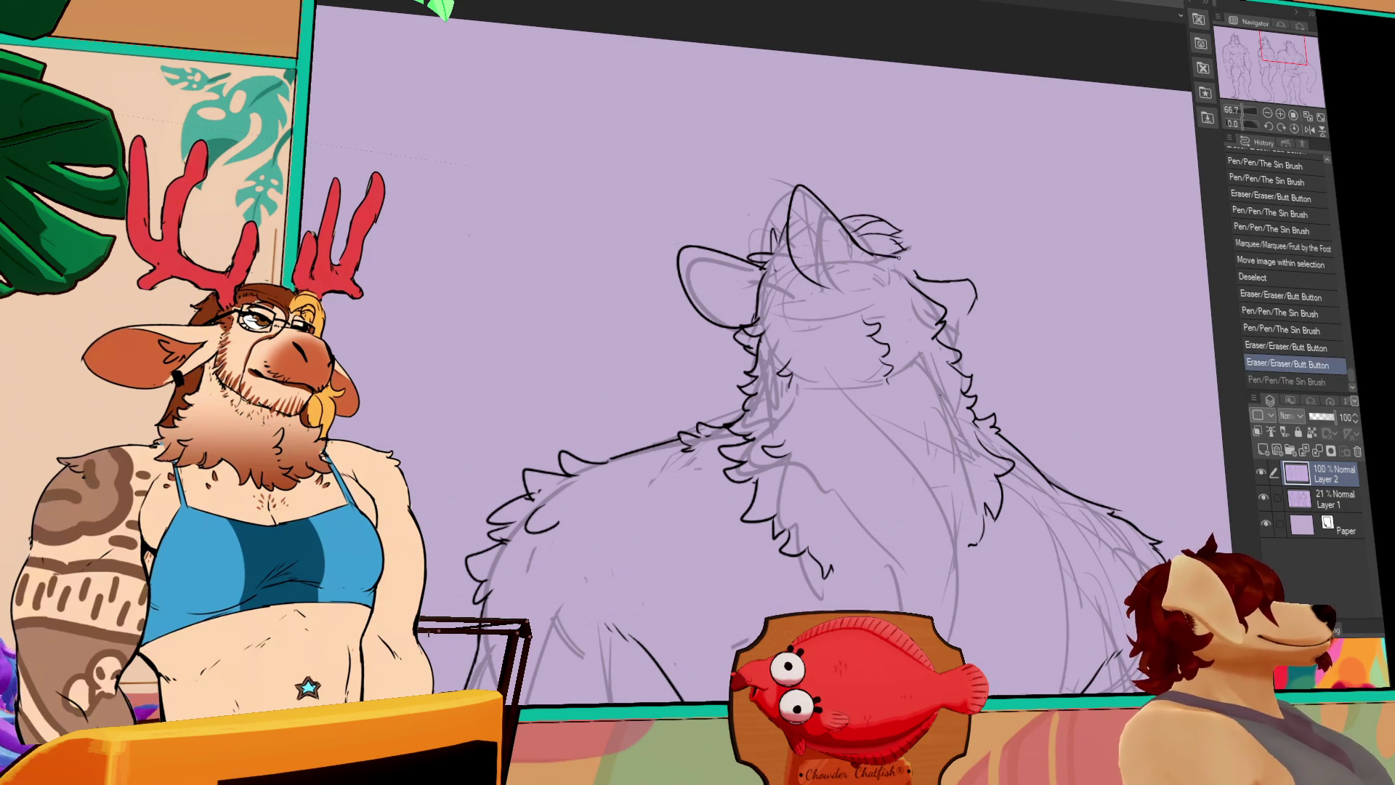
{"action": "key", "text": "ctrl+y"}
{"action": "key", "text": "ctrl+z"}
{"action": "key", "text": "ctrl+y"}
{"action": "key", "text": "ctrl+z"}
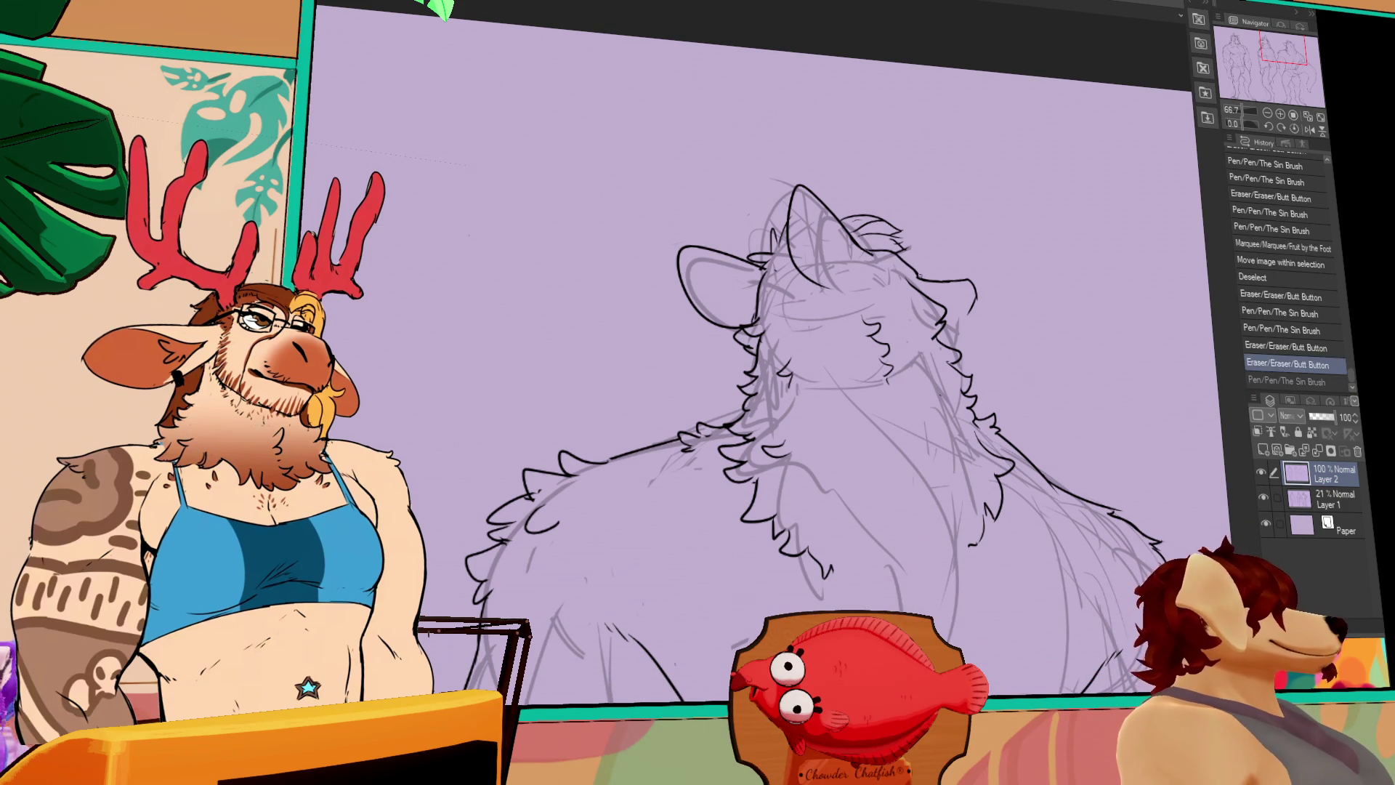
{"action": "key", "text": "ctrl+y"}
{"action": "key", "text": "ctrl+z"}
{"action": "key", "text": "ctrl+y"}
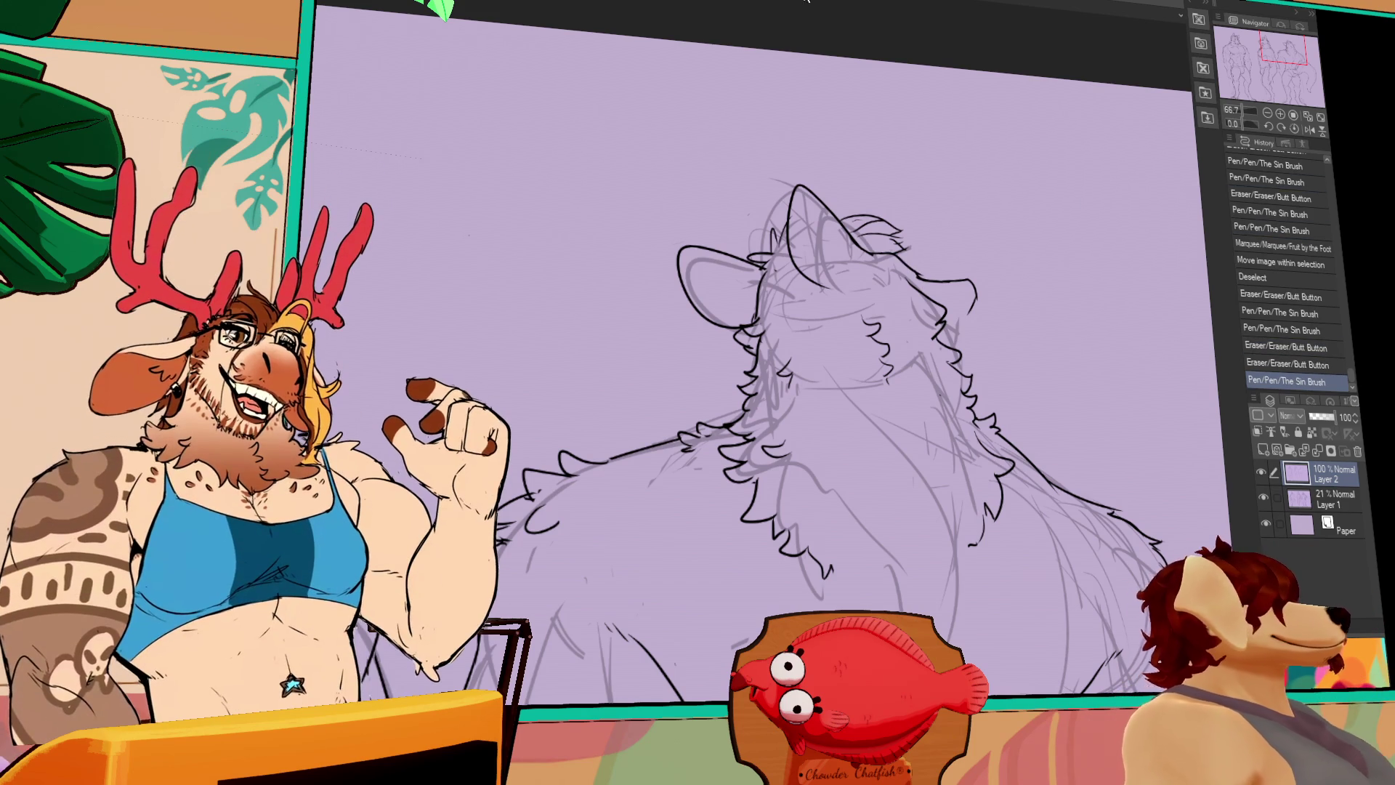
{"action": "key", "text": "ctrl+0"}
{"action": "mouse_move", "coordinate": [791, 439]}
{"action": "left_mouse_down"}
{"action": "mouse_move", "coordinate": [869, 378]}
{"action": "mouse_move", "coordinate": [948, 359]}
{"action": "left_mouse_up"}
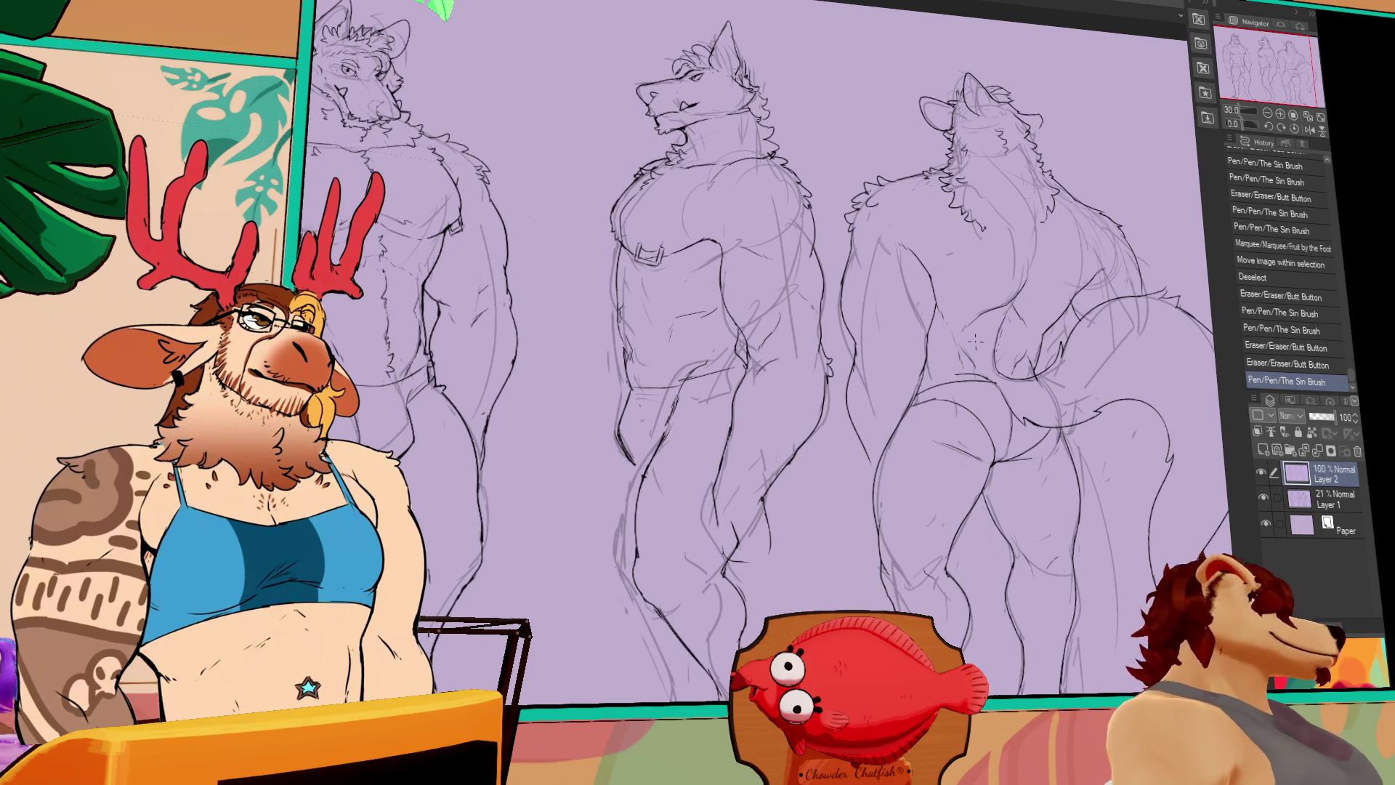
Hide the Layer 1 rough sketch and touch up the back-view figure's head lines
{"action": "left_click", "coordinate": [1263, 498]}
{"action": "left_click_drag", "start_coordinate": [1133, 489], "coordinate": [1054, 469]}
{"action": "left_click_drag", "start_coordinate": [957, 256], "coordinate": [938, 227]}
{"action": "left_click_drag", "start_coordinate": [941, 239], "coordinate": [936, 231]}
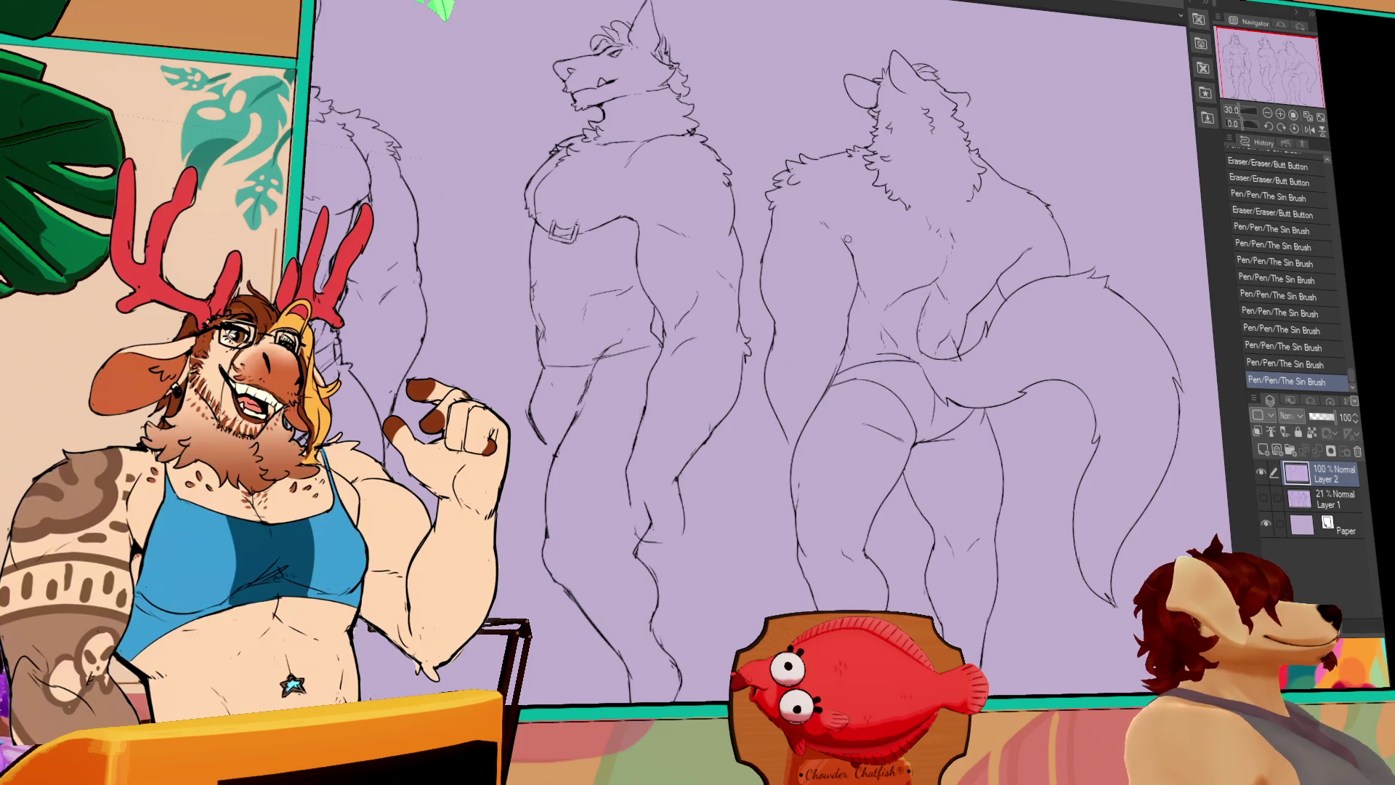
{"action": "left_click_drag", "start_coordinate": [827, 222], "coordinate": [859, 267]}
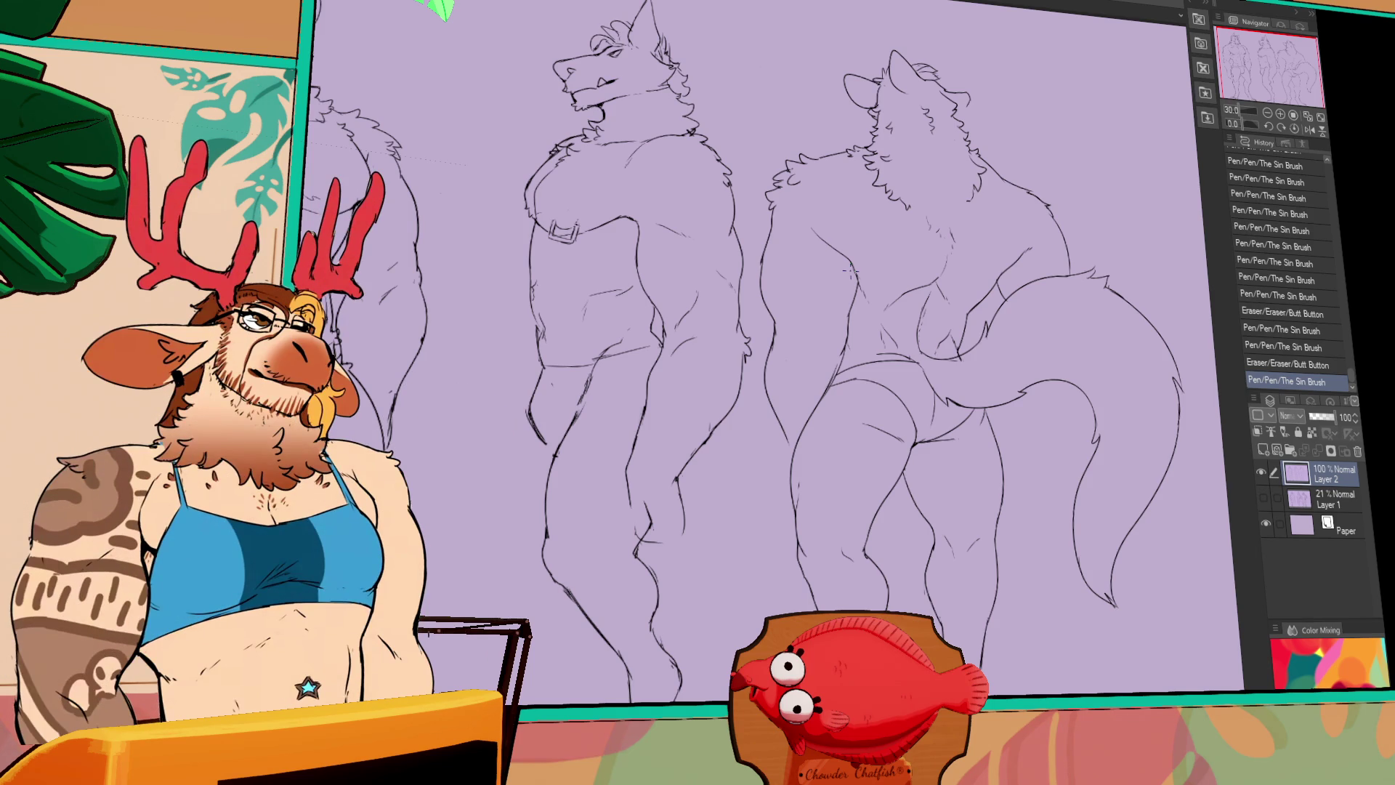
{"action": "left_click_drag", "start_coordinate": [1279, 68], "coordinate": [1253, 58]}
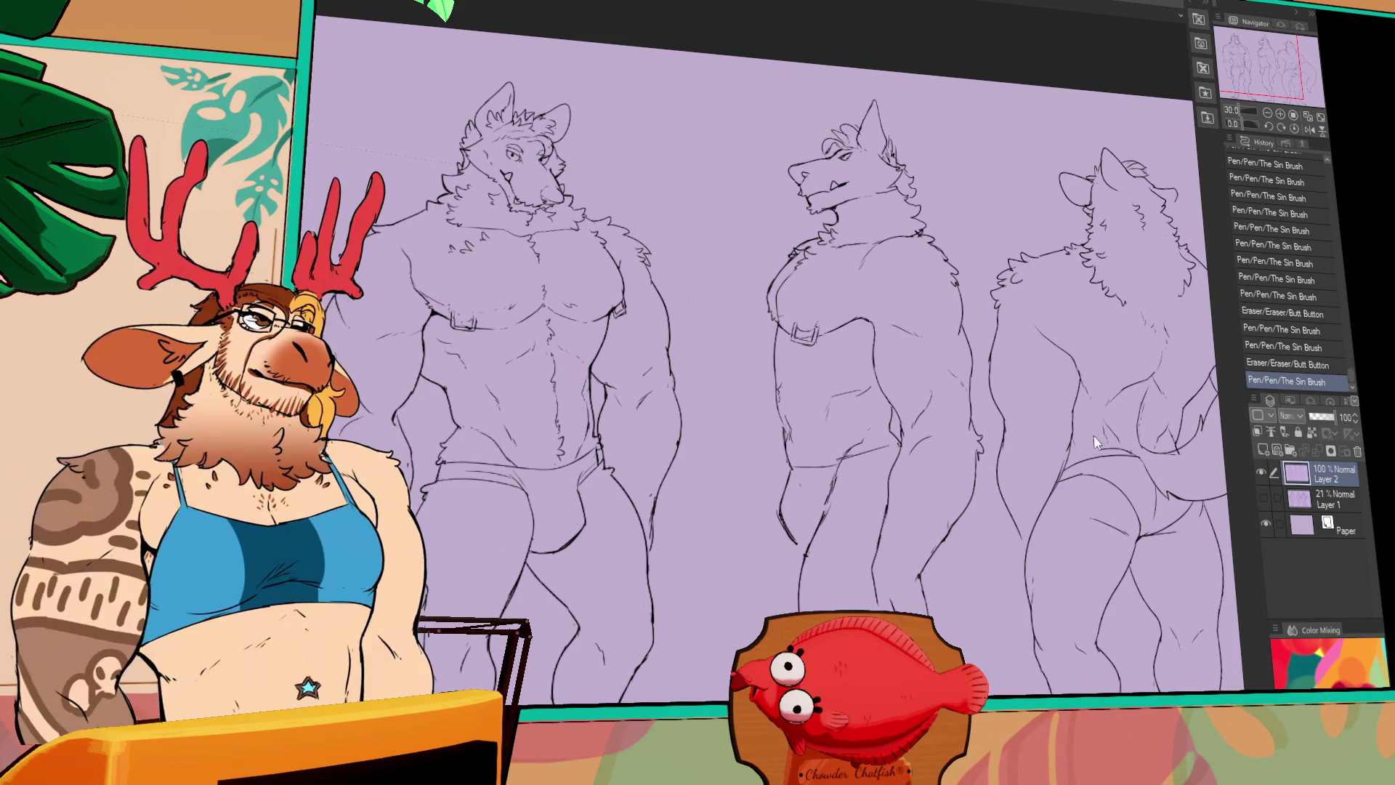
Paste the poncho-clad lamp figure reference onto new Layer 3 at the canvas's top-left
{"action": "key", "text": "ctrl+v"}
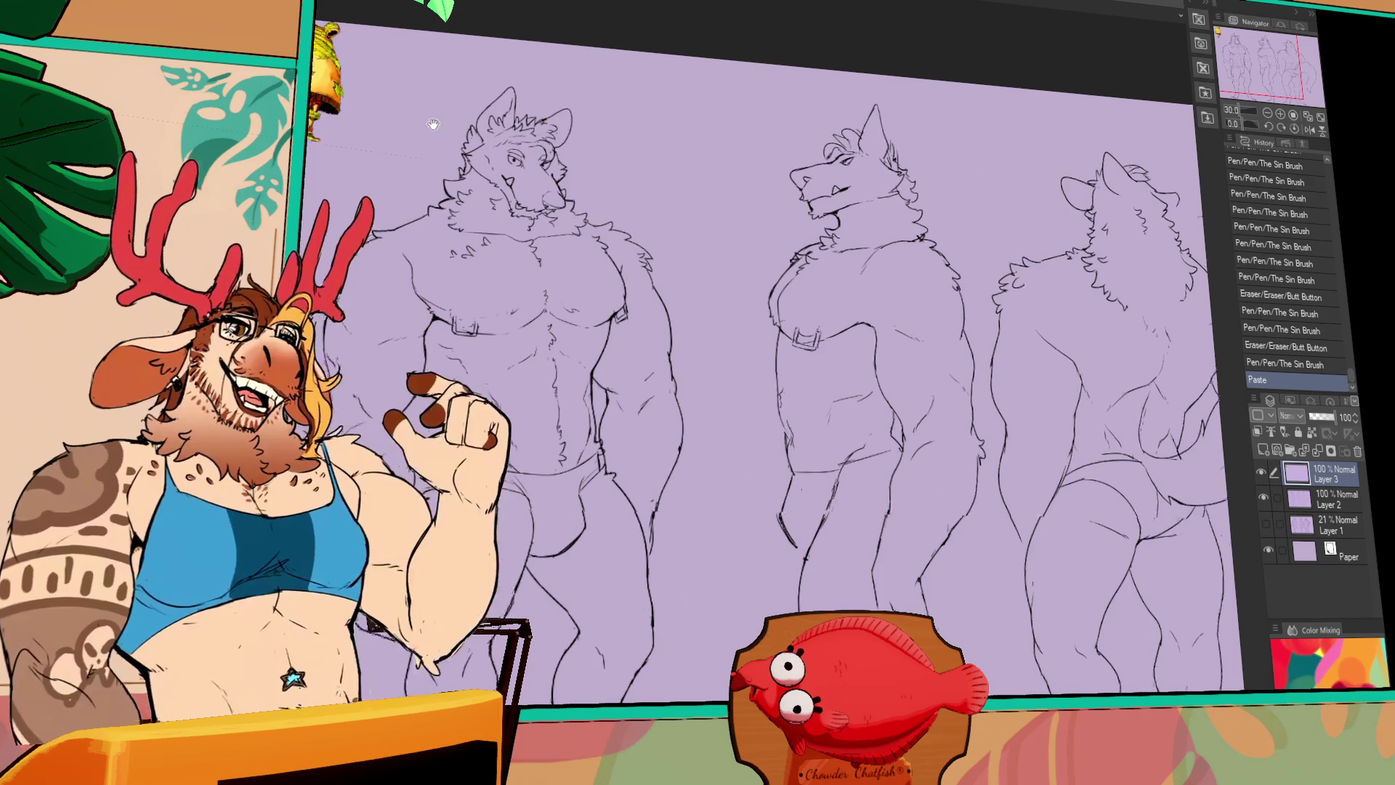
{"action": "scroll", "coordinate": [432, 124], "scroll_direction": "up", "scroll_amount": 10}
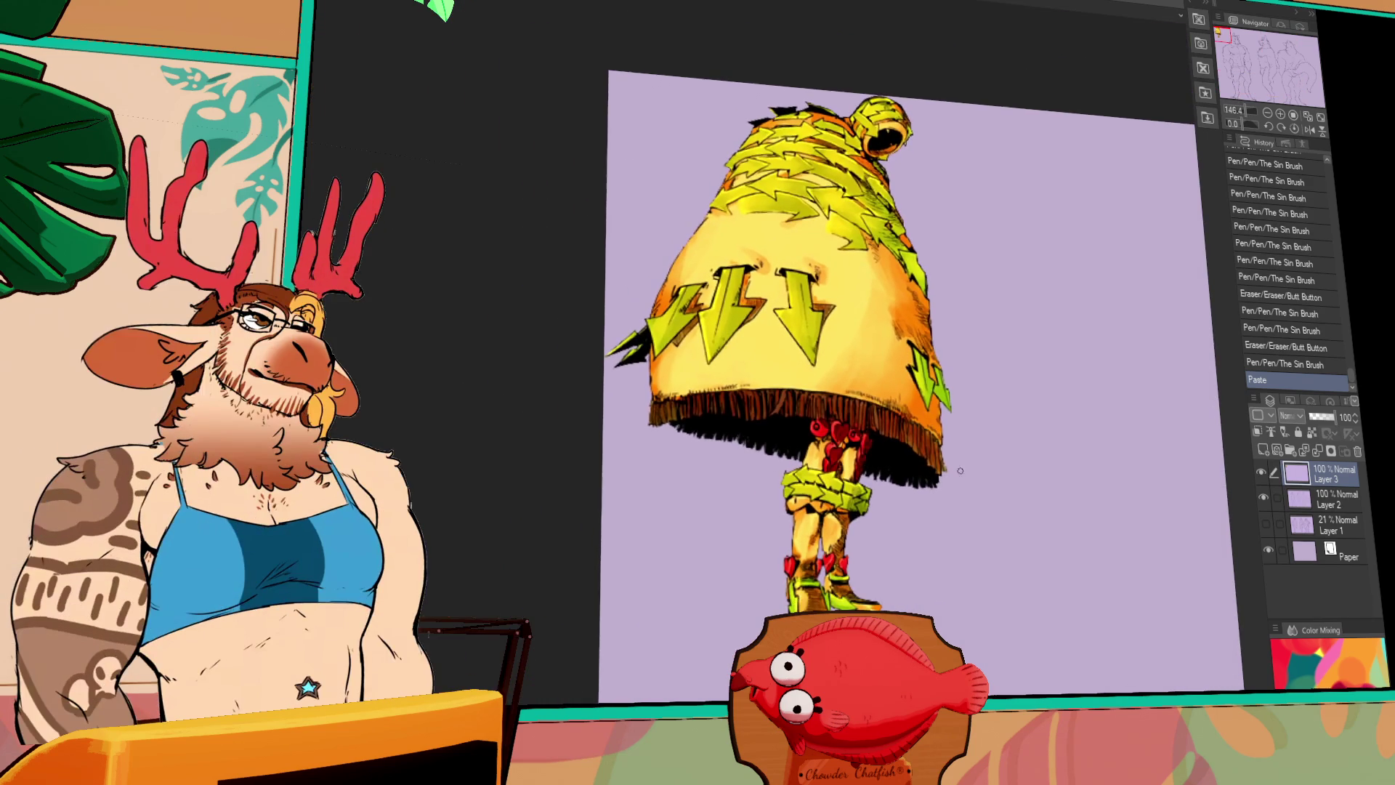
{"action": "scroll", "coordinate": [864, 456], "scroll_direction": "down", "scroll_amount": 1}
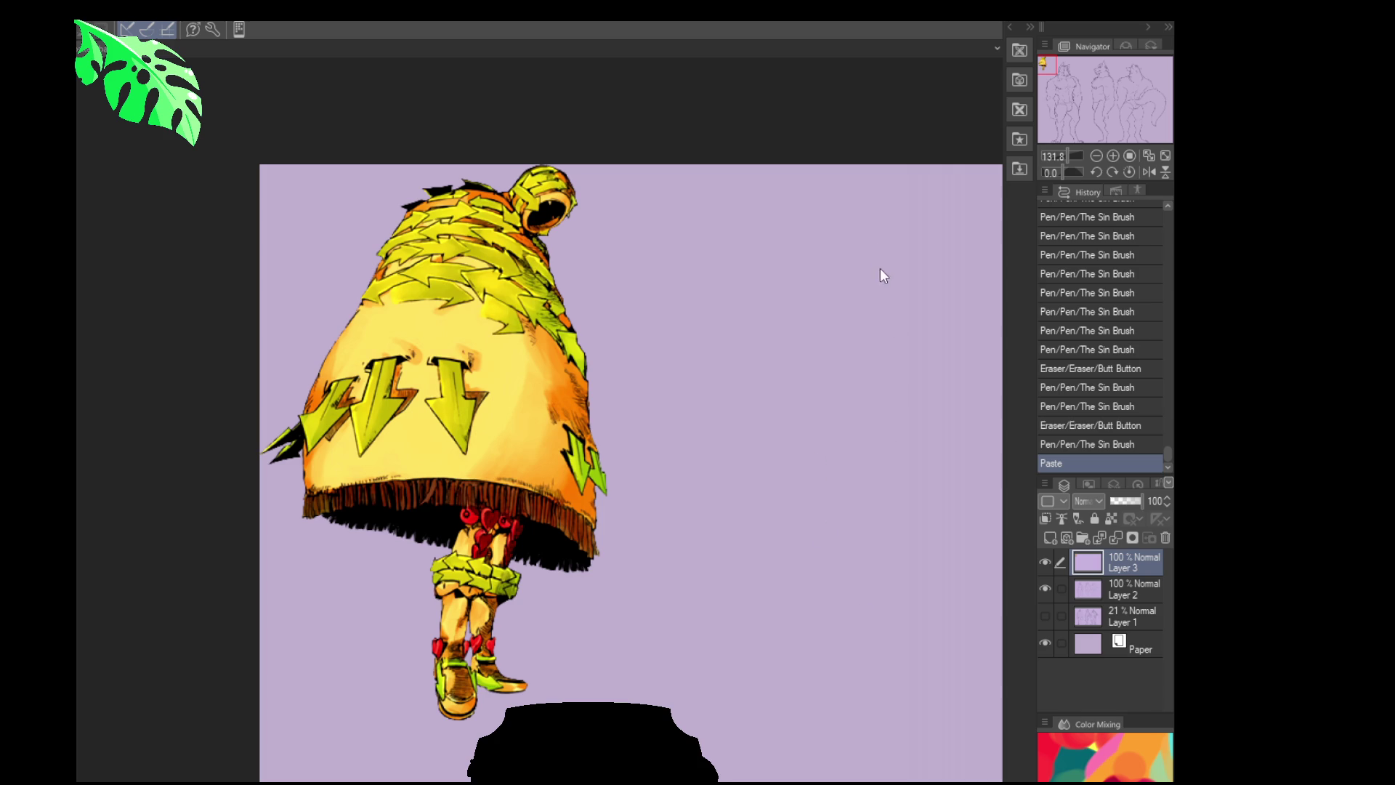
Paste the armored motorcycle rider as Layer 4 and move it beside the poncho figure
{"action": "key", "text": "ctrl+v"}
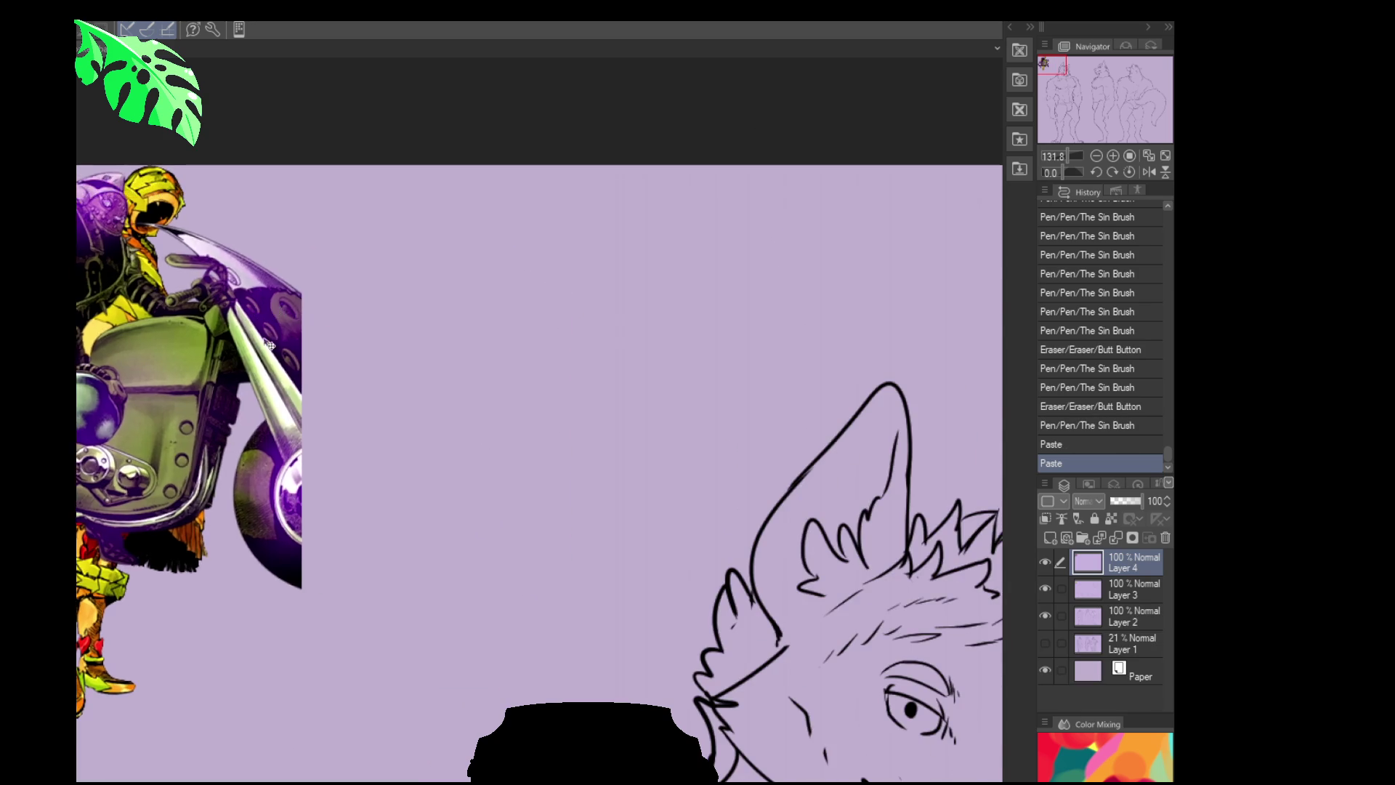
{"action": "left_click_drag", "start_coordinate": [109, 327], "coordinate": [311, 297]}
{"action": "scroll", "coordinate": [310, 298], "scroll_direction": "up", "scroll_amount": 2}
{"action": "scroll", "coordinate": [494, 304], "scroll_direction": "up", "scroll_amount": 5}
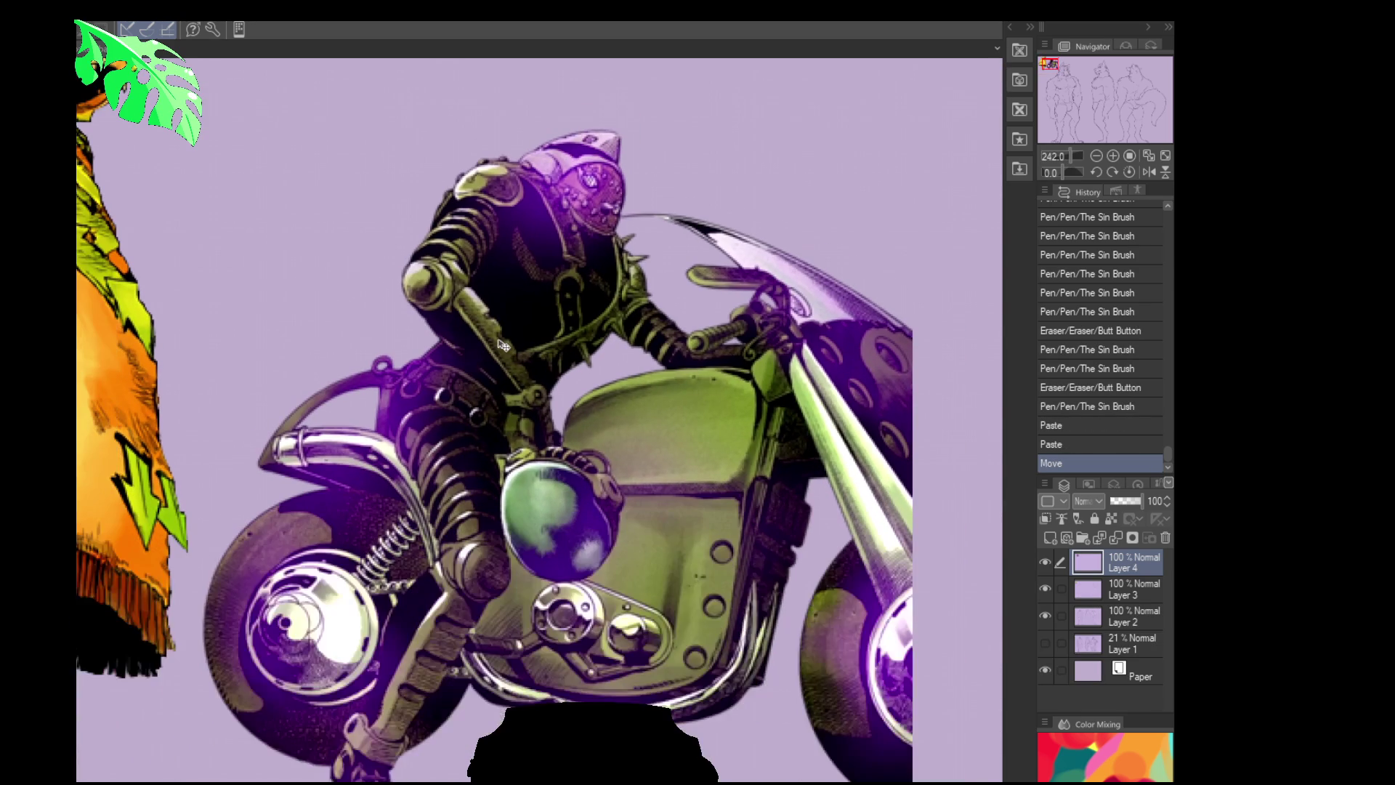
{"action": "scroll", "coordinate": [516, 341], "scroll_direction": "down", "scroll_amount": 2}
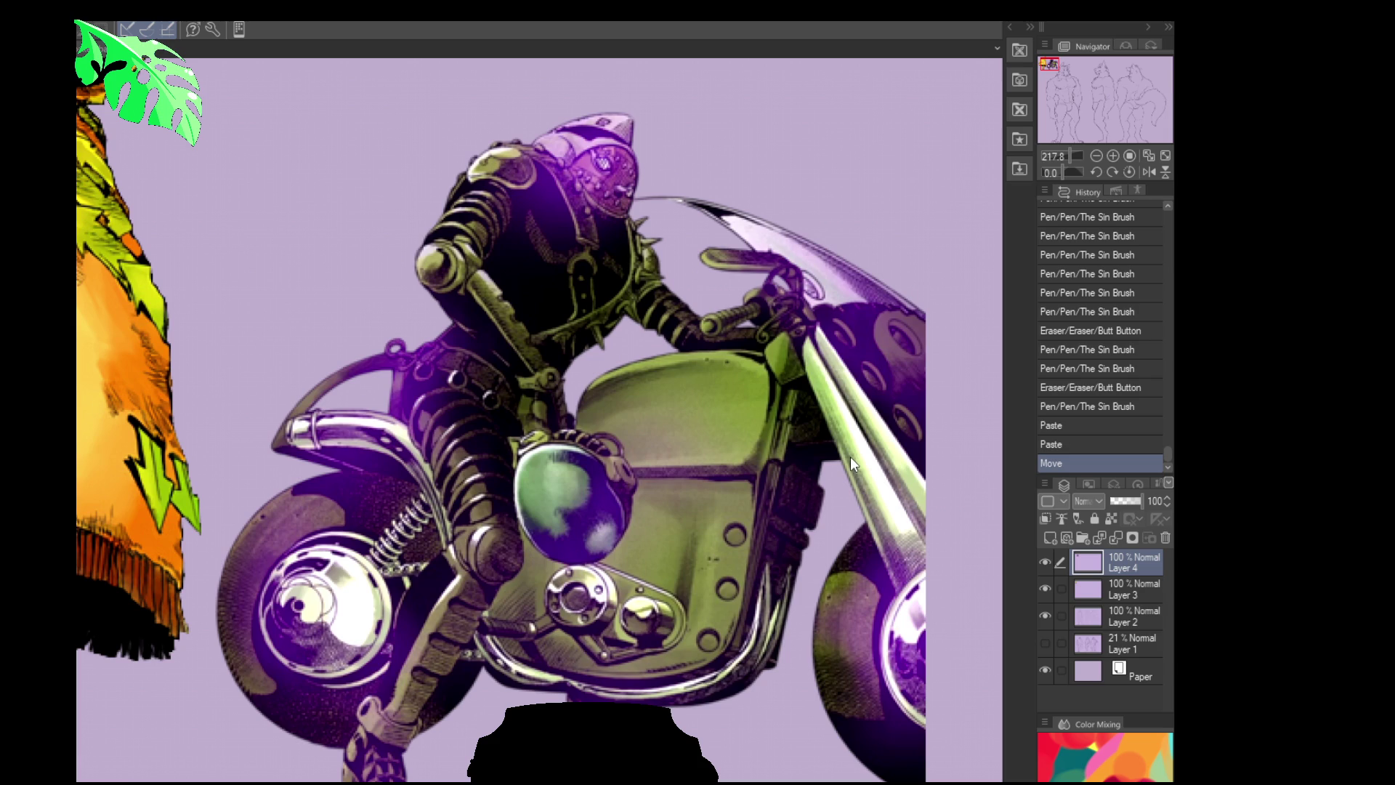
Paste the gold-and-white armored skeleton as Layer 5 and move it below the motorcycle rider
{"action": "key", "text": "ctrl+v"}
{"action": "left_click_drag", "start_coordinate": [276, 273], "coordinate": [385, 331]}
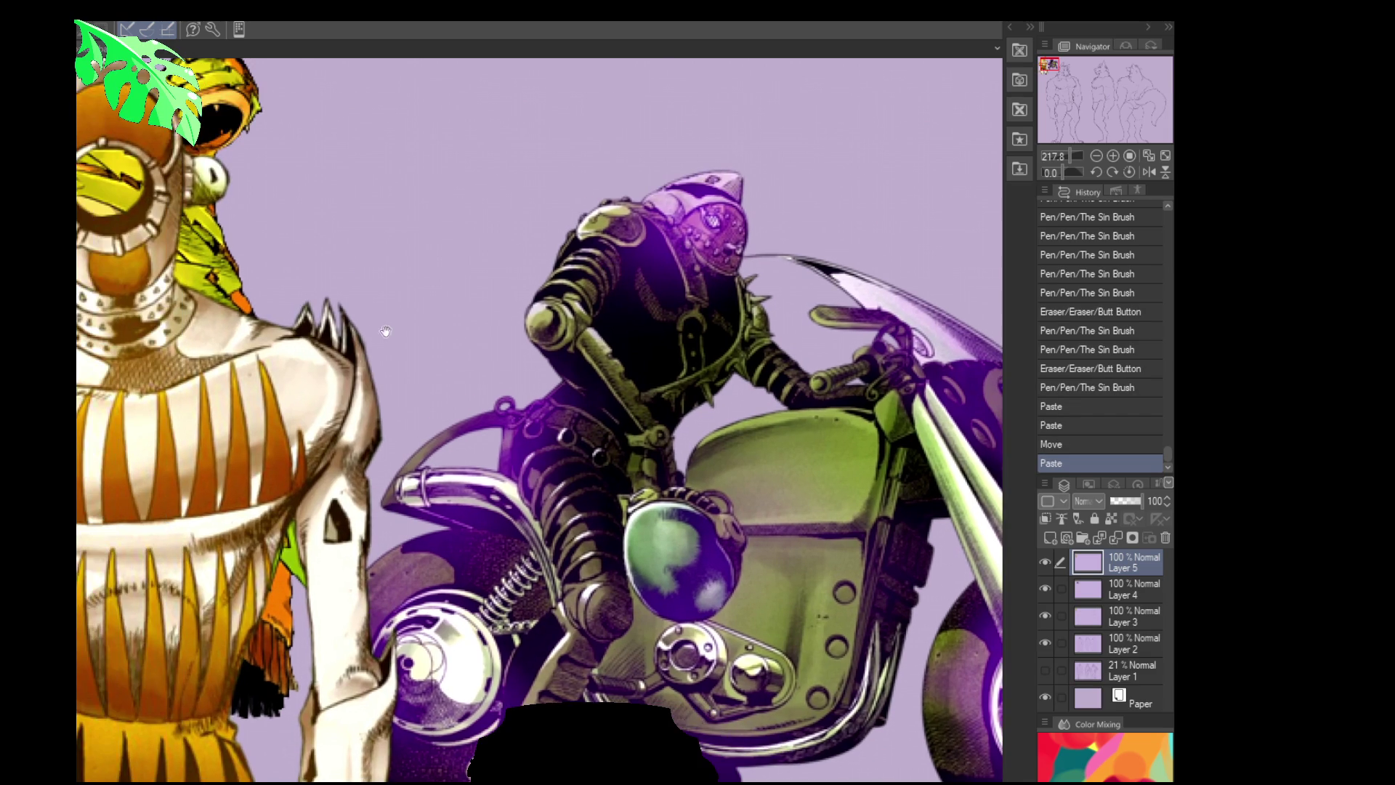
{"action": "mouse_move", "coordinate": [166, 474]}
{"action": "left_mouse_down"}
{"action": "mouse_move", "coordinate": [377, 735]}
{"action": "mouse_move", "coordinate": [347, 737]}
{"action": "left_mouse_up"}
{"action": "scroll", "coordinate": [377, 735], "scroll_direction": "down", "scroll_amount": 5}
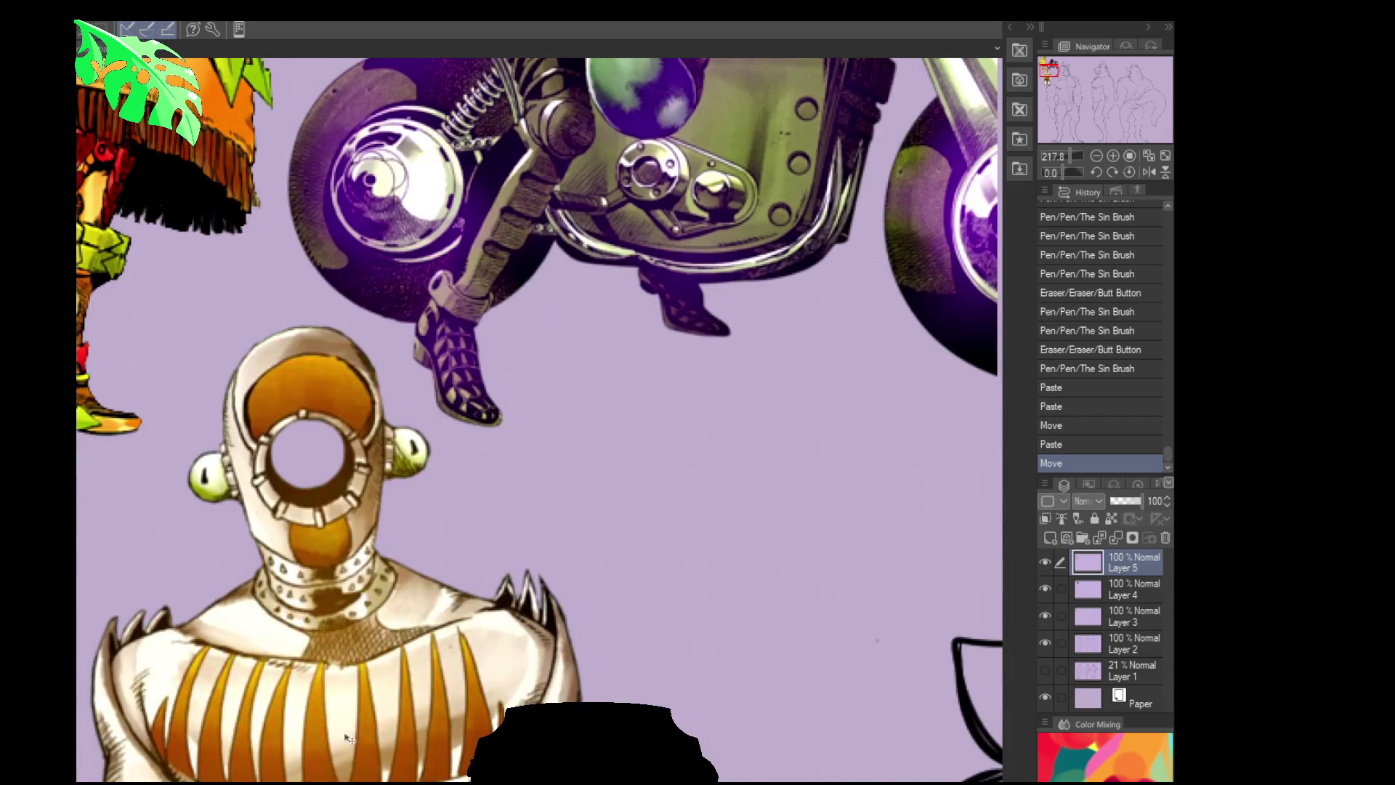
{"action": "scroll", "coordinate": [347, 738], "scroll_direction": "down", "scroll_amount": 3}
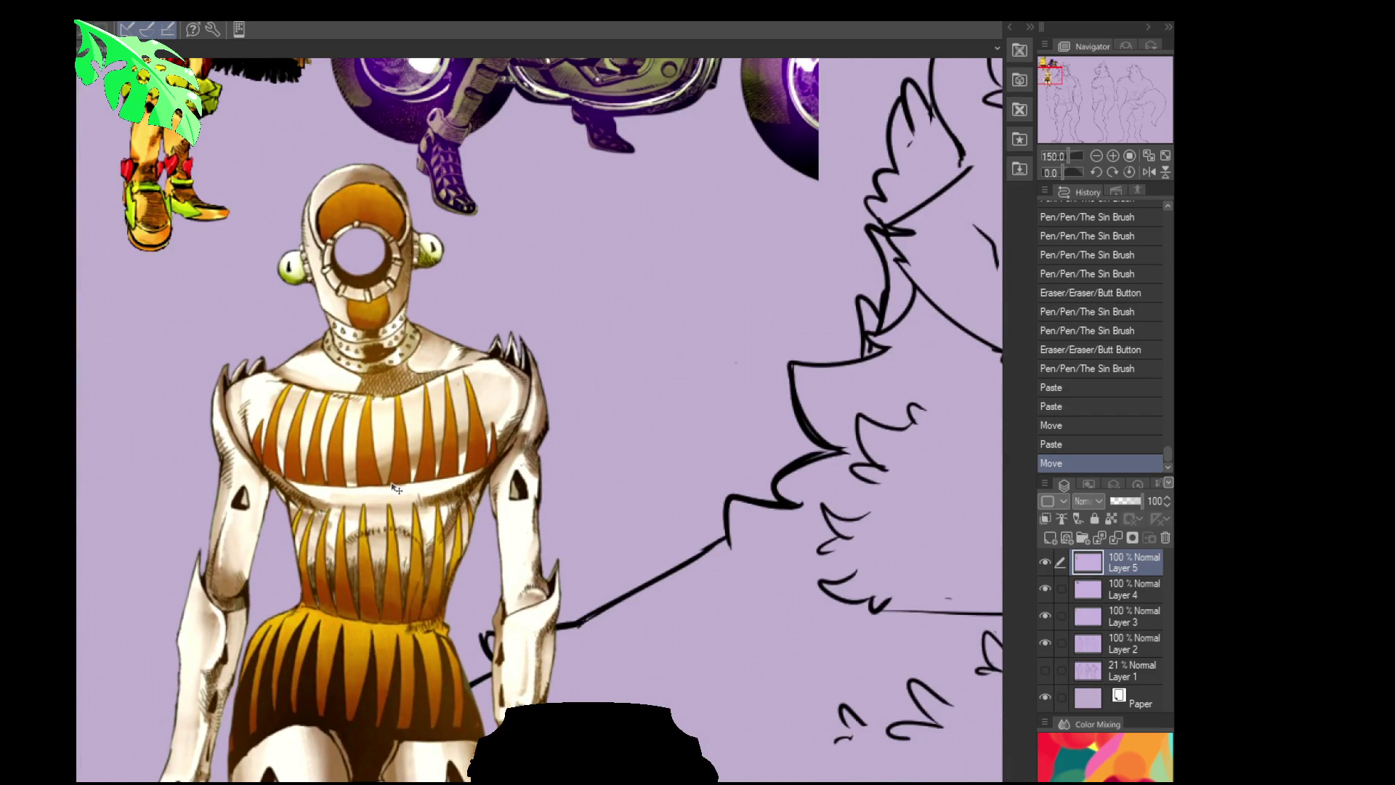
{"action": "mouse_move", "coordinate": [442, 585]}
{"action": "left_mouse_down"}
{"action": "mouse_move", "coordinate": [501, 523]}
{"action": "mouse_move", "coordinate": [560, 503]}
{"action": "mouse_move", "coordinate": [701, 648]}
{"action": "mouse_move", "coordinate": [694, 593]}
{"action": "mouse_move", "coordinate": [672, 639]}
{"action": "left_mouse_up"}
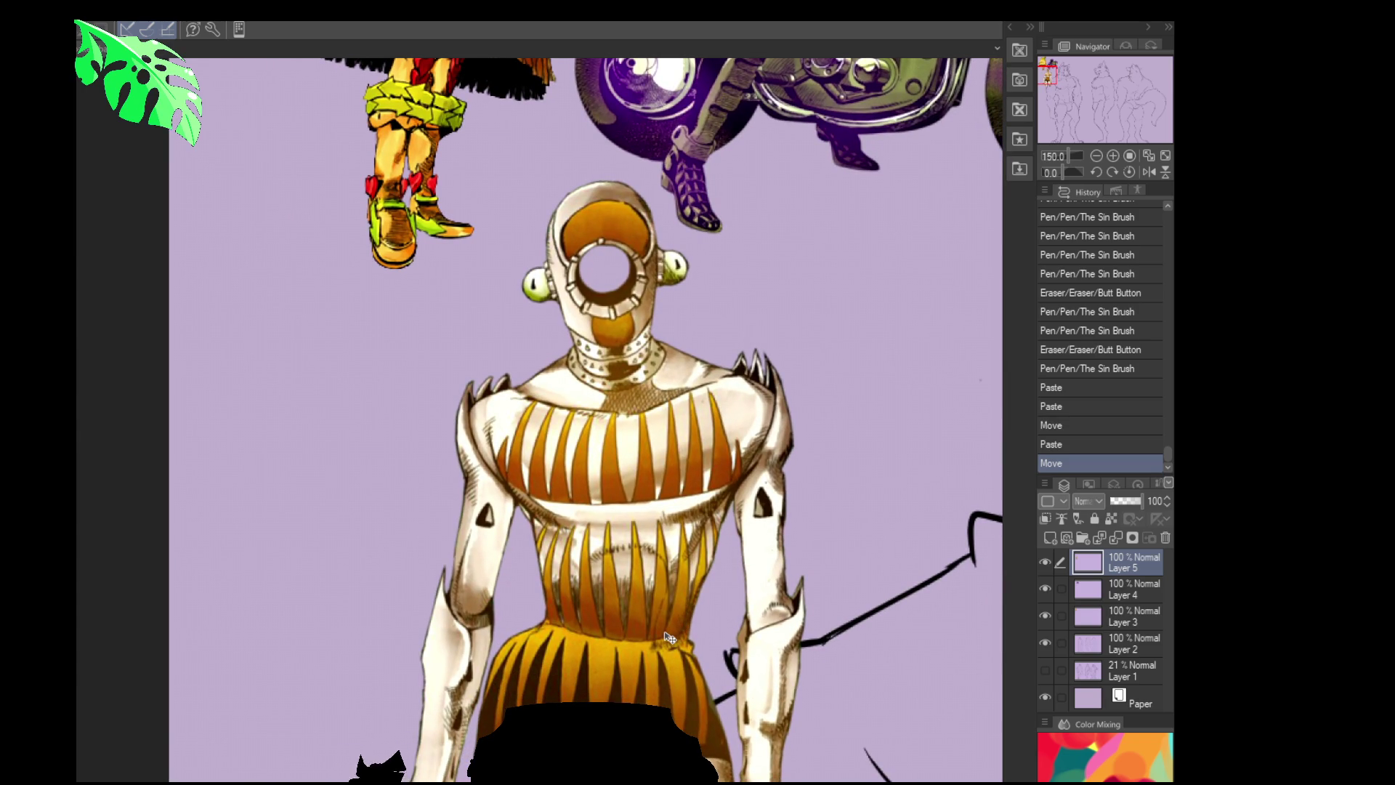
{"action": "left_click_drag", "start_coordinate": [596, 592], "coordinate": [494, 558]}
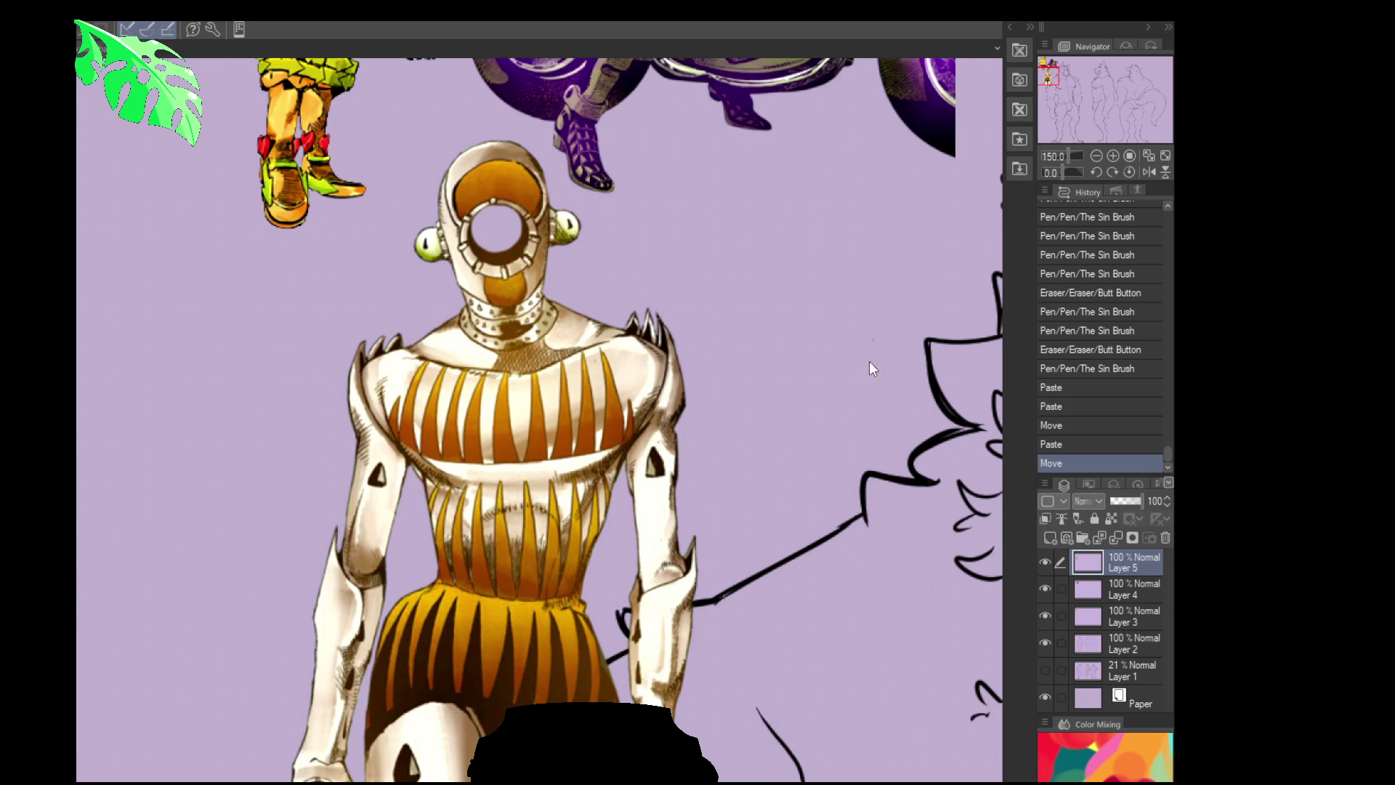
Paste the purple face close-up with green shards as Layer 6 beside the rider
{"action": "scroll", "coordinate": [865, 289], "scroll_direction": "up", "scroll_amount": 5}
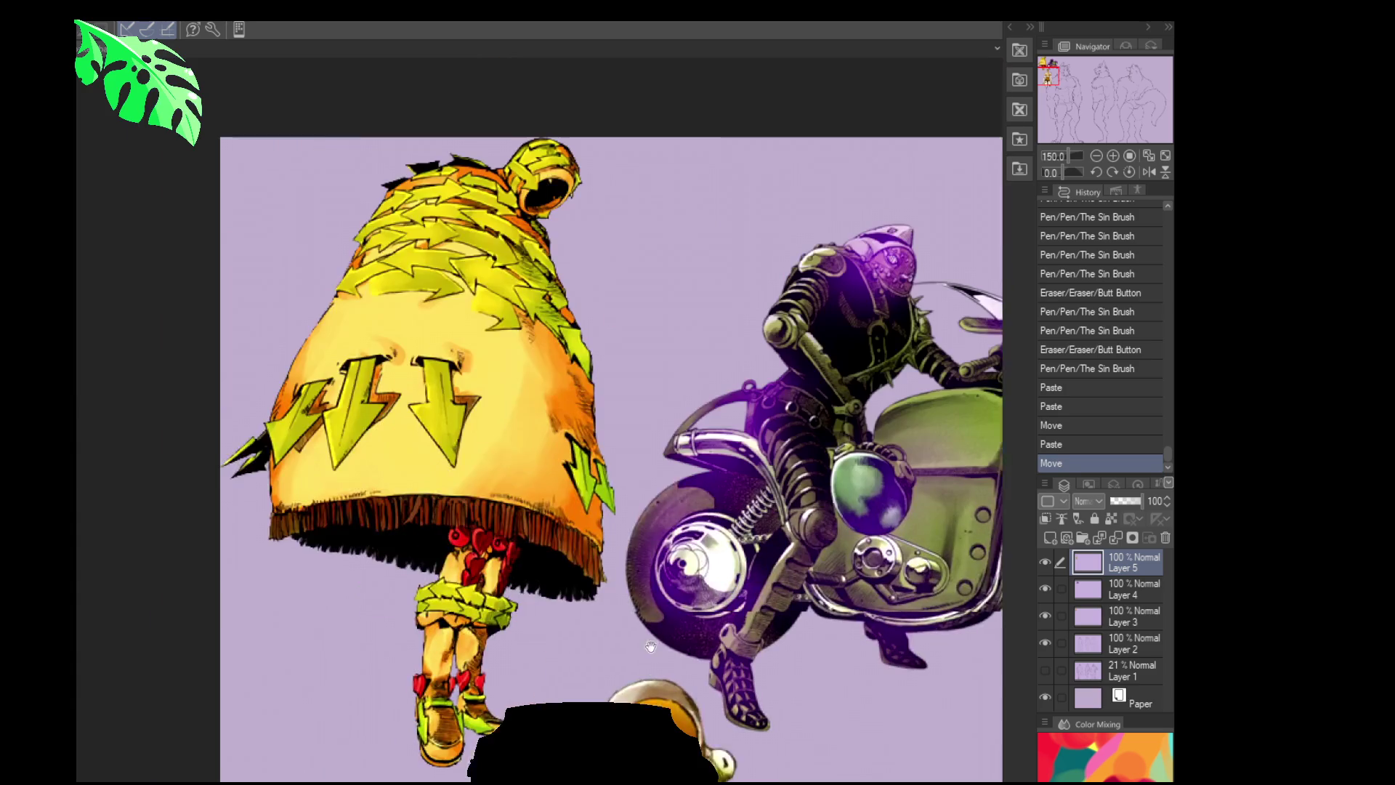
{"action": "key", "text": "ctrl+v"}
{"action": "left_click_drag", "start_coordinate": [528, 500], "coordinate": [563, 523]}
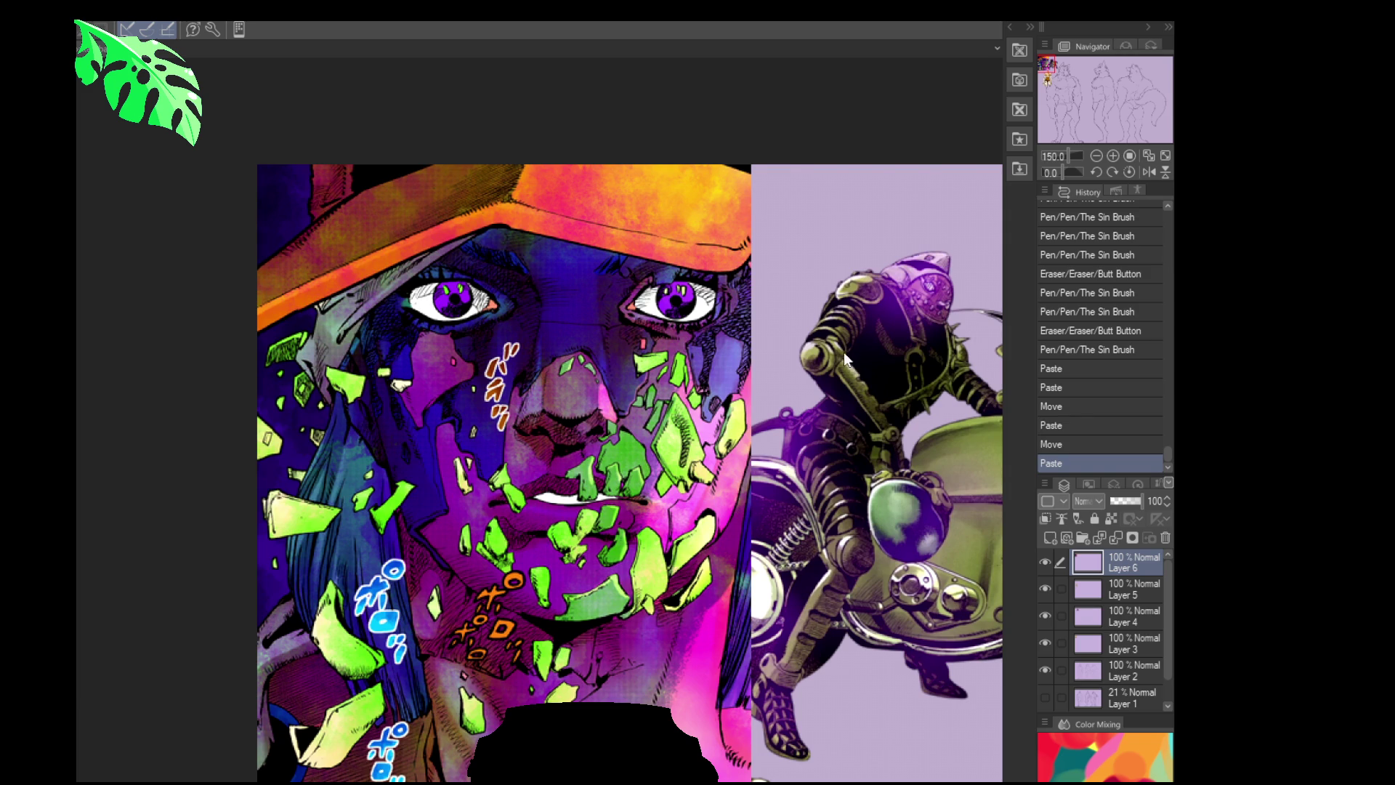
Paste the blue-feathered stilt-legged creature as Layer 7 and move it over the wolf line art
{"action": "key", "text": "ctrl+v"}
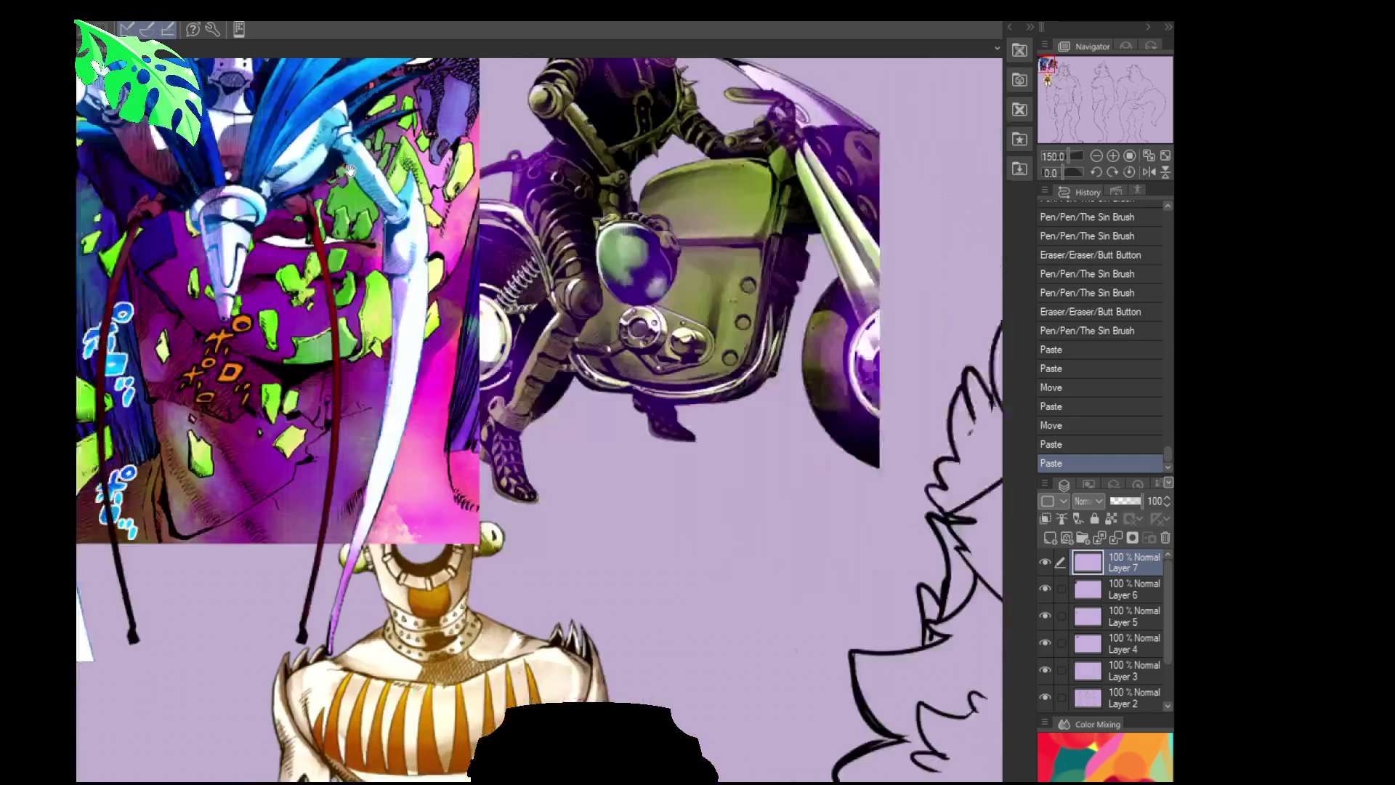
{"action": "left_click_drag", "start_coordinate": [265, 175], "coordinate": [530, 625]}
{"action": "mouse_move", "coordinate": [554, 438]}
{"action": "left_mouse_down"}
{"action": "mouse_move", "coordinate": [263, 74]}
{"action": "mouse_move", "coordinate": [392, 555]}
{"action": "mouse_move", "coordinate": [396, 542]}
{"action": "mouse_move", "coordinate": [491, 533]}
{"action": "mouse_move", "coordinate": [652, 430]}
{"action": "left_mouse_up"}
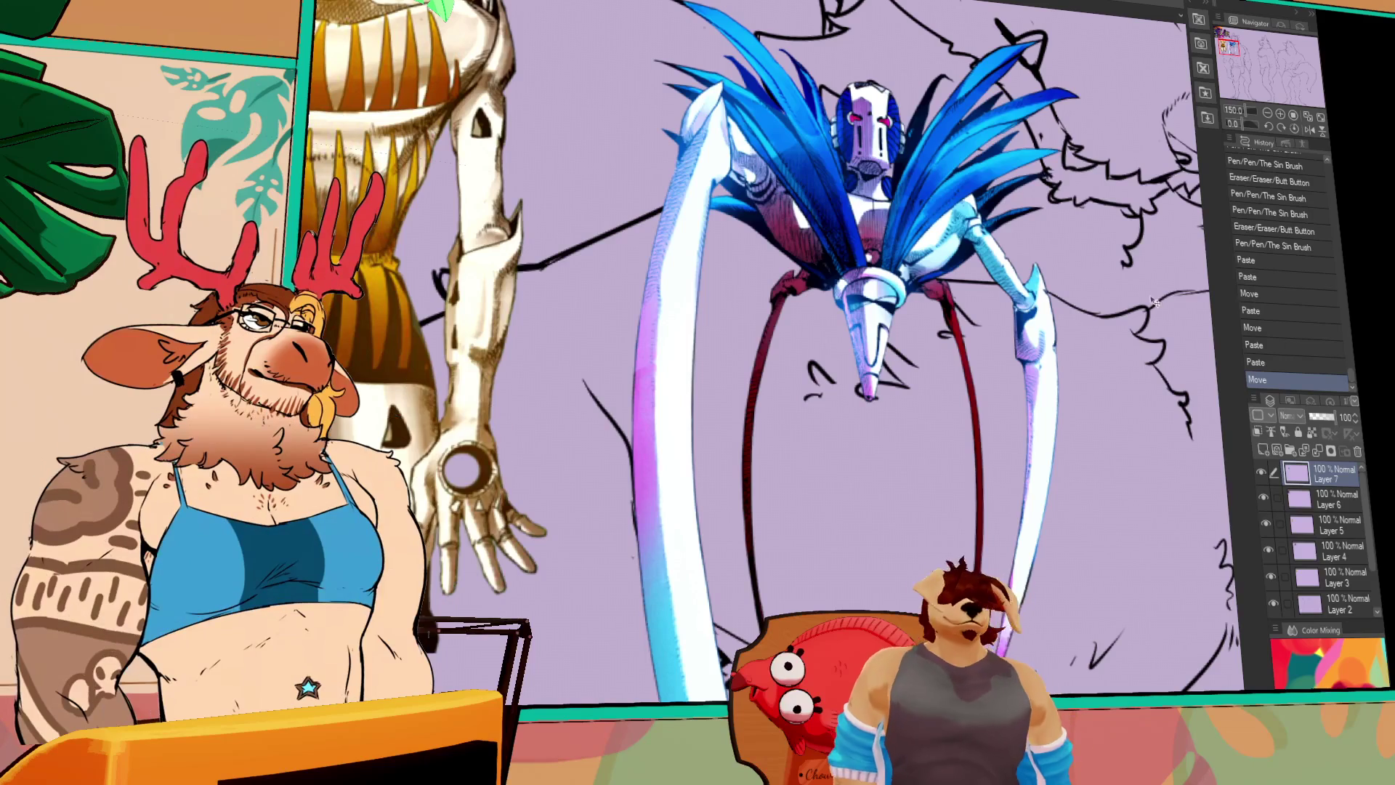
Delete the creature, face, skeleton and motorcycle reference layers, leaving the wolf line art
{"action": "left_click", "coordinate": [1356, 451]}
{"action": "left_click", "coordinate": [1355, 451]}
{"action": "left_click", "coordinate": [1355, 451]}
{"action": "left_click", "coordinate": [1356, 451]}
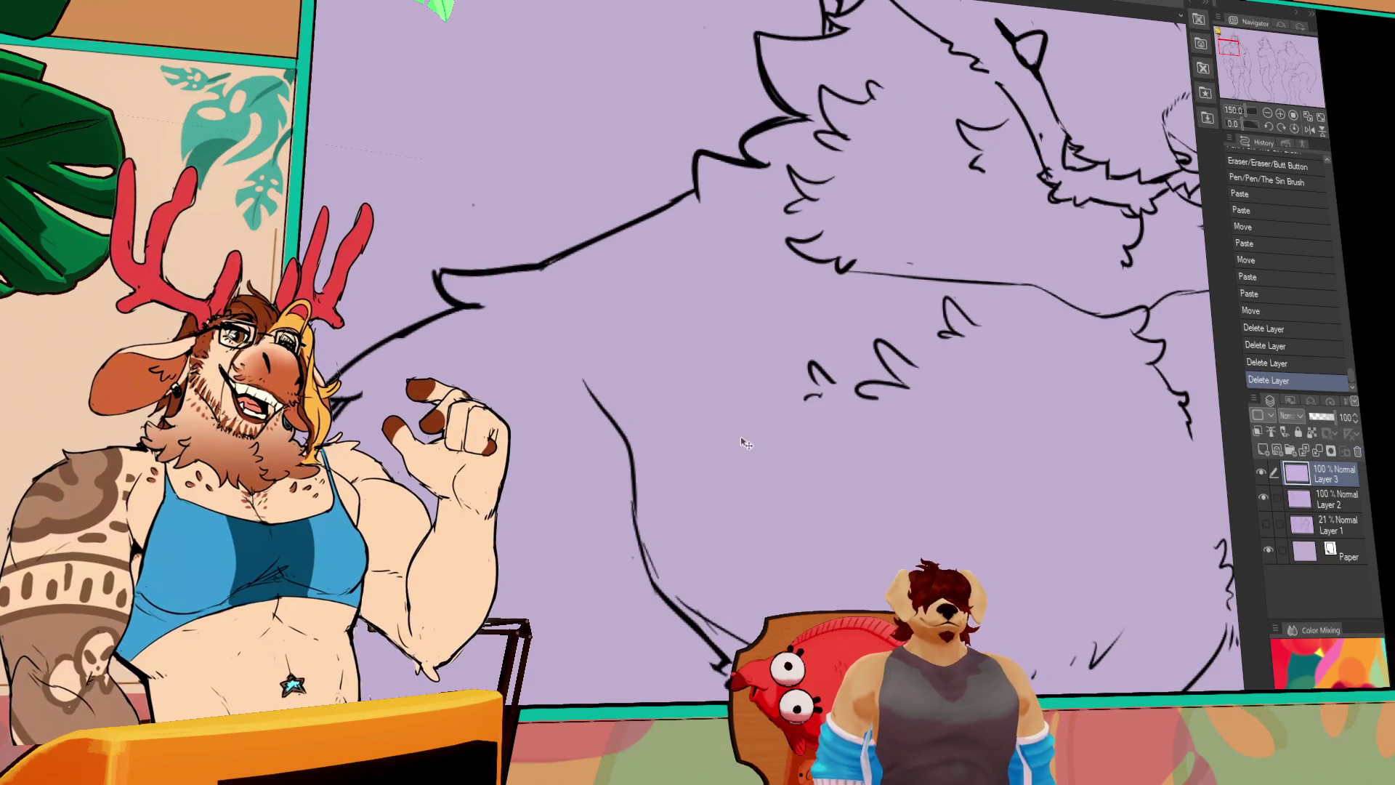
{"action": "key", "text": "ctrl+minus"}
{"action": "key", "text": "ctrl+minus"}
{"action": "left_click", "coordinate": [1356, 451]}
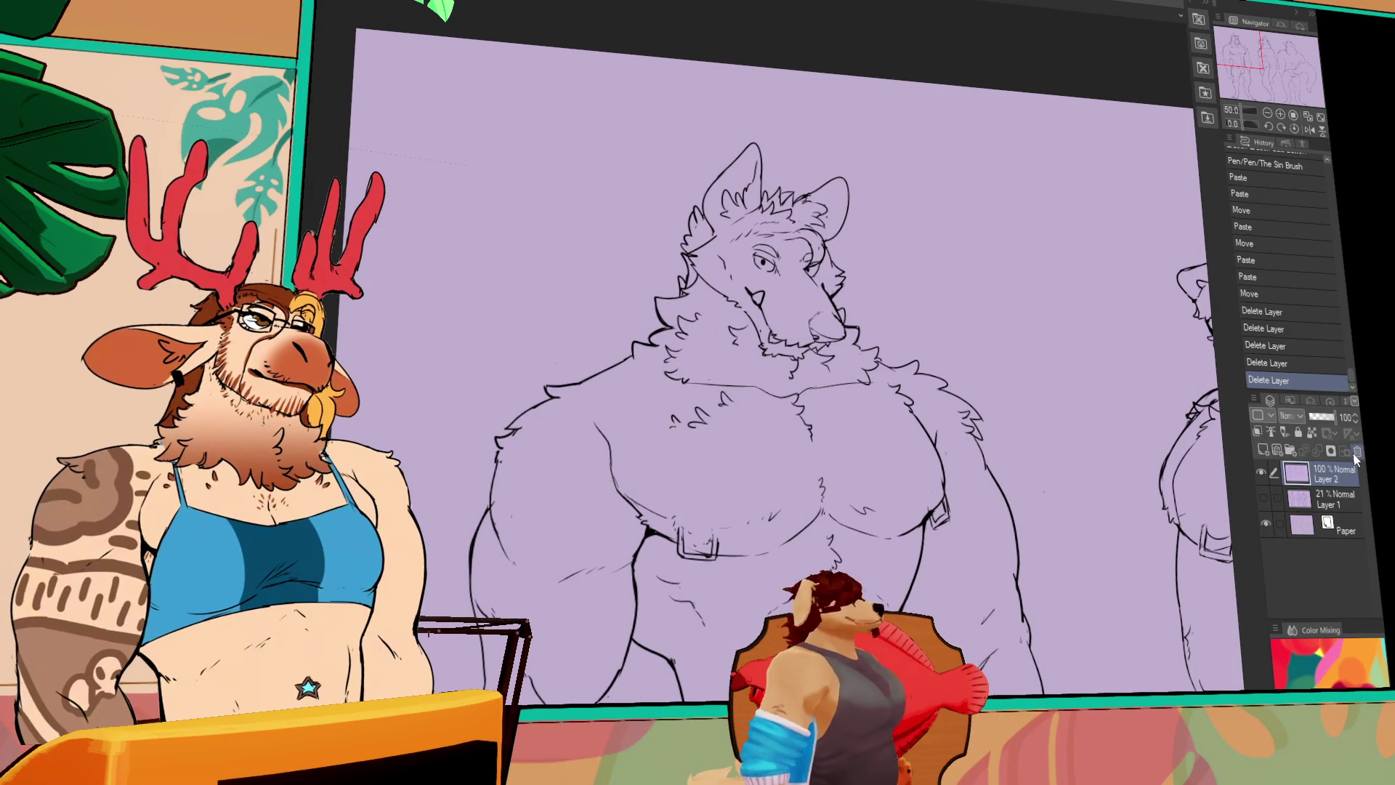
Look over the three wolf figures, then view the red-skinned figure's colored turnaround sheet
{"action": "scroll", "coordinate": [856, 441], "scroll_direction": "down", "scroll_amount": 2}
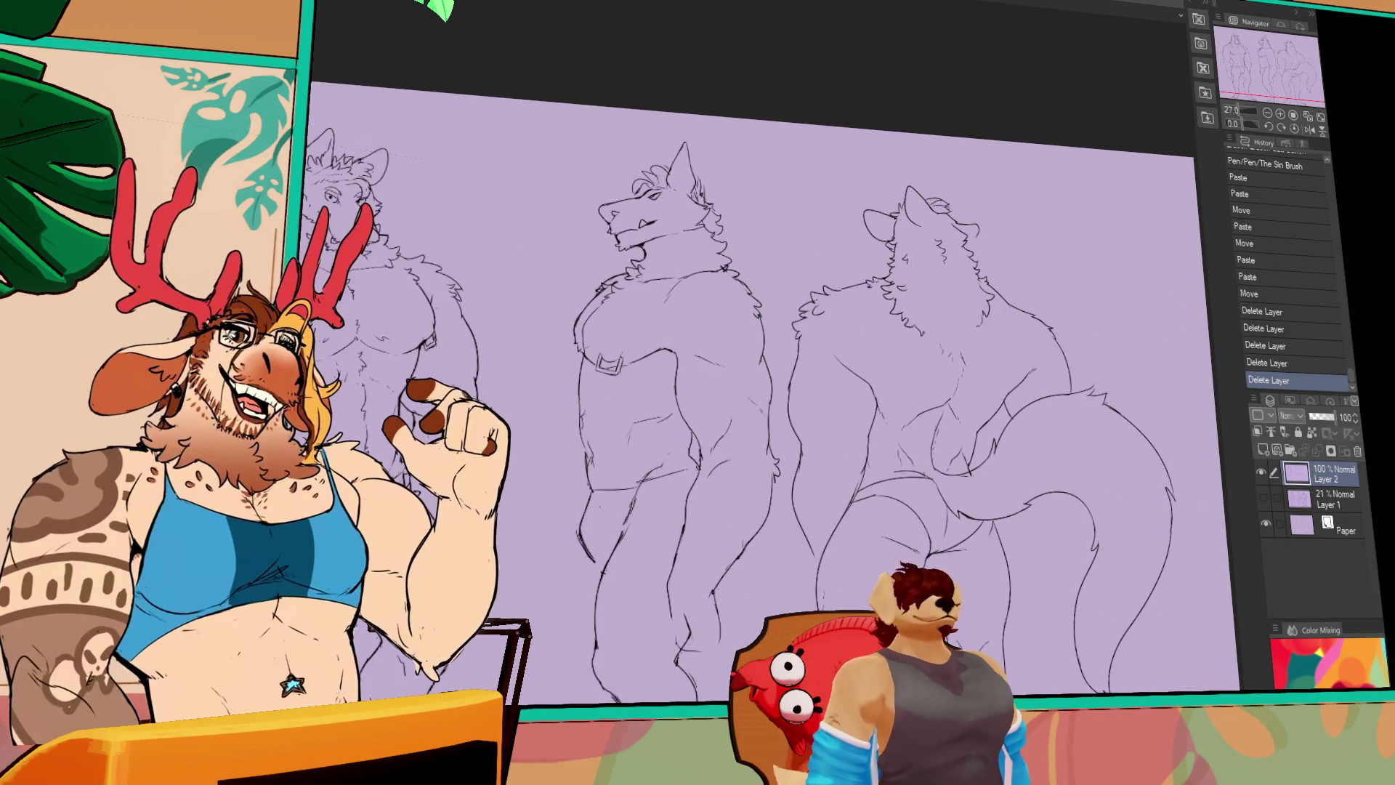
{"action": "left_click_drag", "start_coordinate": [625, 532], "coordinate": [741, 495]}
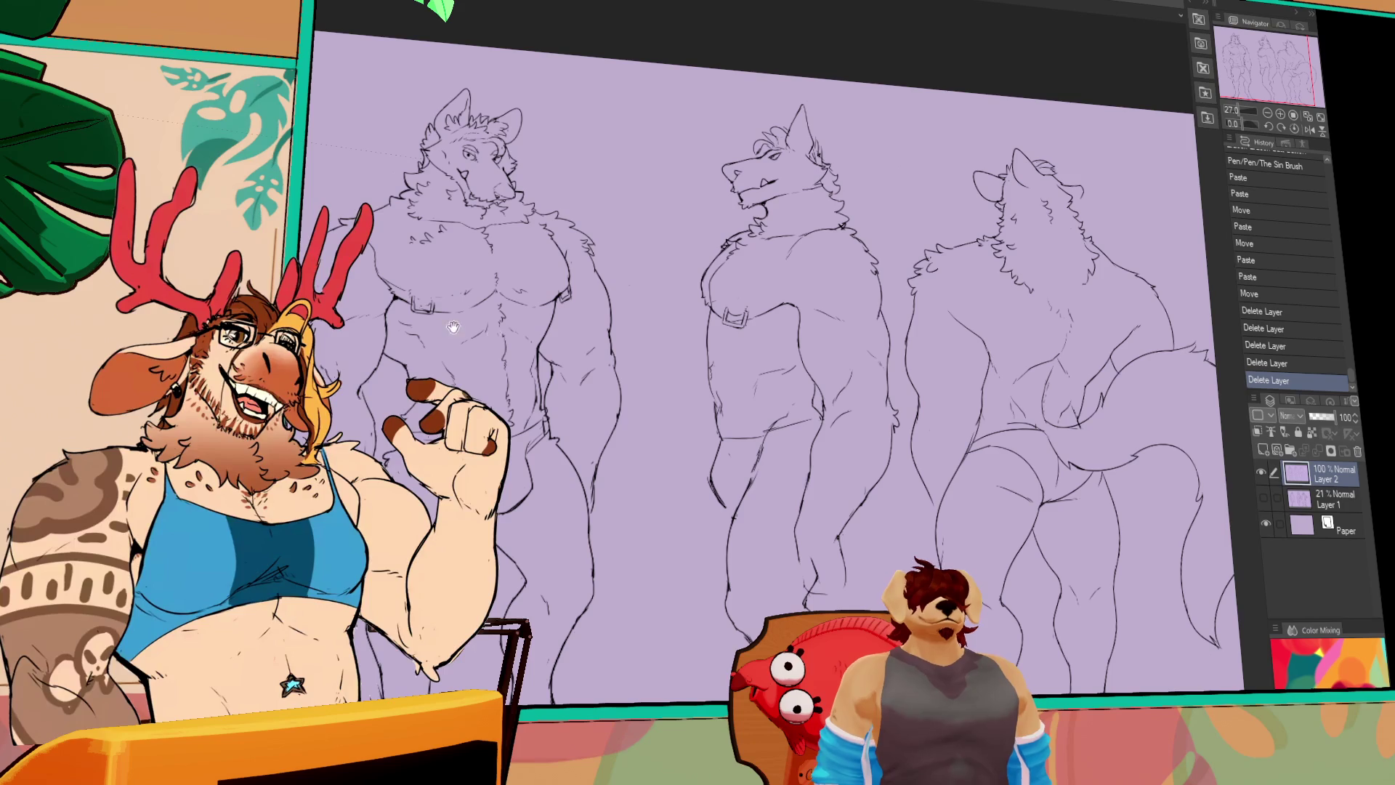
{"action": "left_click_drag", "start_coordinate": [867, 513], "coordinate": [715, 466]}
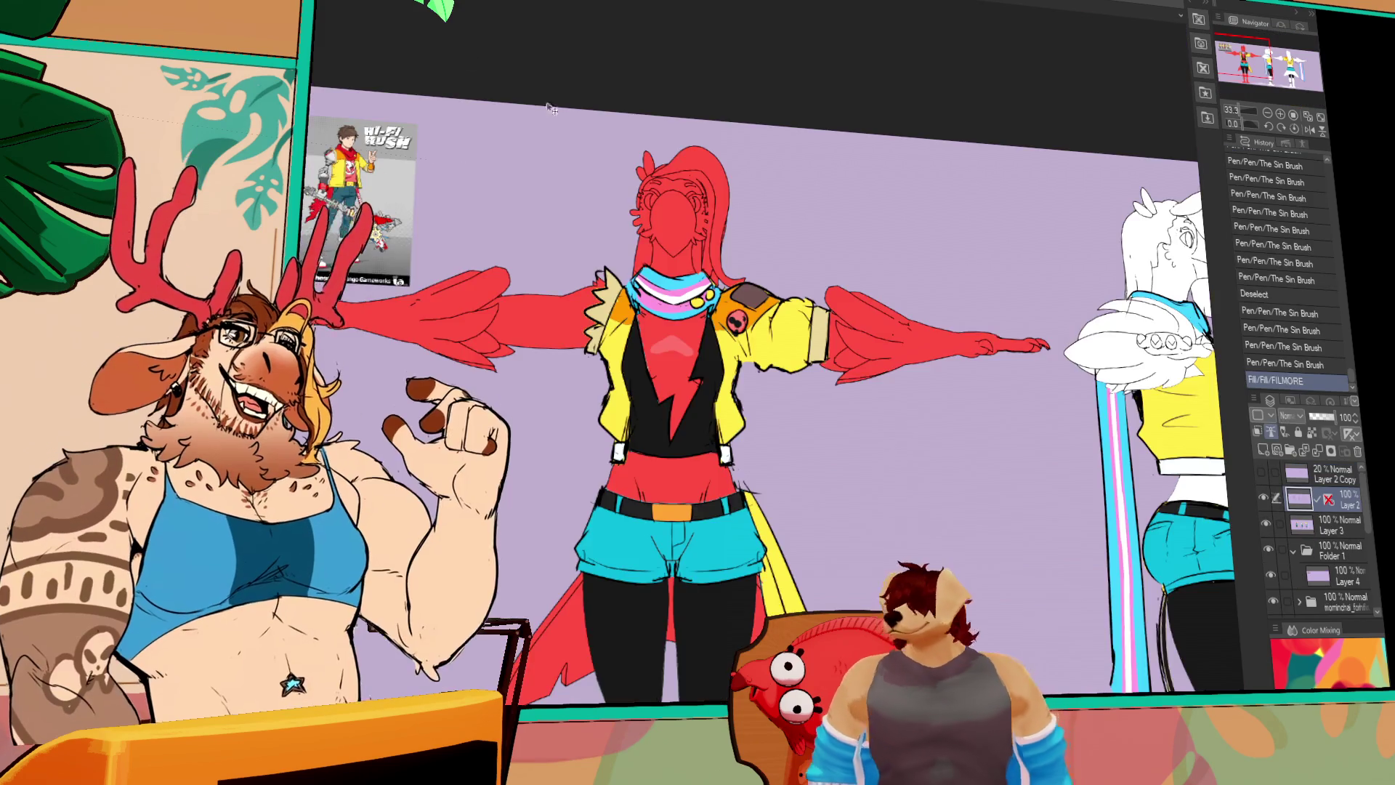
{"action": "scroll", "coordinate": [550, 107], "scroll_direction": "down", "scroll_amount": 1}
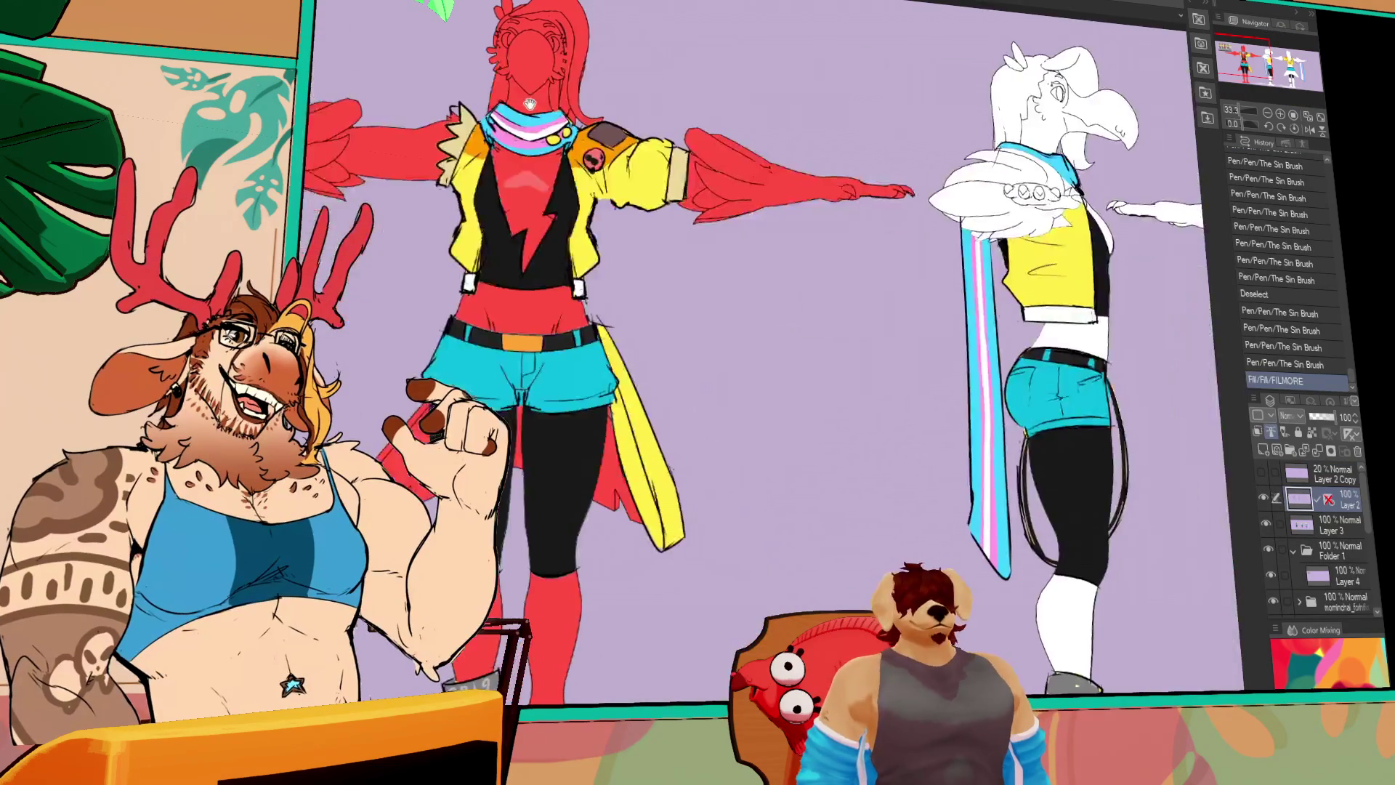
{"action": "left_click_drag", "start_coordinate": [666, 244], "coordinate": [676, 244]}
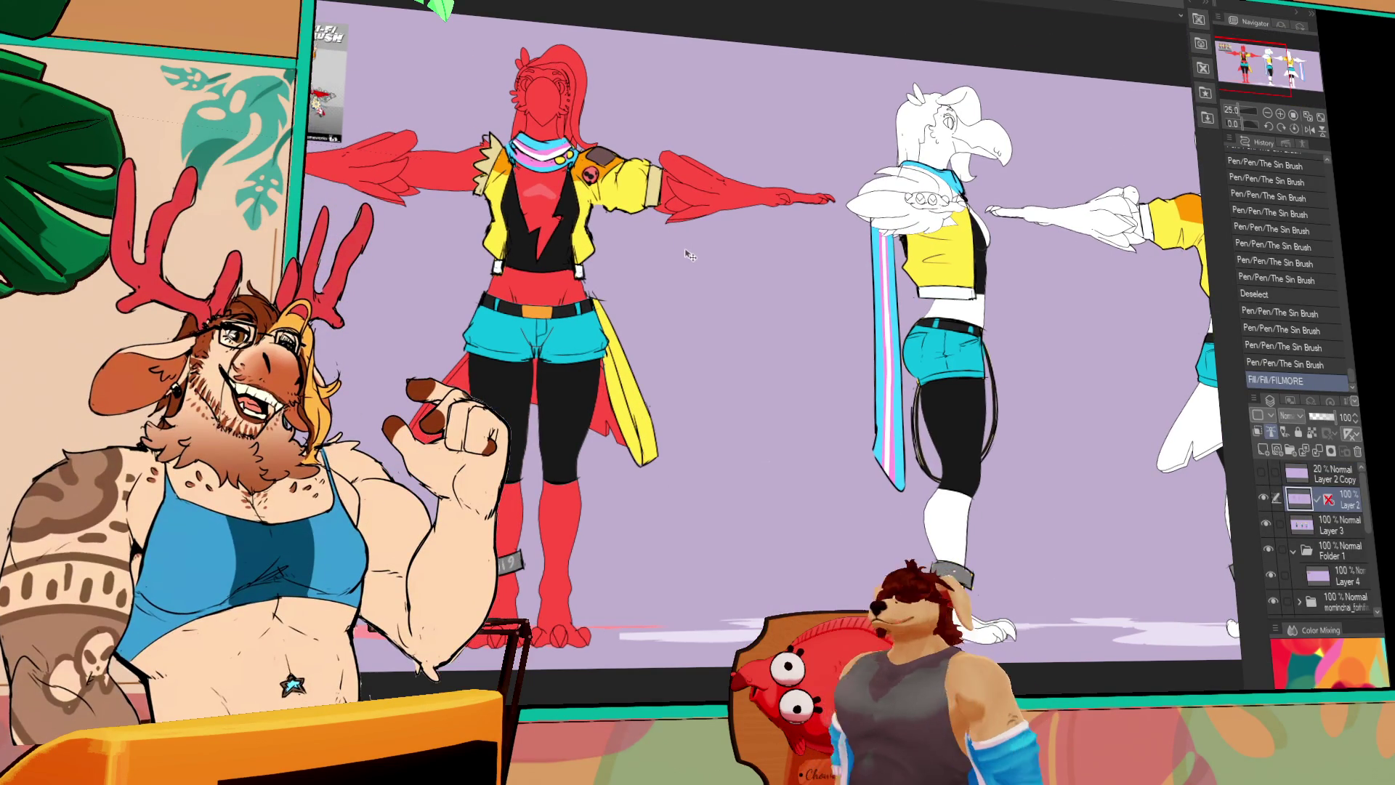